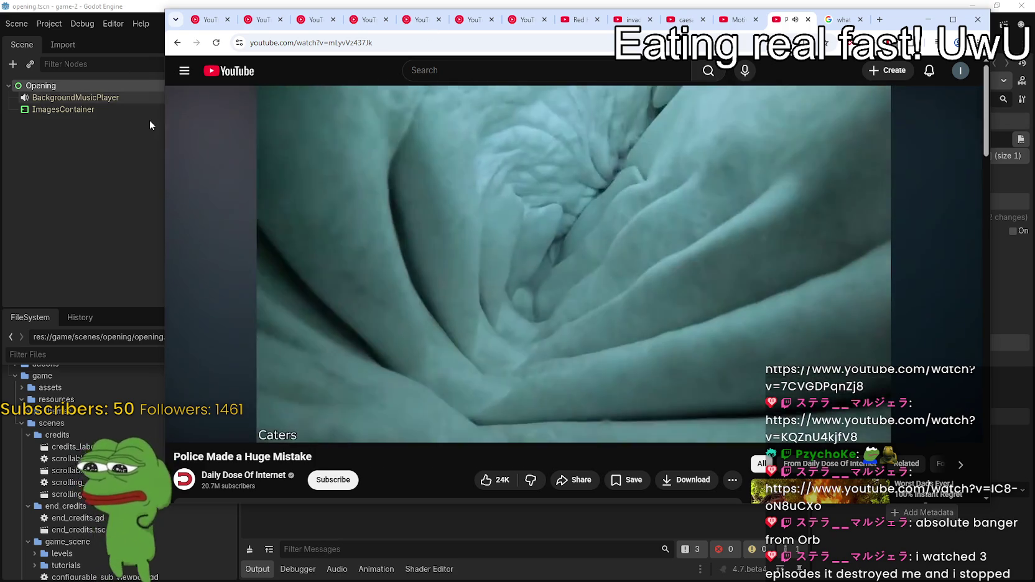
Pause the Police Made a Huge Mistake video and minimize the browser to reveal Godot
{"action": "mouse_move", "coordinate": [635, 216]}
{"action": "left_click", "coordinate": [608, 198]}
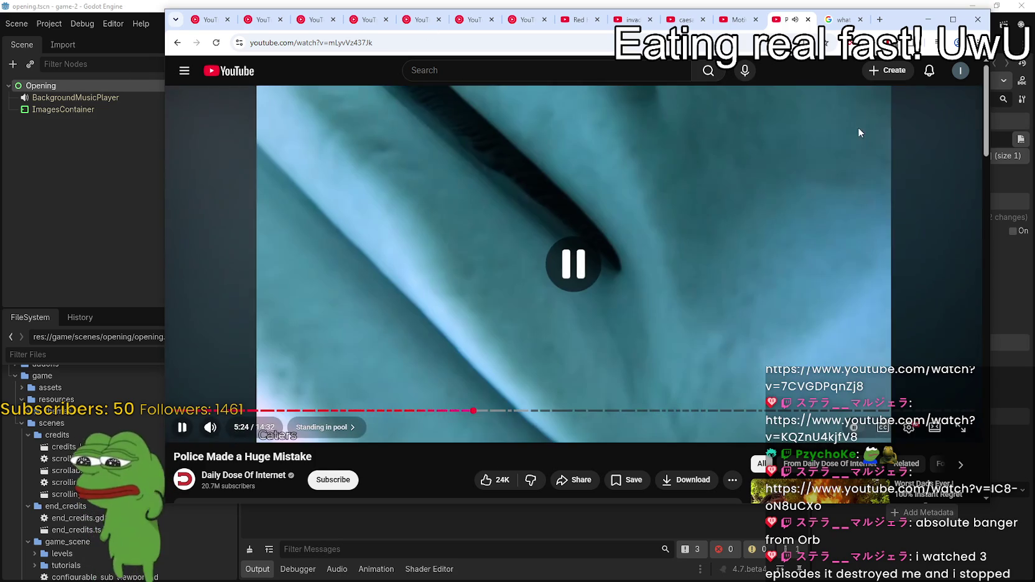
{"action": "left_click", "coordinate": [927, 19]}
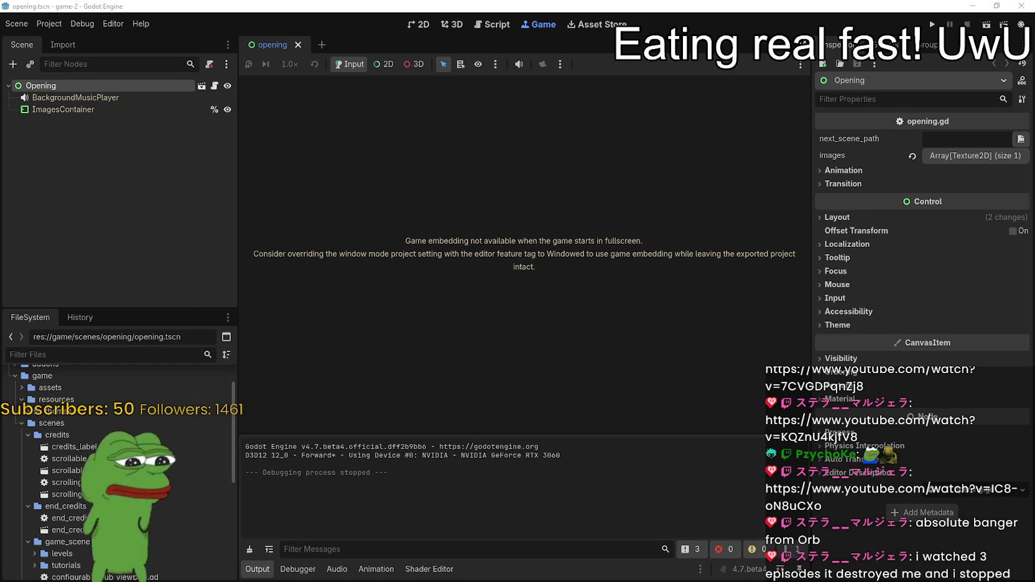
{"action": "key", "text": "alt+Tab"}
{"action": "key", "text": "alt+Tab"}
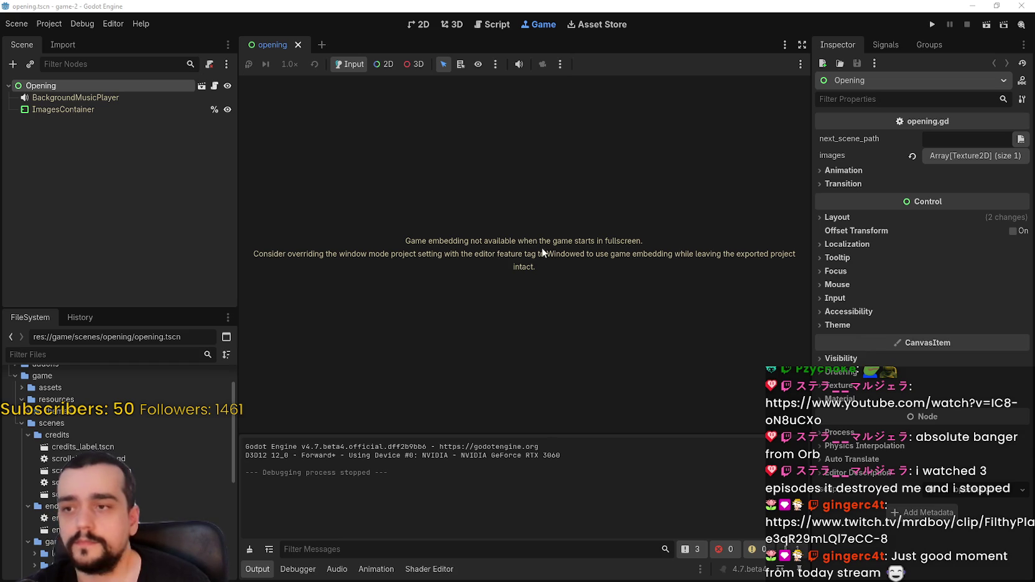
Switch Godot to the 2D workspace to show the opening scene's canvas
{"action": "left_click", "coordinate": [419, 25]}
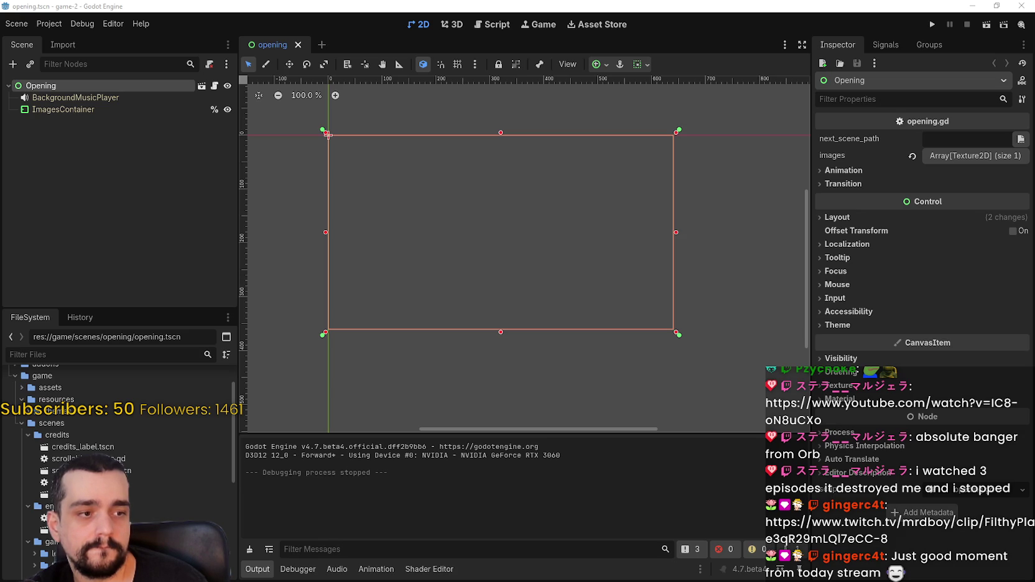
Minimize the game-2 and Harvest Mage Godot windows to get to the desktop
{"action": "left_click", "coordinate": [975, 9]}
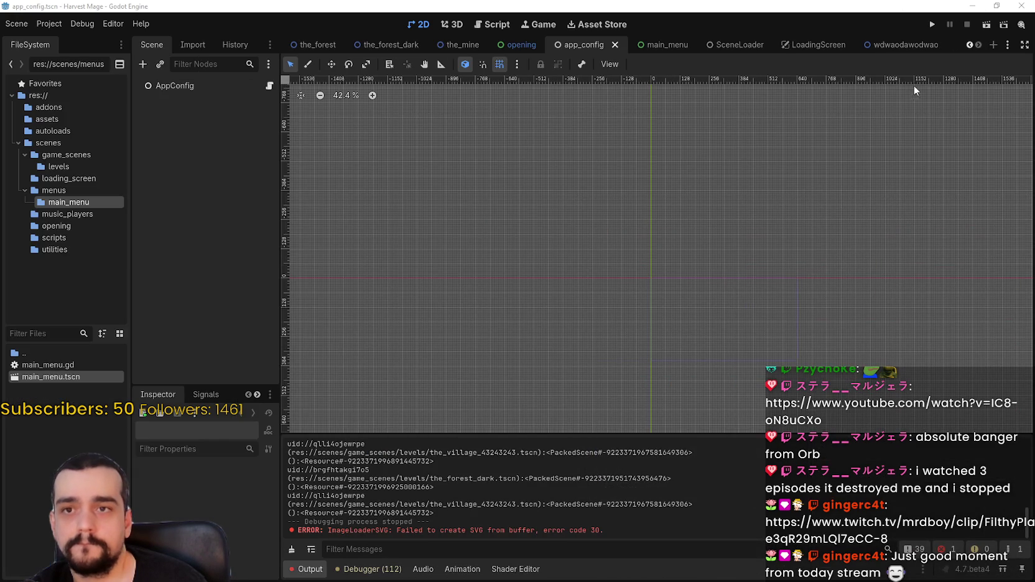
{"action": "left_click", "coordinate": [974, 7]}
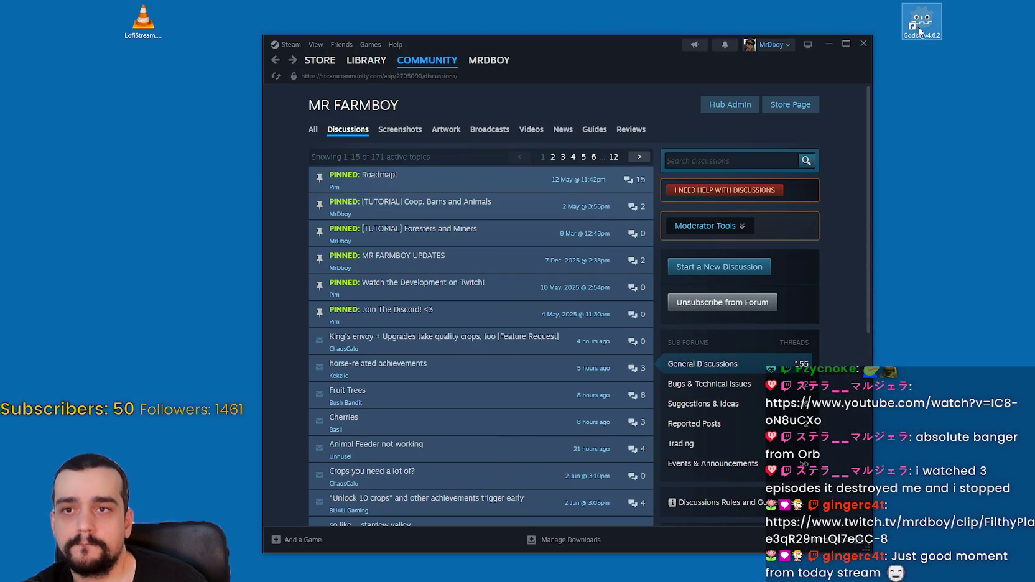
{"action": "left_click", "coordinate": [934, 175]}
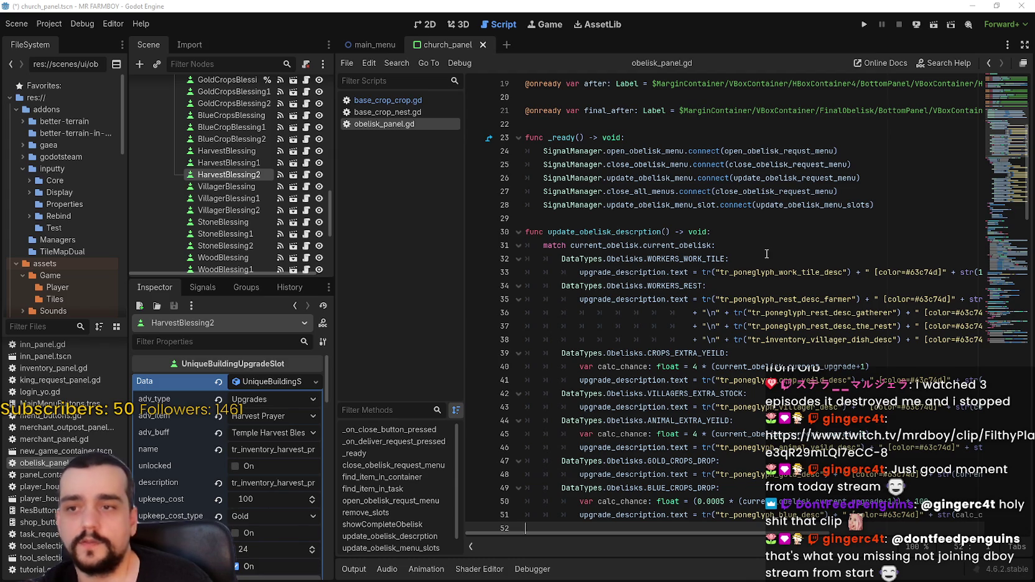
Place the caret on blank line 29 of obelisk_panel.gd and scroll down the script
{"action": "left_click", "coordinate": [752, 219]}
{"action": "scroll", "coordinate": [752, 219], "scroll_direction": "down", "scroll_amount": 1}
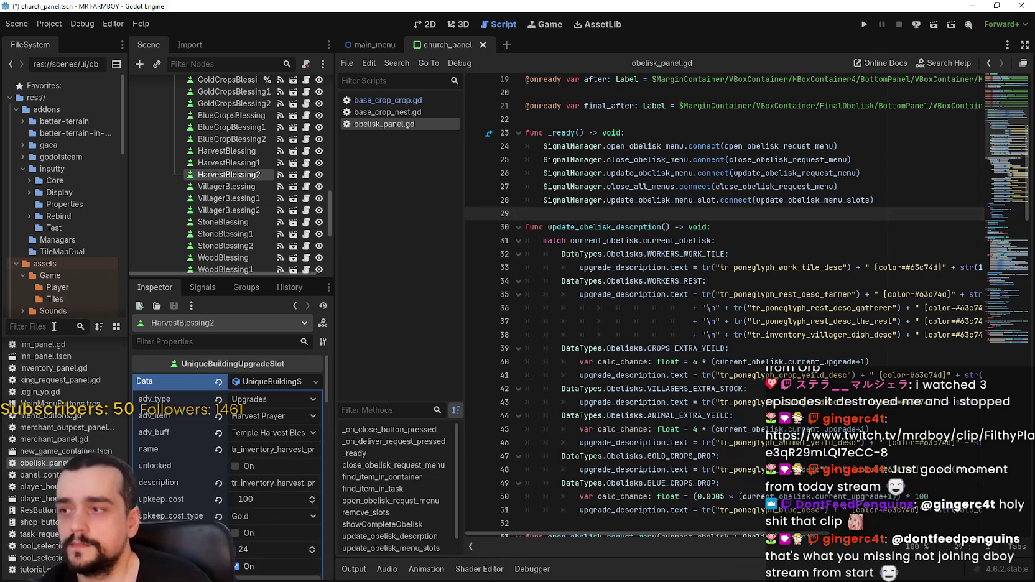
Filter the FileSystem by 'crop' and open base_crop_crop.gd
{"action": "type", "text": "crop"}
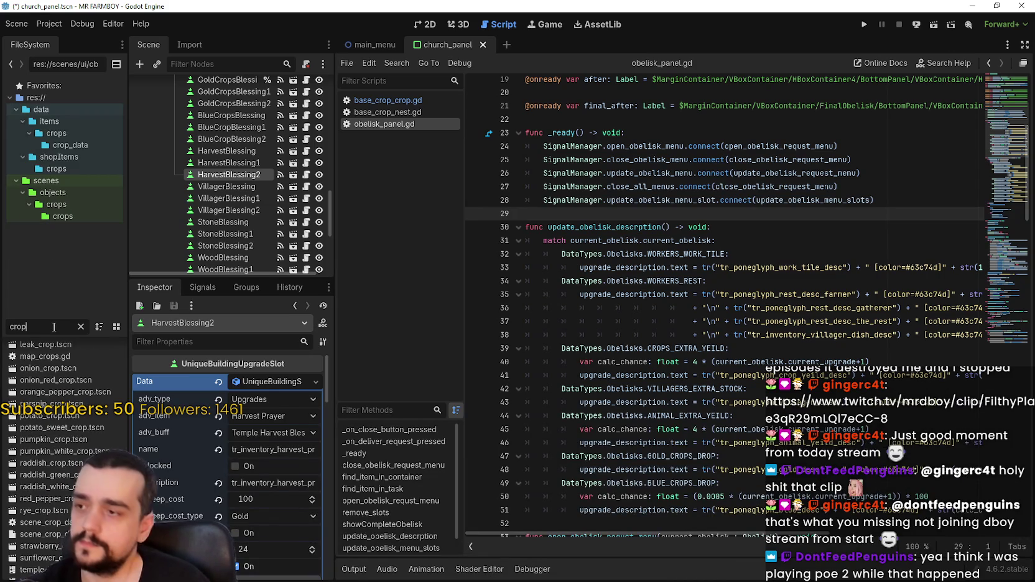
{"action": "scroll", "coordinate": [59, 450], "scroll_direction": "up", "scroll_amount": 10}
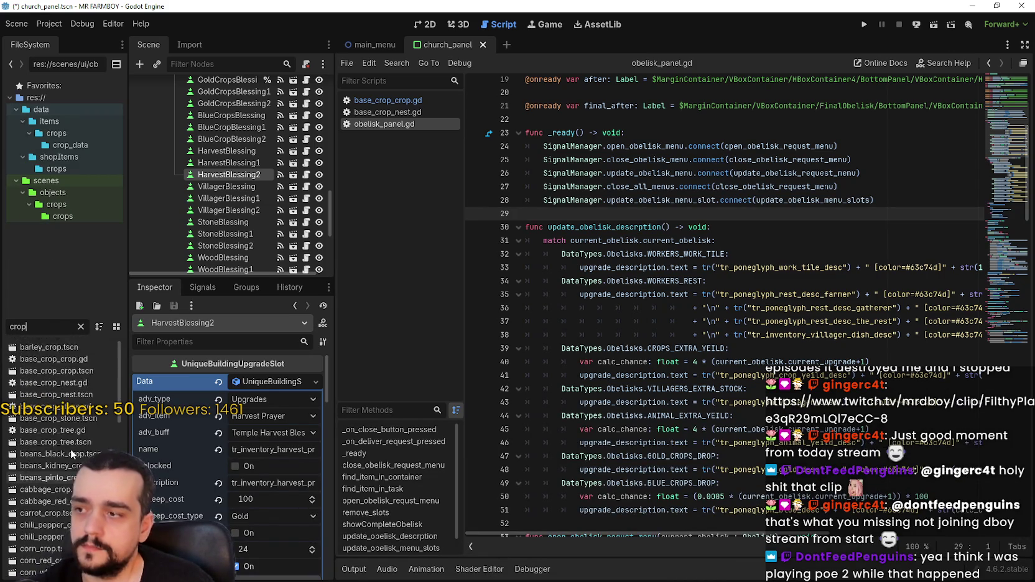
{"action": "scroll", "coordinate": [74, 424], "scroll_direction": "up", "scroll_amount": 1}
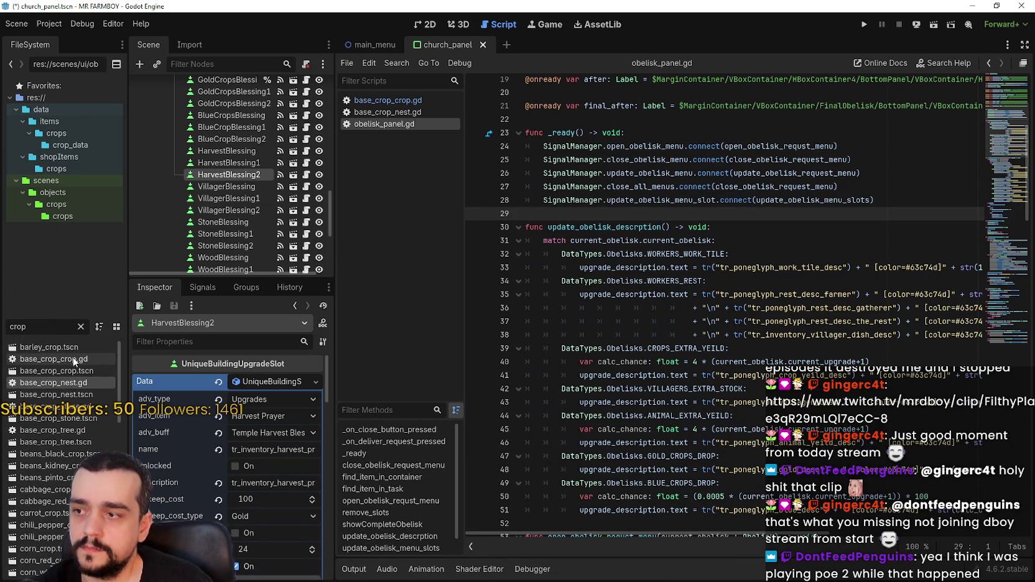
{"action": "double_click", "coordinate": [73, 359]}
Scroll through base_crop_crop.gd's growth code via the minimap and restore the editor window
{"action": "scroll", "coordinate": [982, 384], "scroll_direction": "down", "scroll_amount": 5}
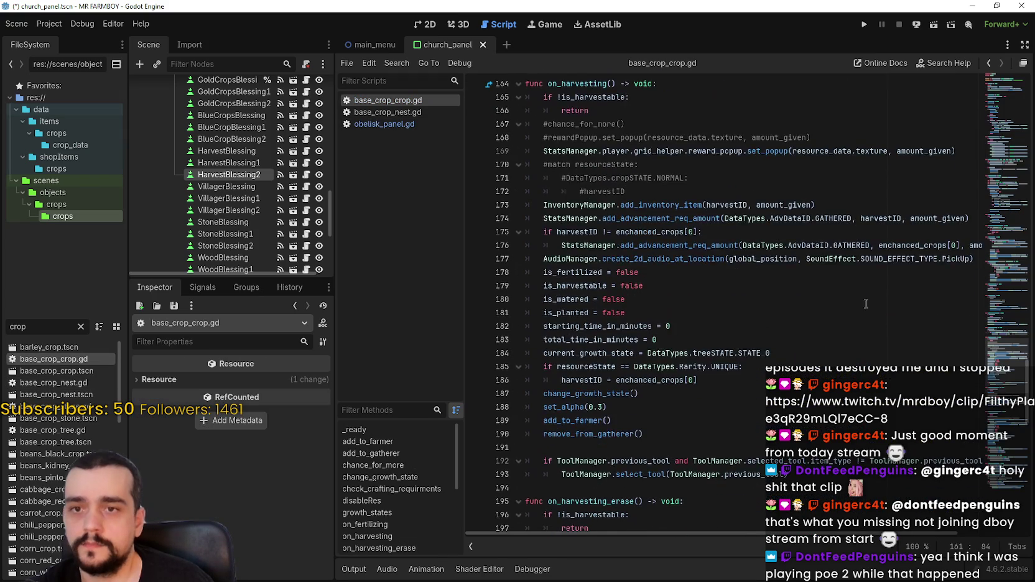
{"action": "scroll", "coordinate": [982, 385], "scroll_direction": "down", "scroll_amount": 2}
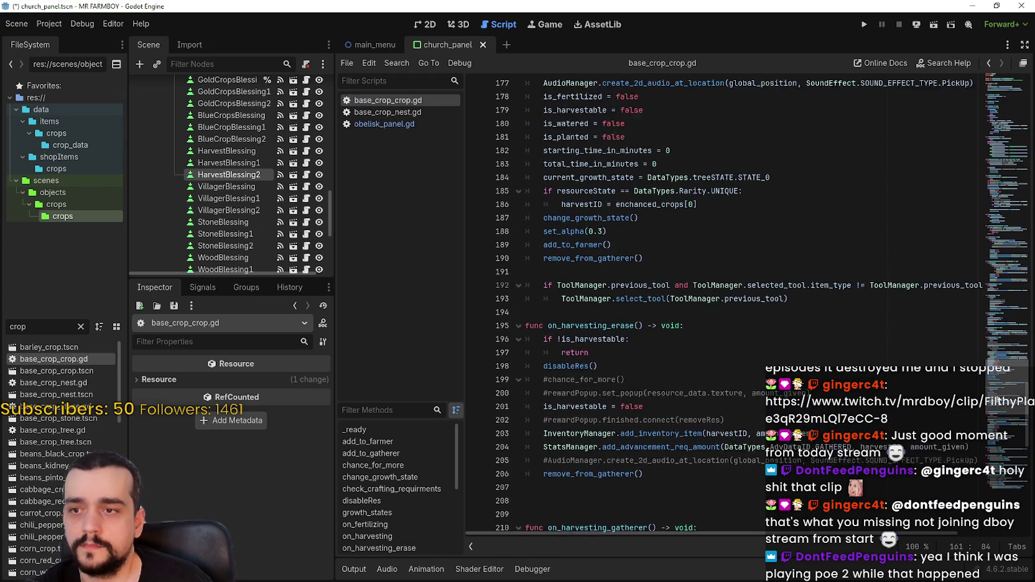
{"action": "left_click_drag", "start_coordinate": [981, 384], "coordinate": [995, 93]}
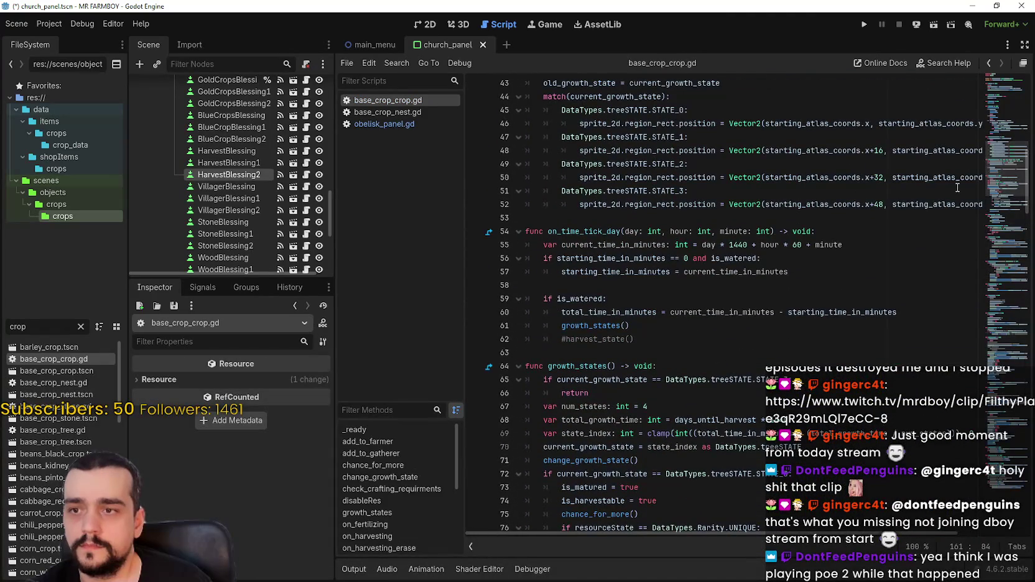
{"action": "left_click", "coordinate": [996, 6]}
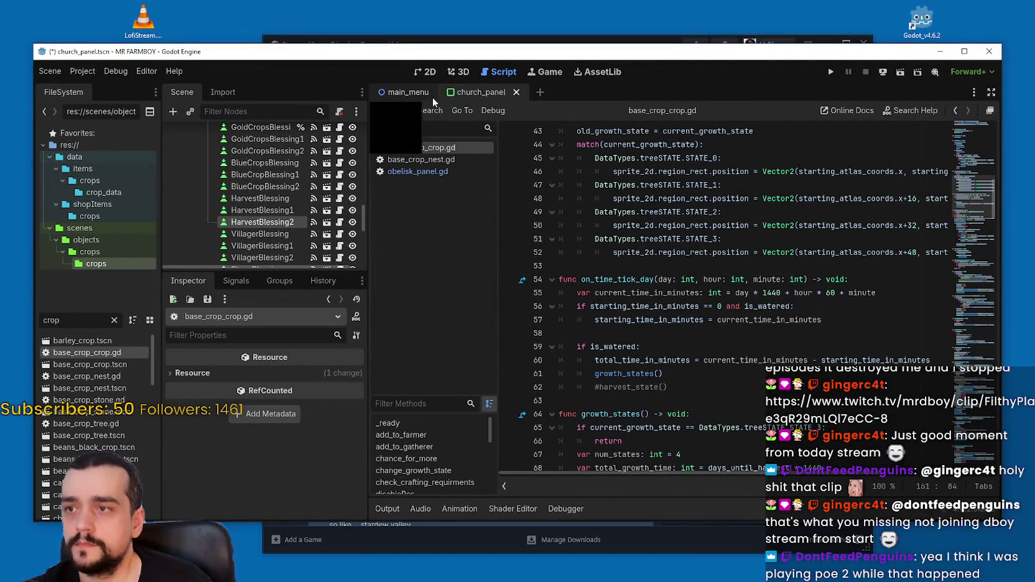
Close the other scene tabs and all open scripts, then quit Godot with Save & Quit
{"action": "right_click", "coordinate": [477, 89]}
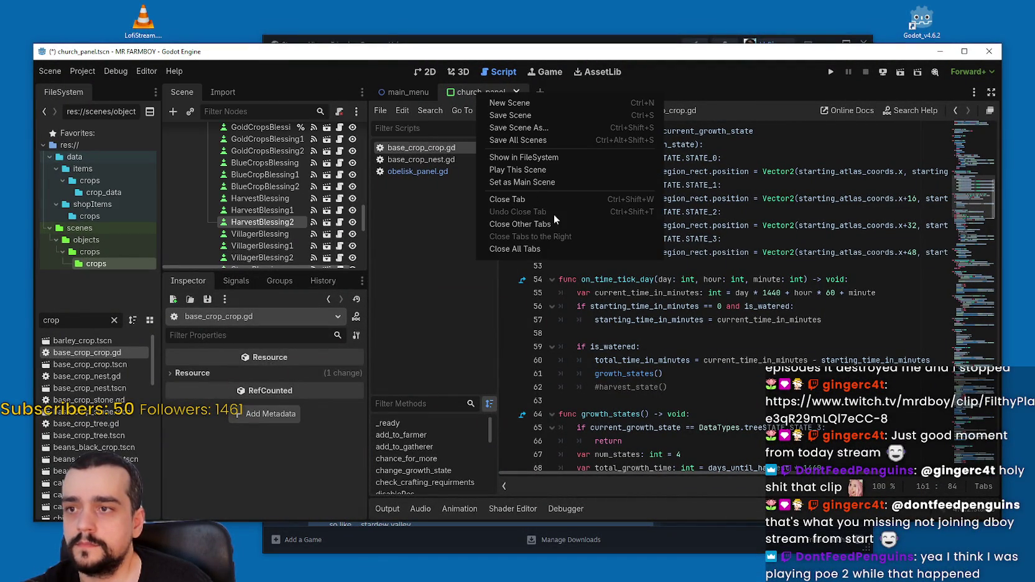
{"action": "left_click", "coordinate": [548, 248]}
{"action": "right_click", "coordinate": [431, 158]}
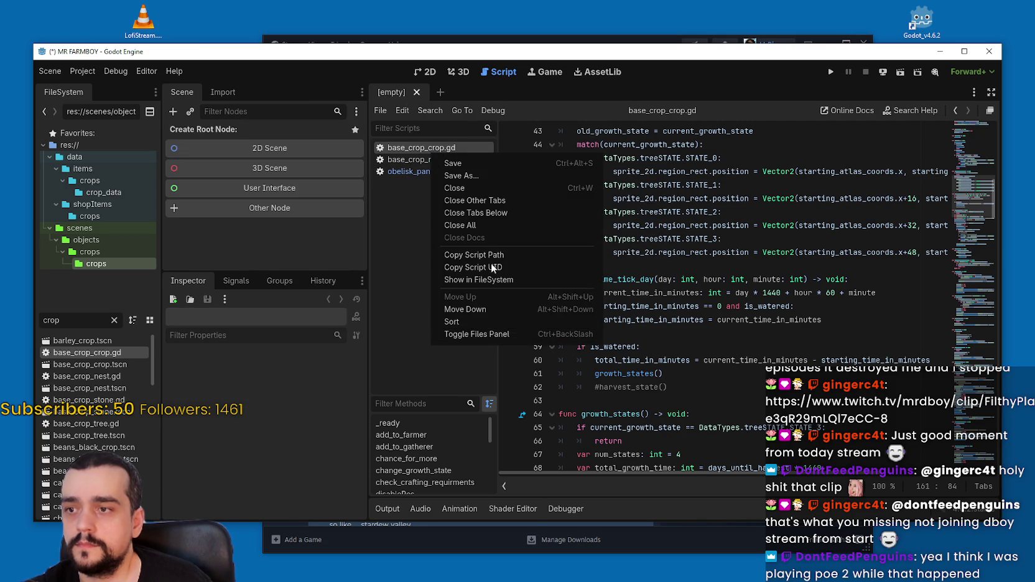
{"action": "left_click", "coordinate": [477, 226]}
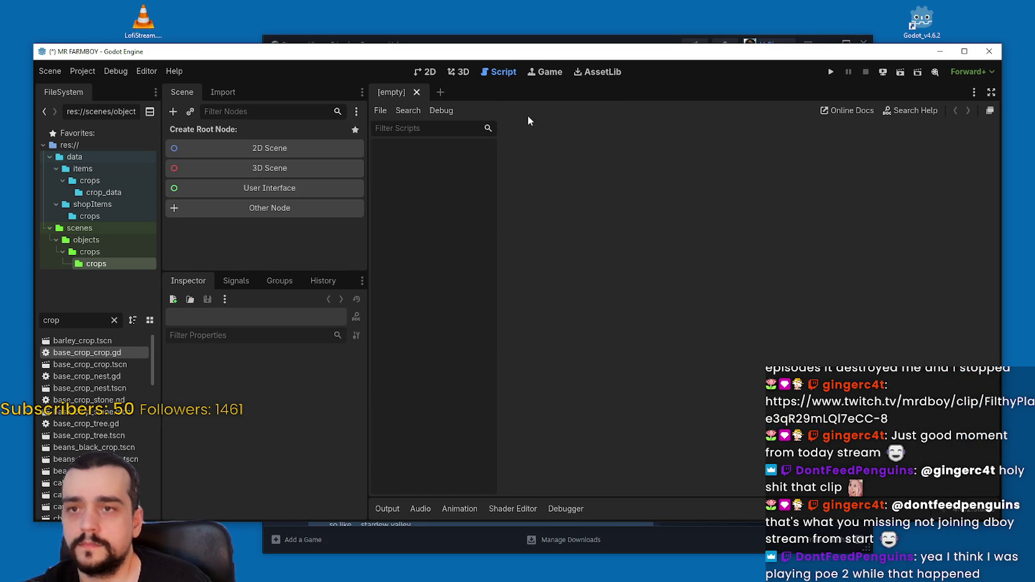
{"action": "left_click", "coordinate": [989, 51]}
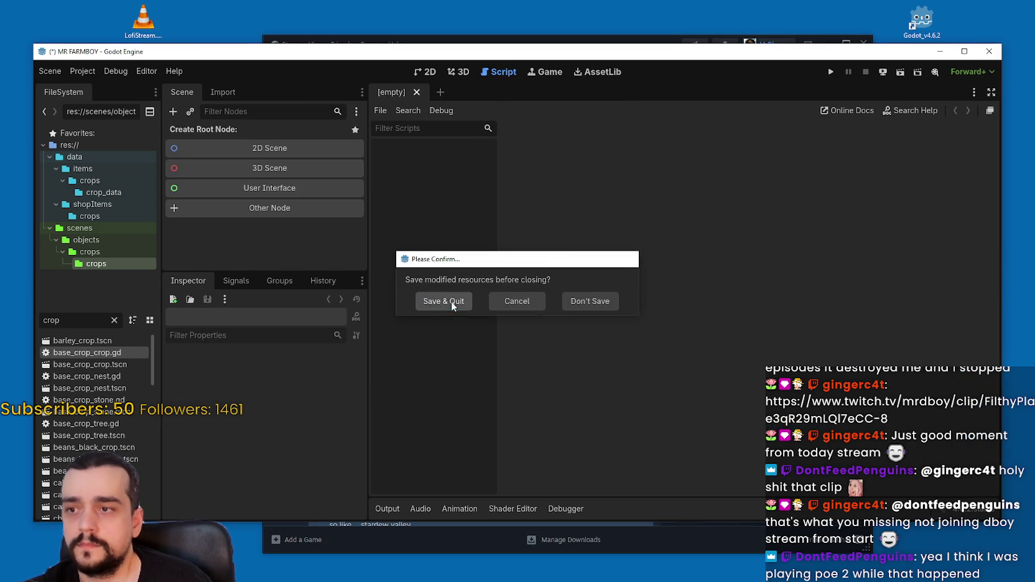
{"action": "left_click", "coordinate": [451, 301]}
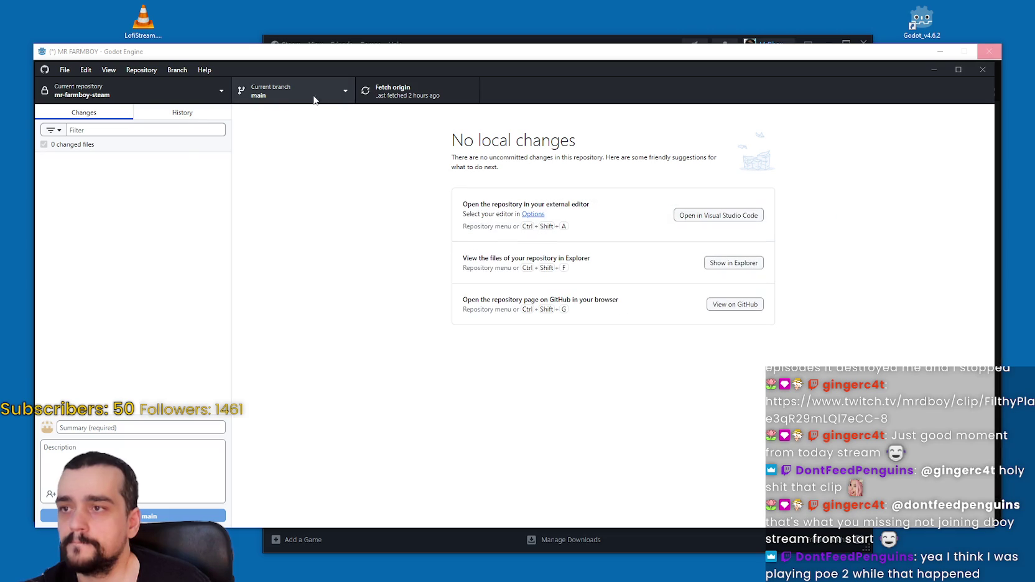
Check out the dev-loading-optimization branch and launch Godot from the Godot_v4.6.2 shortcut
{"action": "left_click", "coordinate": [289, 96]}
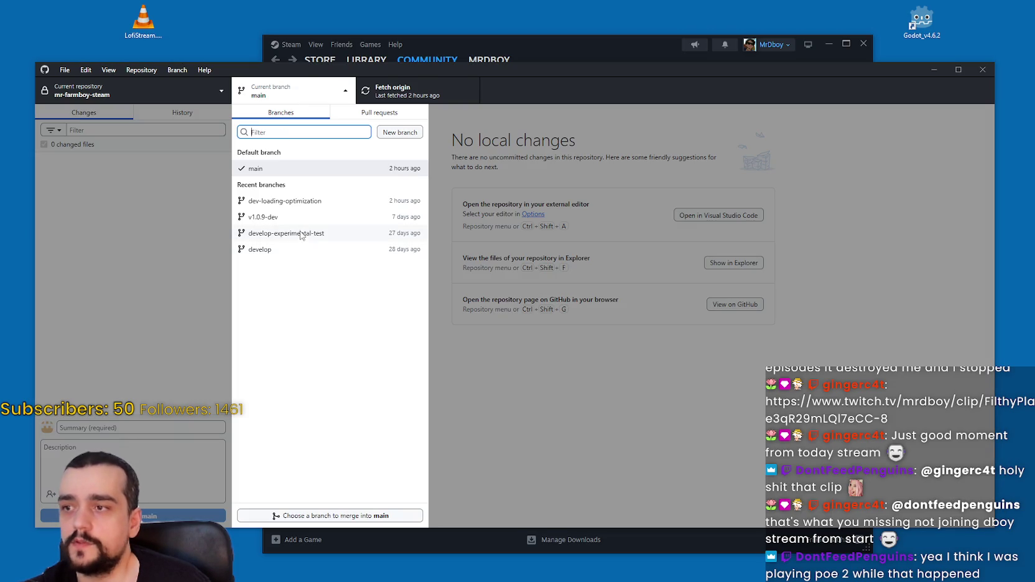
{"action": "left_click", "coordinate": [288, 202]}
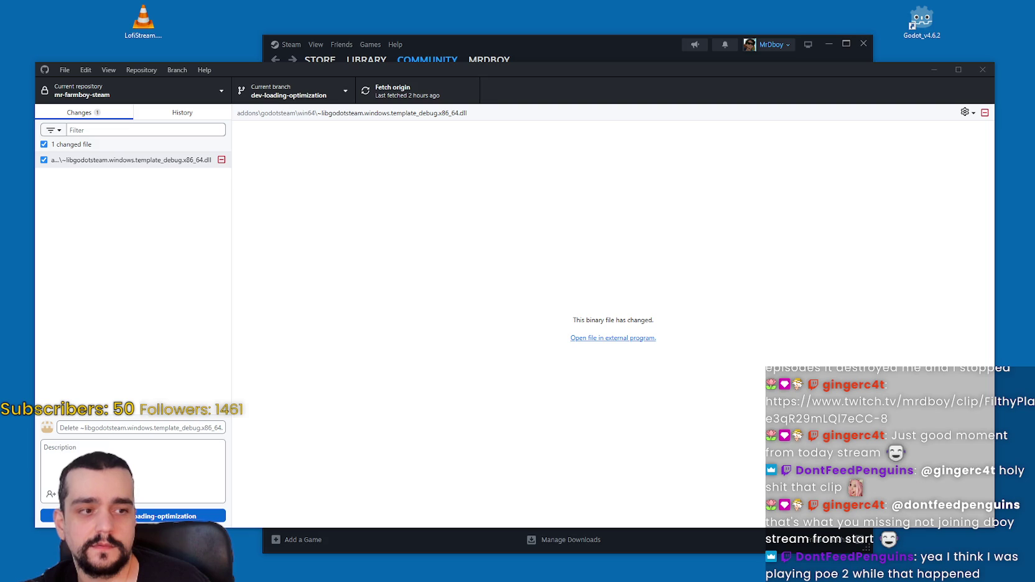
{"action": "left_click", "coordinate": [922, 22]}
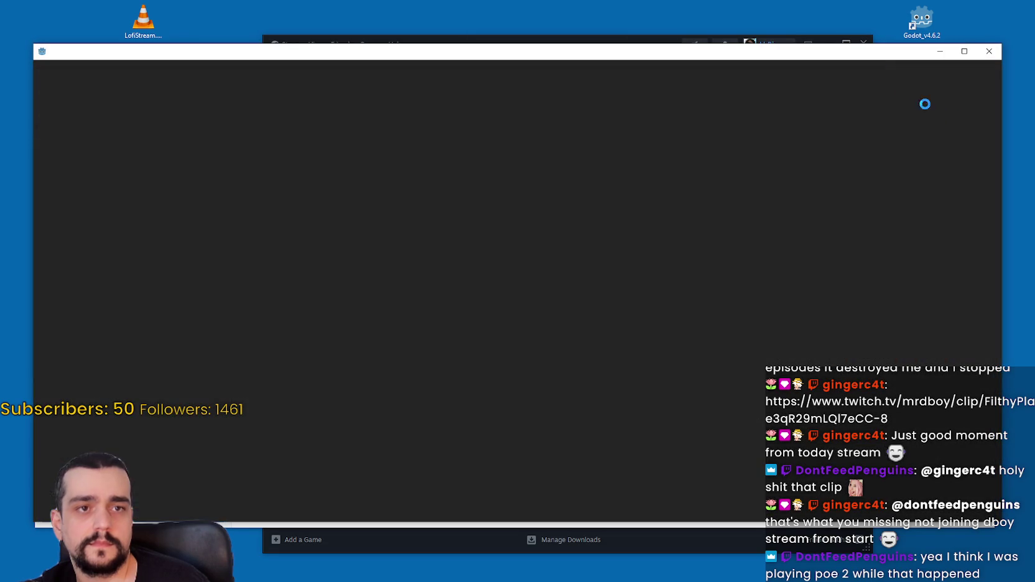
Refresh the desktop while MR FARMBOY loads, then maximize the Godot editor
{"action": "right_click", "coordinate": [870, 6]}
{"action": "left_click", "coordinate": [881, 36]}
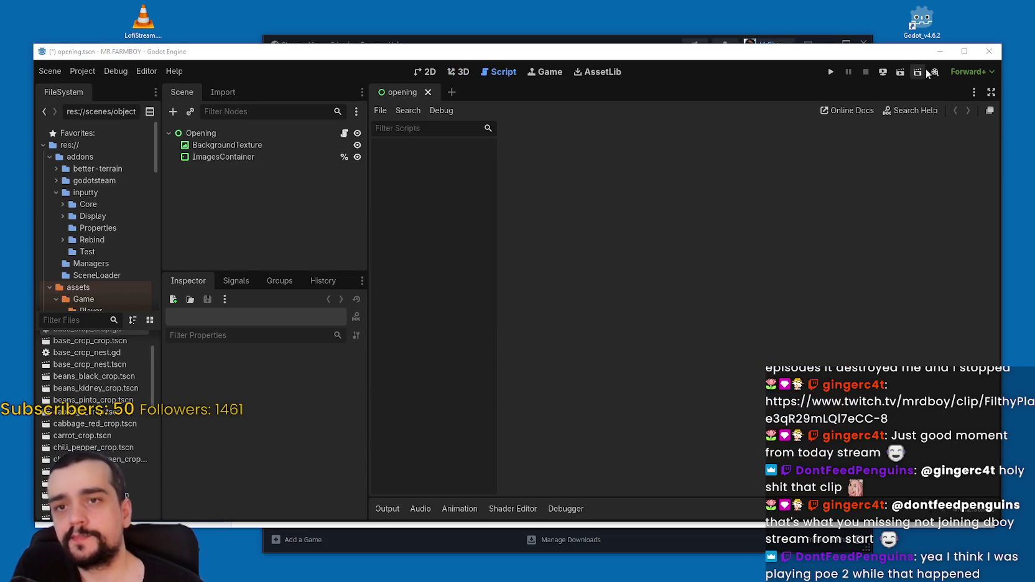
{"action": "left_click", "coordinate": [964, 51]}
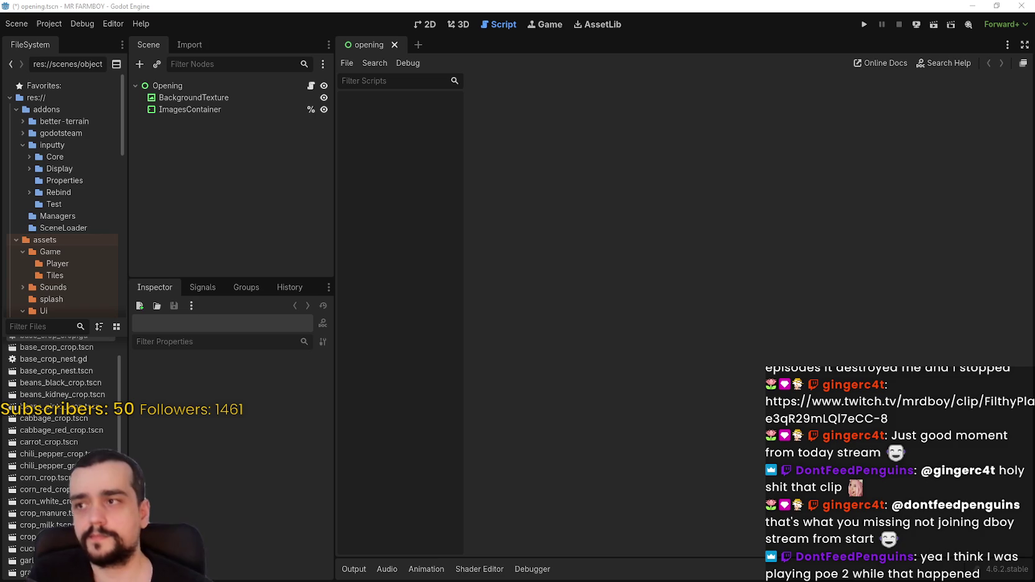
Open the base_crop_crop.tscn scene and its base_crop_crop.gd script
{"action": "left_click", "coordinate": [54, 23]}
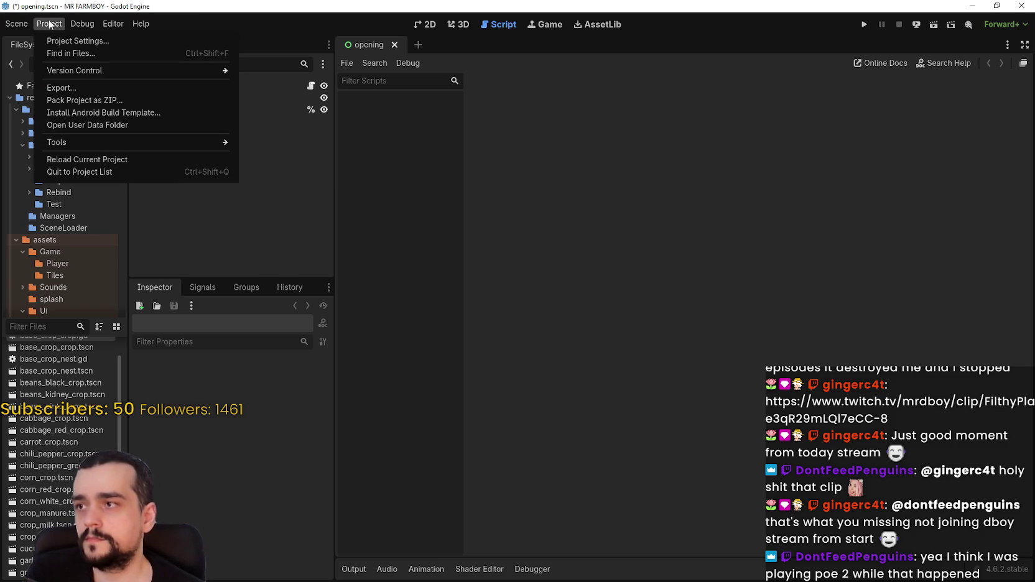
{"action": "left_click", "coordinate": [51, 333]}
{"action": "scroll", "coordinate": [62, 373], "scroll_direction": "up", "scroll_amount": 1}
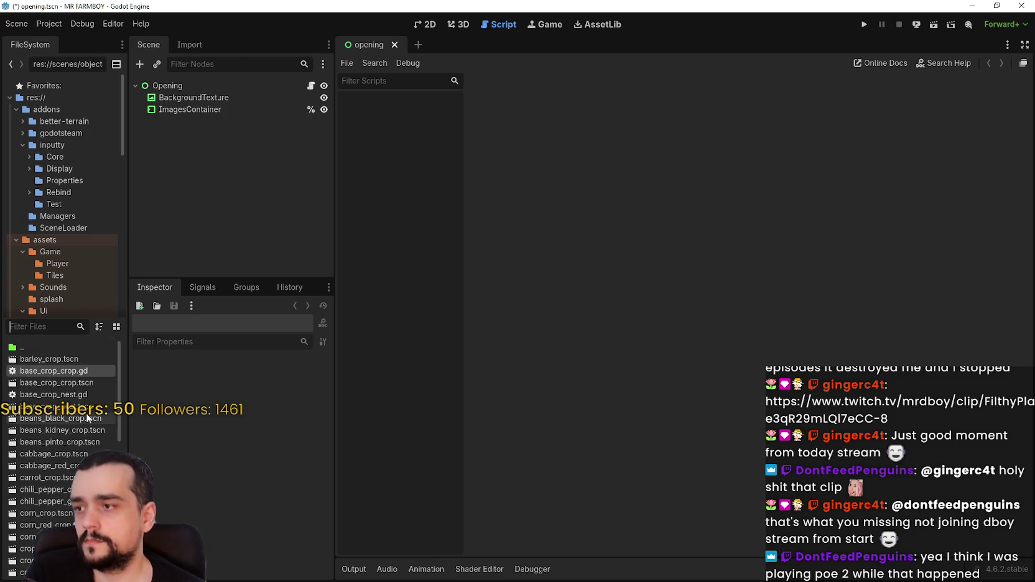
{"action": "double_click", "coordinate": [74, 382]}
{"action": "double_click", "coordinate": [65, 371]}
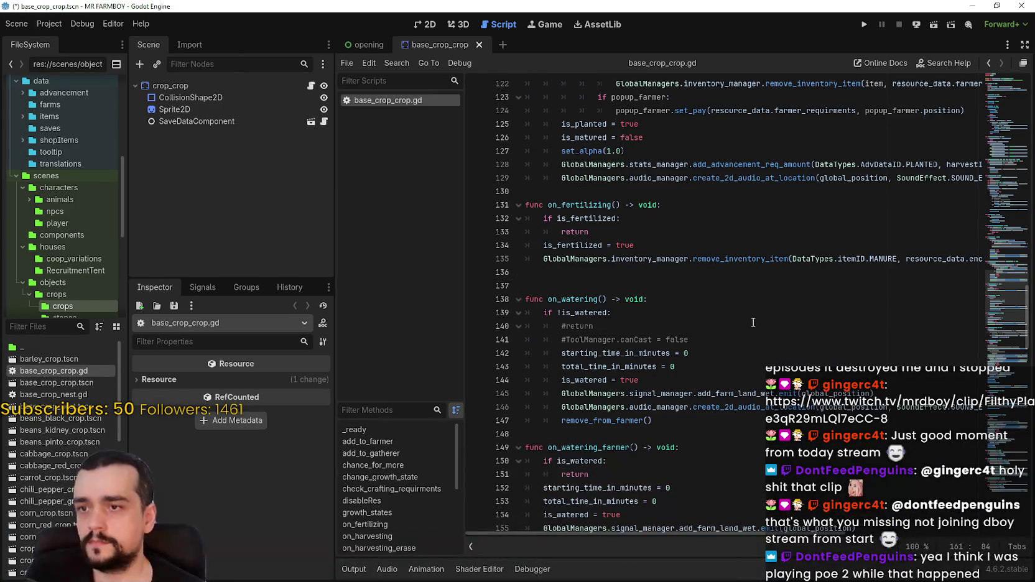
{"action": "scroll", "coordinate": [998, 364], "scroll_direction": "down", "scroll_amount": 10}
{"action": "scroll", "coordinate": [998, 364], "scroll_direction": "up", "scroll_amount": 1}
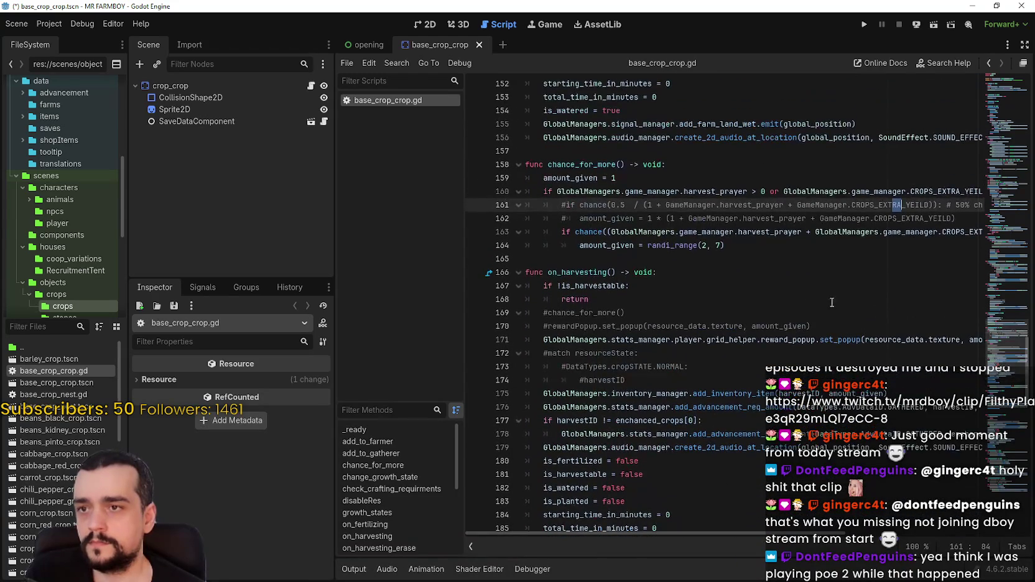
Add breakpoints on lines 164 and 161 of base_crop_crop.gd and save with Ctrl+S
{"action": "left_click", "coordinate": [764, 256]}
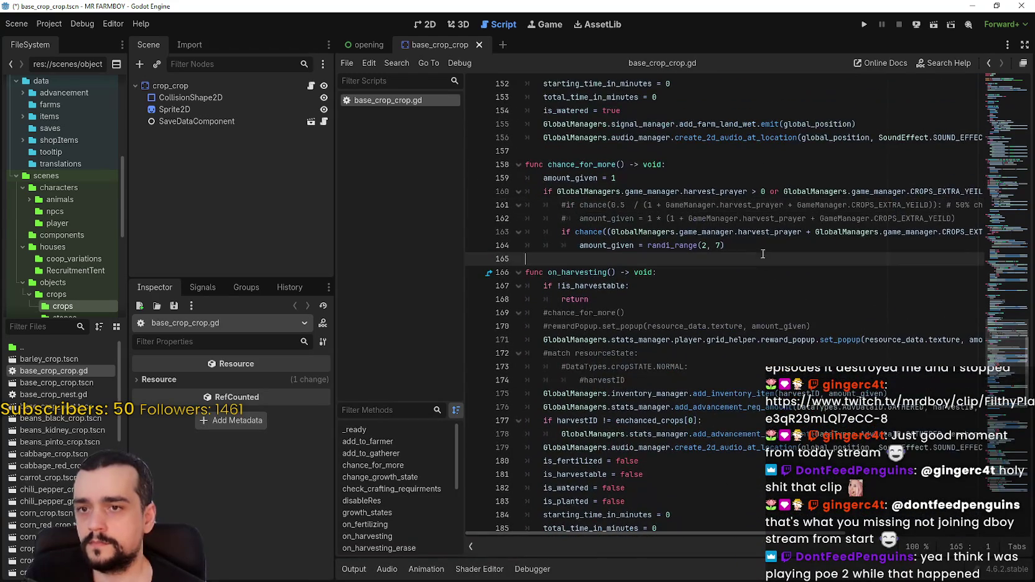
{"action": "left_click", "coordinate": [476, 246]}
{"action": "left_click", "coordinate": [753, 246]}
{"action": "mouse_move", "coordinate": [682, 530]}
{"action": "left_mouse_down"}
{"action": "mouse_move", "coordinate": [784, 533]}
{"action": "mouse_move", "coordinate": [660, 533]}
{"action": "left_mouse_up"}
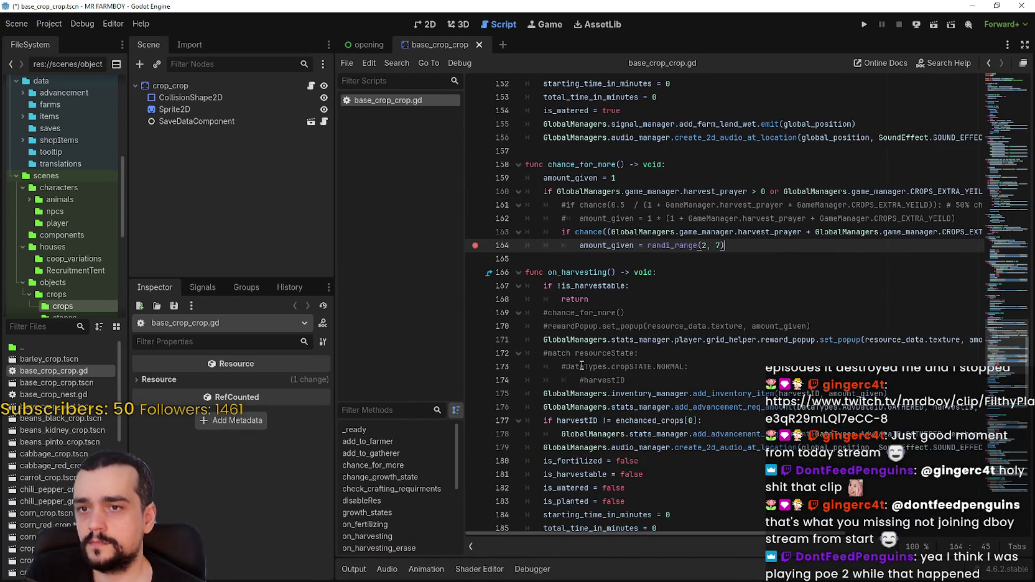
{"action": "left_click", "coordinate": [476, 204]}
{"action": "left_click", "coordinate": [684, 257]}
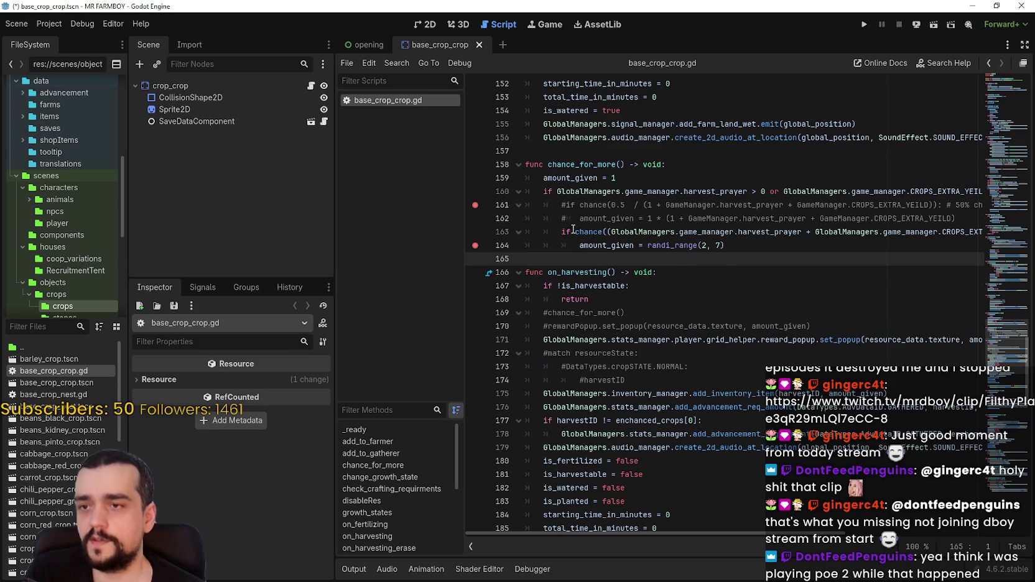
{"action": "key", "text": "ctrl+s"}
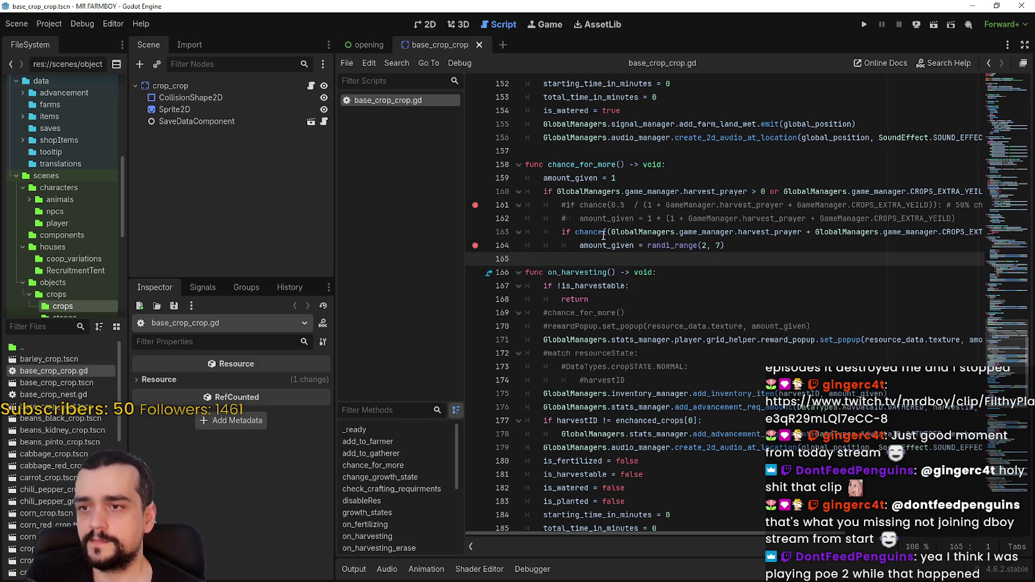
Move the line-161 breakpoint to line 163 and run the project with F5
{"action": "left_click", "coordinate": [476, 231]}
{"action": "left_click", "coordinate": [475, 205]}
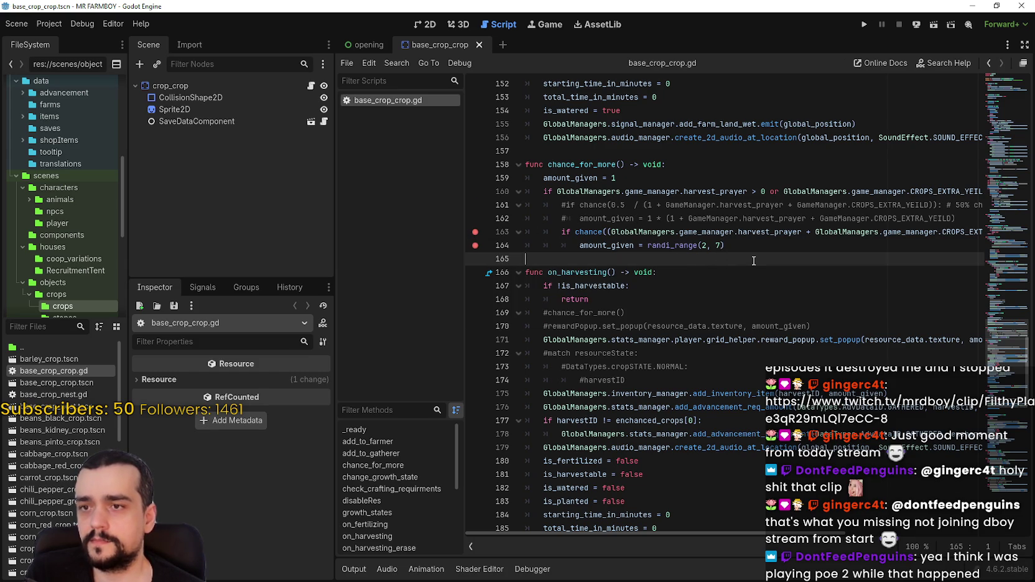
{"action": "key", "text": "F5"}
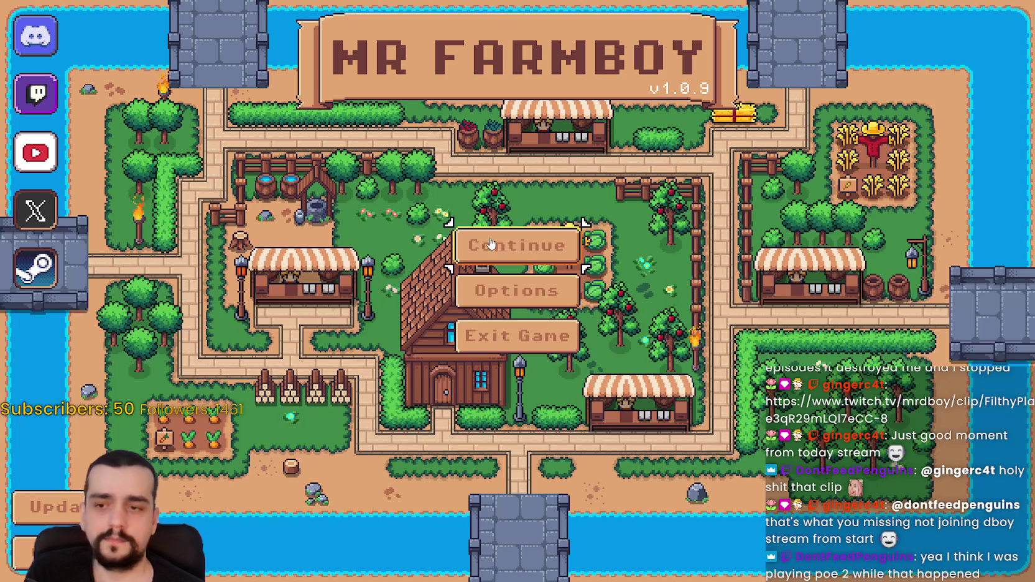
Load Save 2 (Incremental) from Continue and walk the farmer left with the A key
{"action": "left_click", "coordinate": [513, 252]}
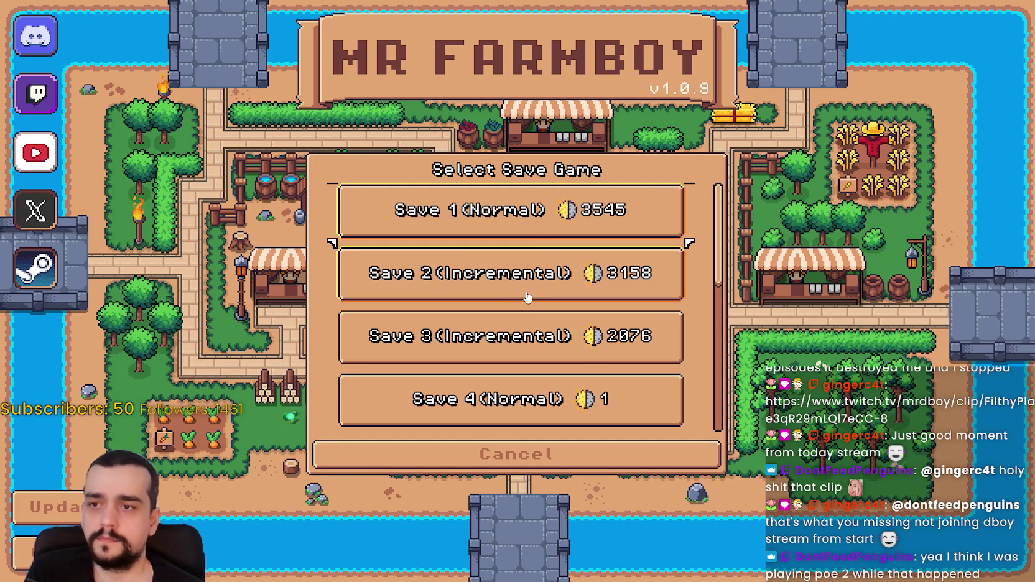
{"action": "left_click", "coordinate": [529, 212]}
{"action": "left_click", "coordinate": [504, 273]}
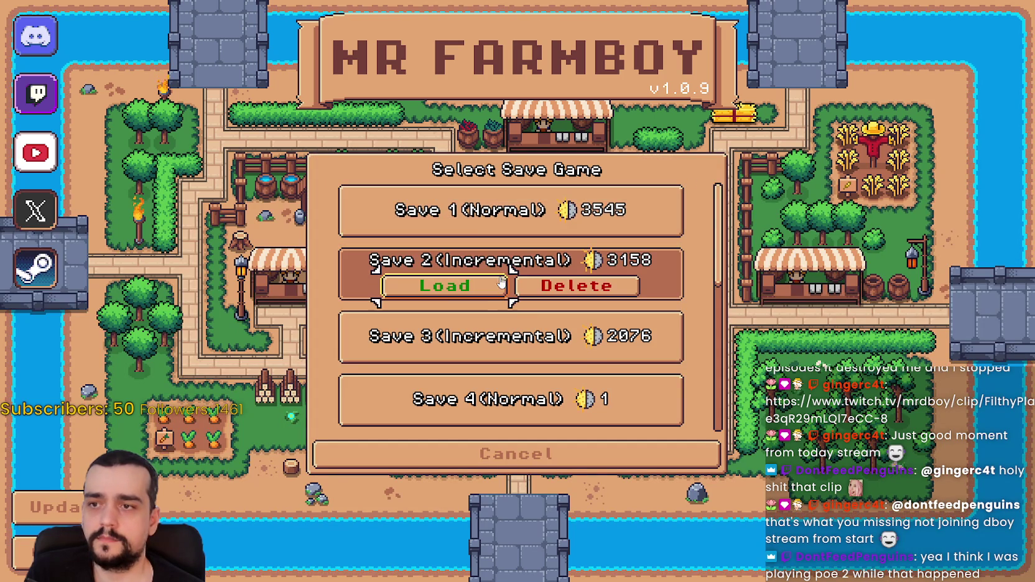
{"action": "left_click", "coordinate": [463, 290]}
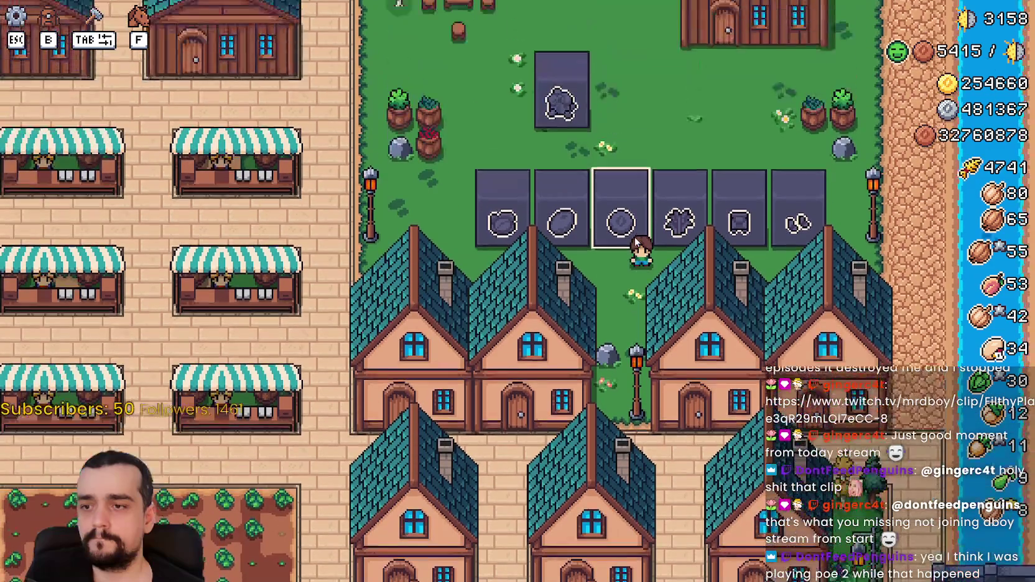
{"action": "key", "text": "a"}
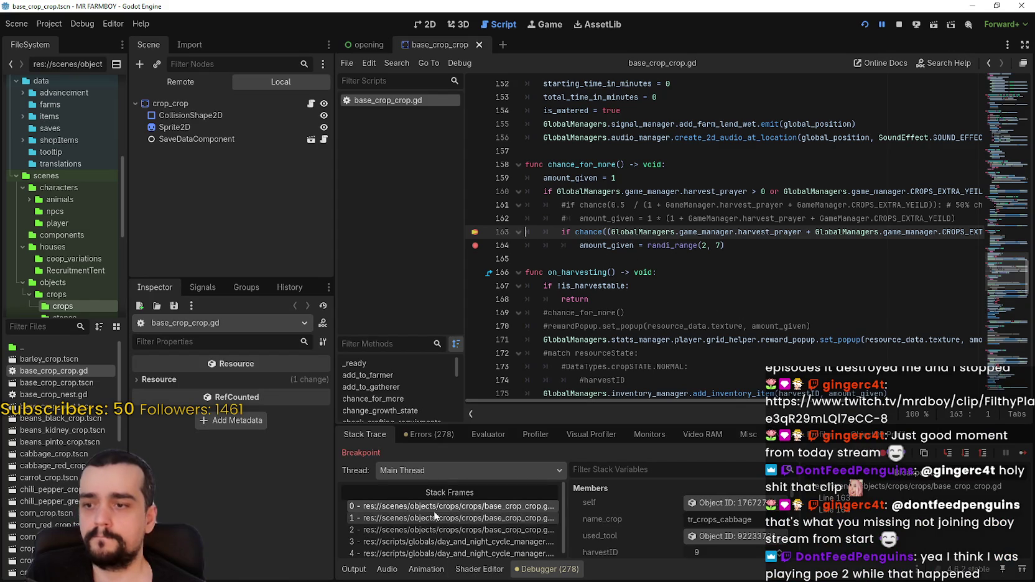
Inspect call-stack frames 1–4 (lines 75, 61, day_and_night_cycle_manager.gd), then return to the line 163 frame
{"action": "left_click", "coordinate": [445, 521]}
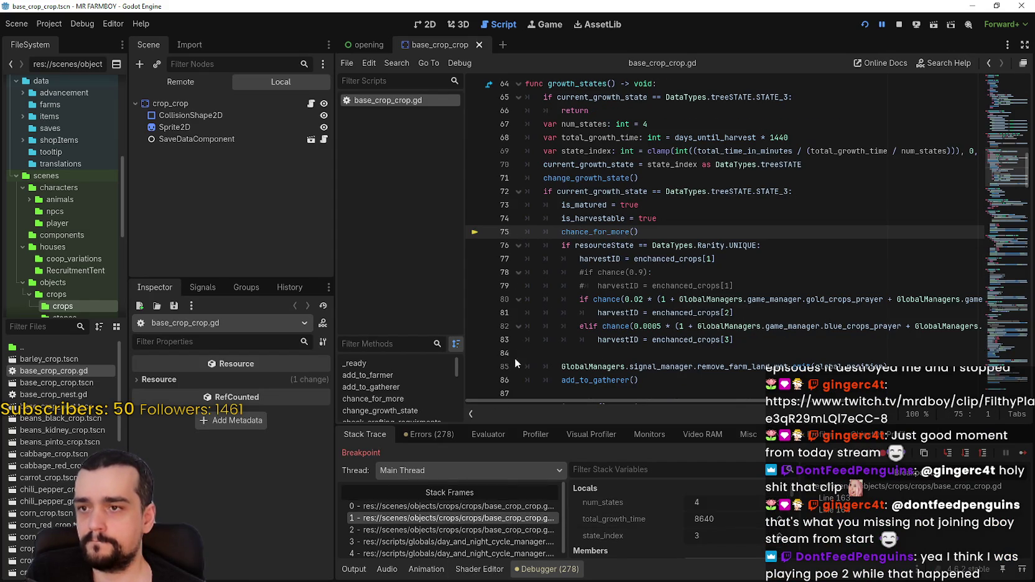
{"action": "left_click", "coordinate": [479, 530]}
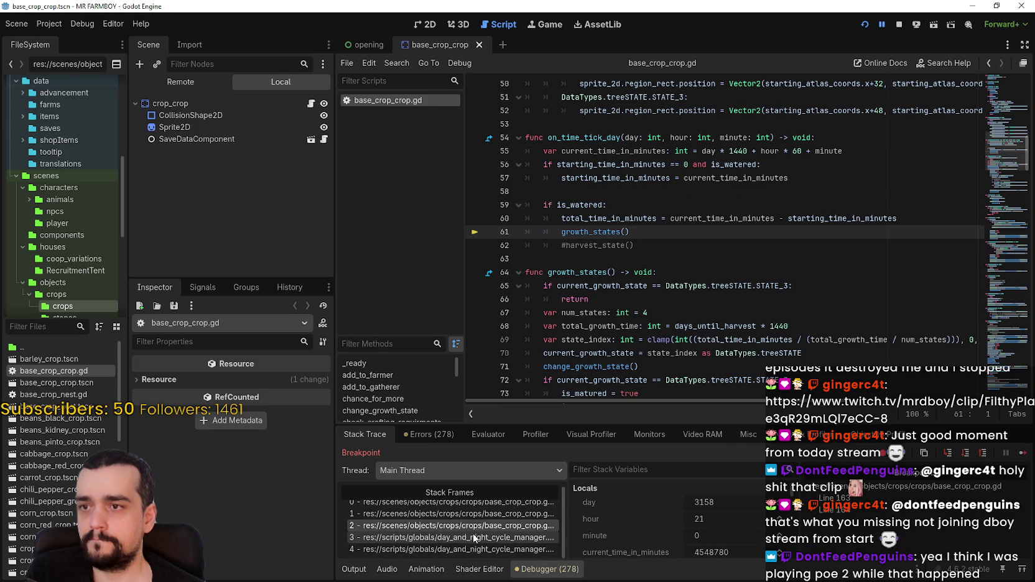
{"action": "left_click", "coordinate": [475, 534]}
{"action": "left_click", "coordinate": [488, 552]}
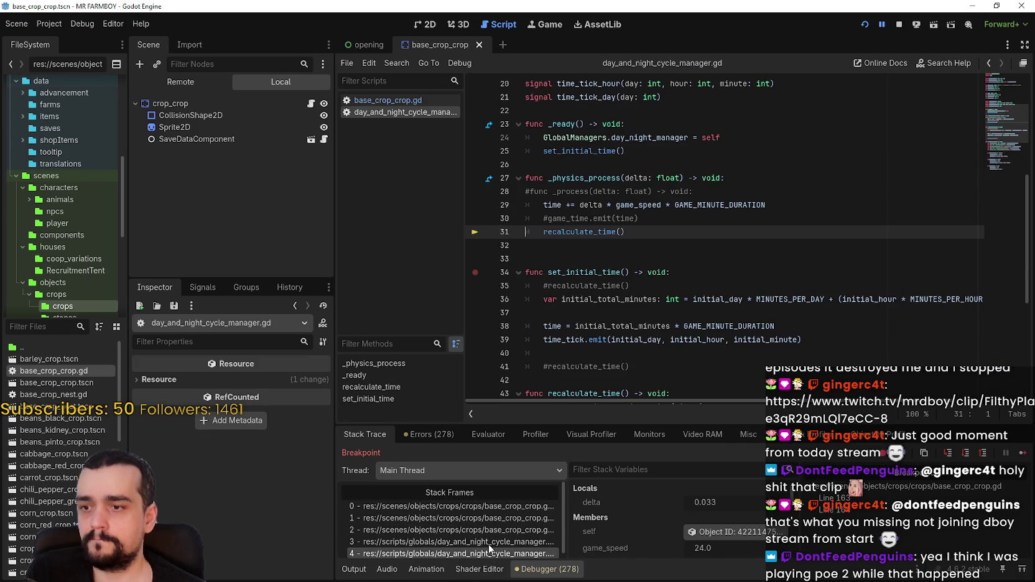
{"action": "left_click", "coordinate": [489, 530]}
{"action": "left_click", "coordinate": [490, 518]}
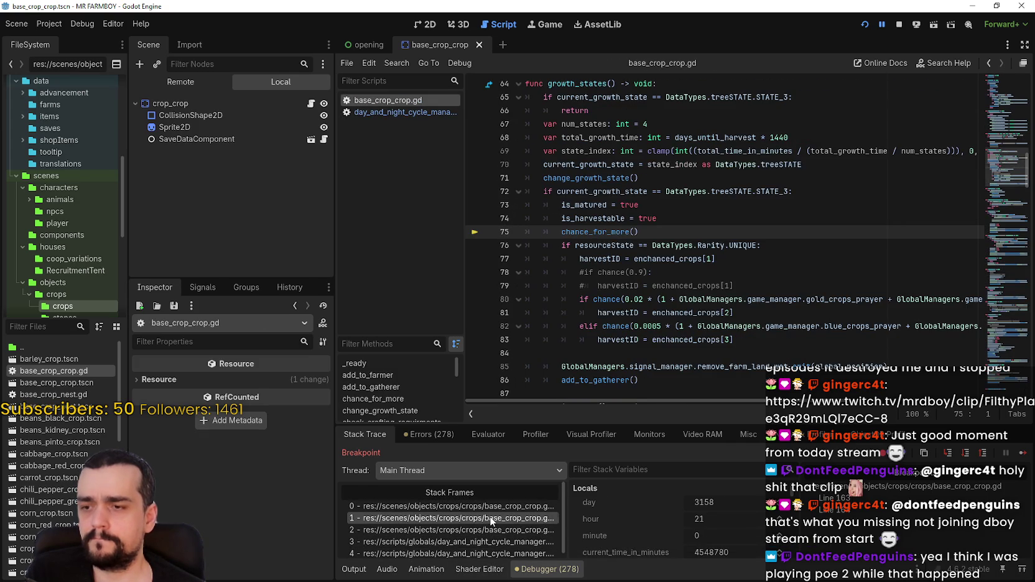
{"action": "left_click", "coordinate": [492, 506]}
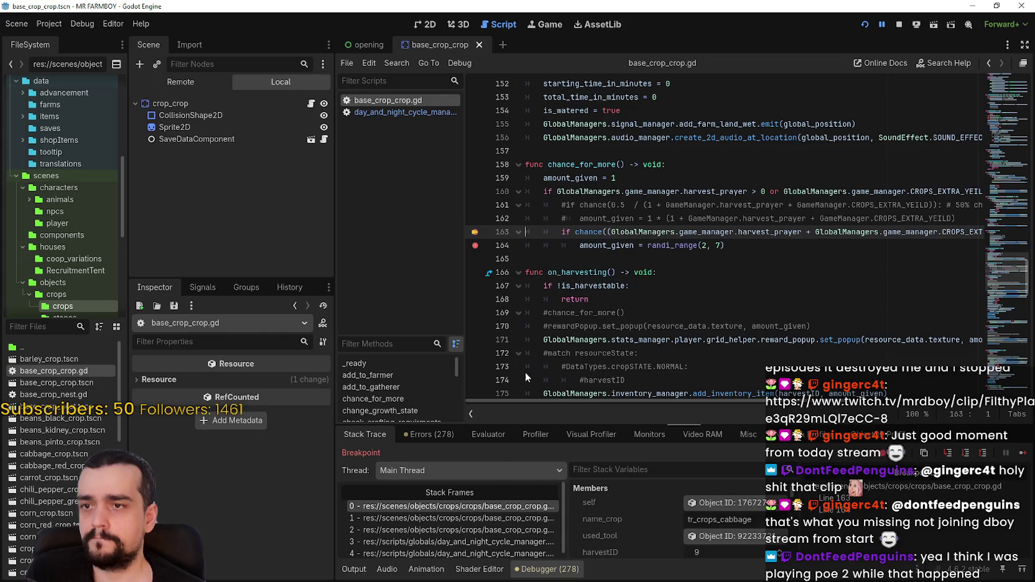
Resume execution past a dozen line-163 breakpoint hits
{"action": "left_click", "coordinate": [1024, 456]}
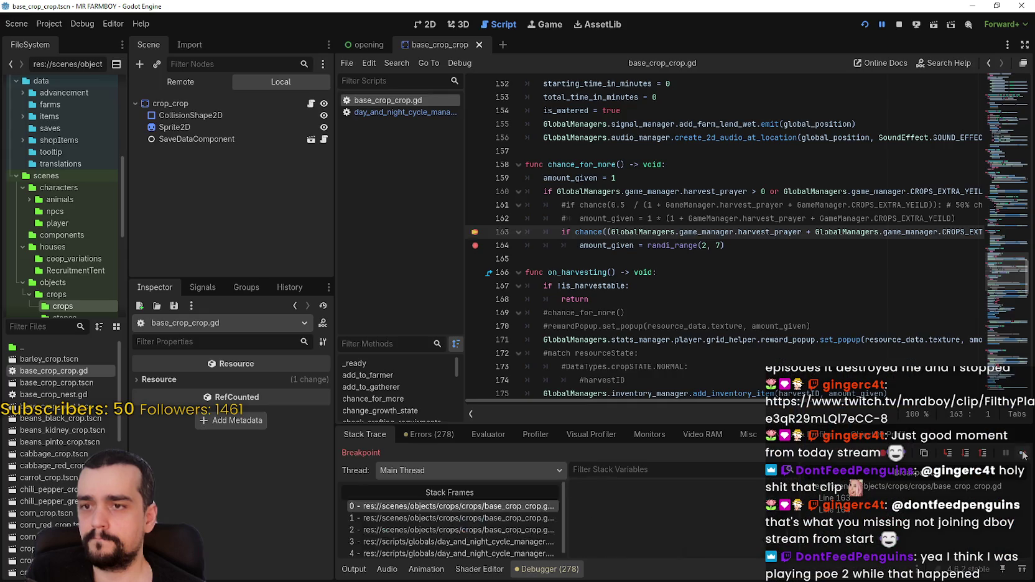
{"action": "left_click", "coordinate": [1023, 456]}
{"action": "left_click", "coordinate": [1023, 456]}
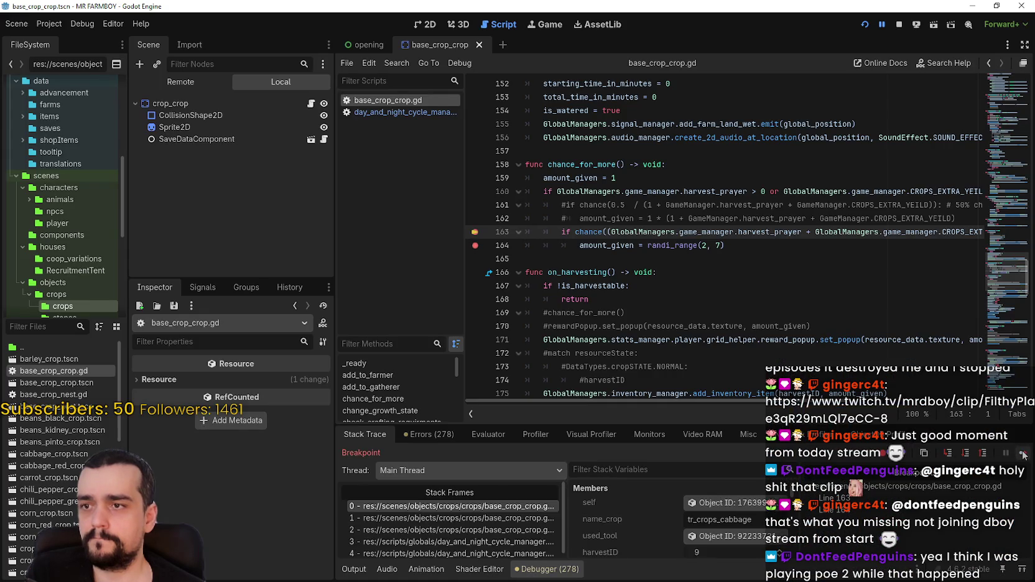
{"action": "left_click", "coordinate": [1023, 456]}
{"action": "left_click", "coordinate": [1023, 456]}
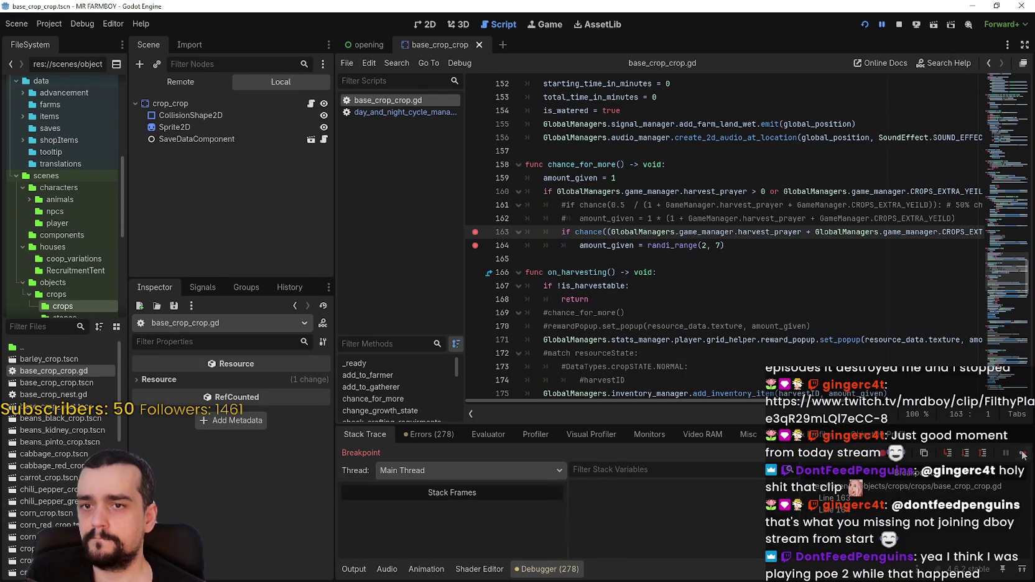
{"action": "left_click", "coordinate": [1023, 456]}
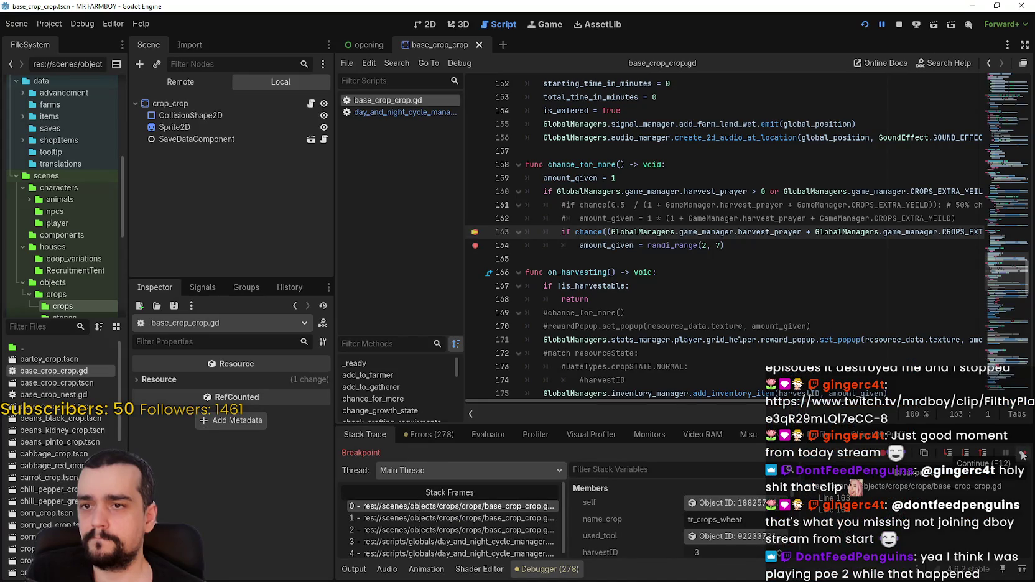
{"action": "scroll", "coordinate": [820, 401], "scroll_direction": "right", "scroll_amount": 5}
{"action": "scroll", "coordinate": [820, 402], "scroll_direction": "left", "scroll_amount": 5}
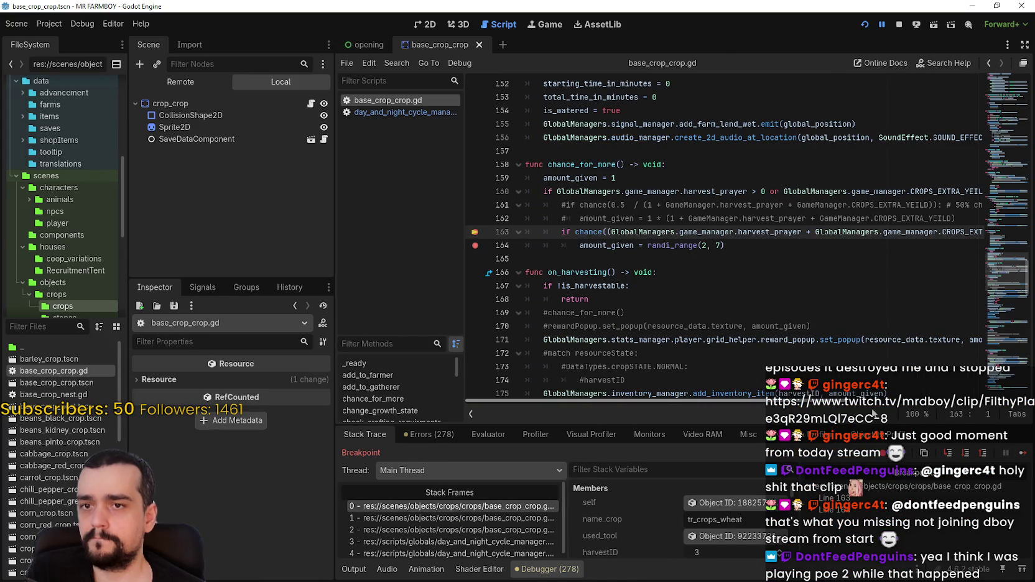
{"action": "left_click", "coordinate": [1021, 454]}
{"action": "left_click", "coordinate": [1020, 455]}
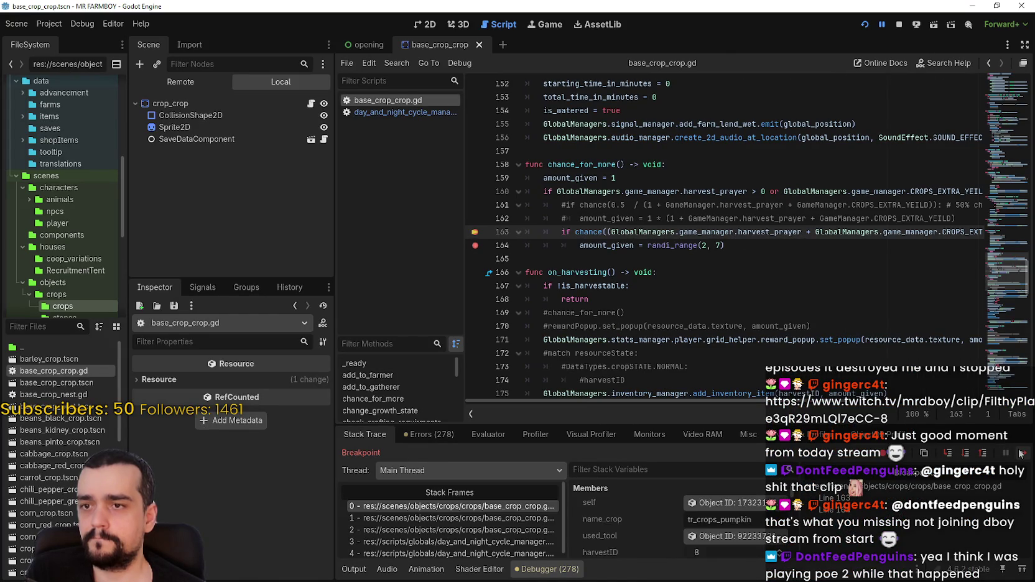
{"action": "left_click", "coordinate": [1020, 454]}
{"action": "left_click", "coordinate": [1022, 455]}
{"action": "left_click", "coordinate": [1023, 456]}
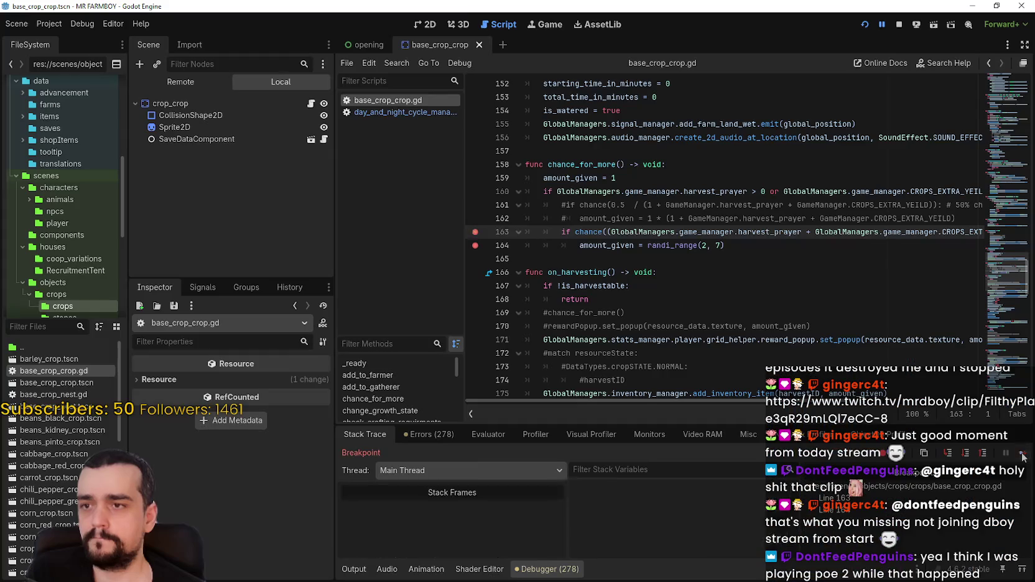
{"action": "left_click", "coordinate": [1023, 456]}
Type 'd' into the script, save it, and resume twice more
{"action": "type", "text": "d"}
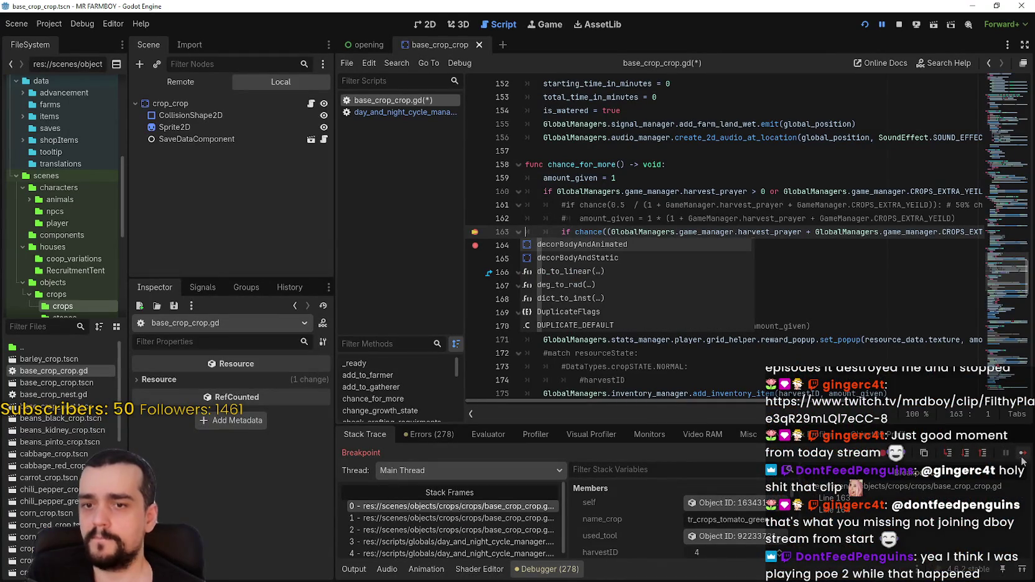
{"action": "key", "text": "ctrl+s"}
{"action": "left_click", "coordinate": [1024, 457]}
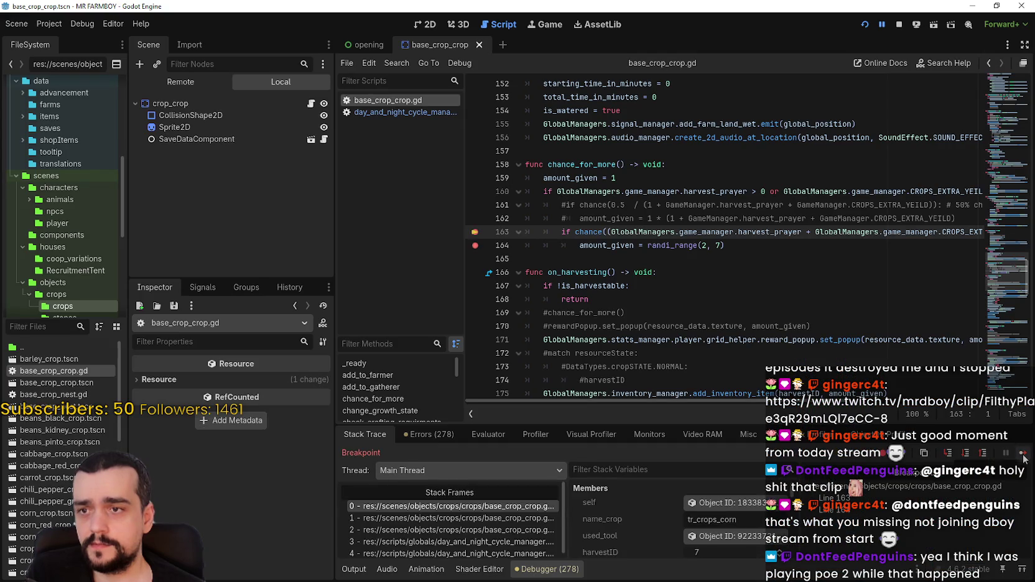
{"action": "left_click", "coordinate": [1024, 459]}
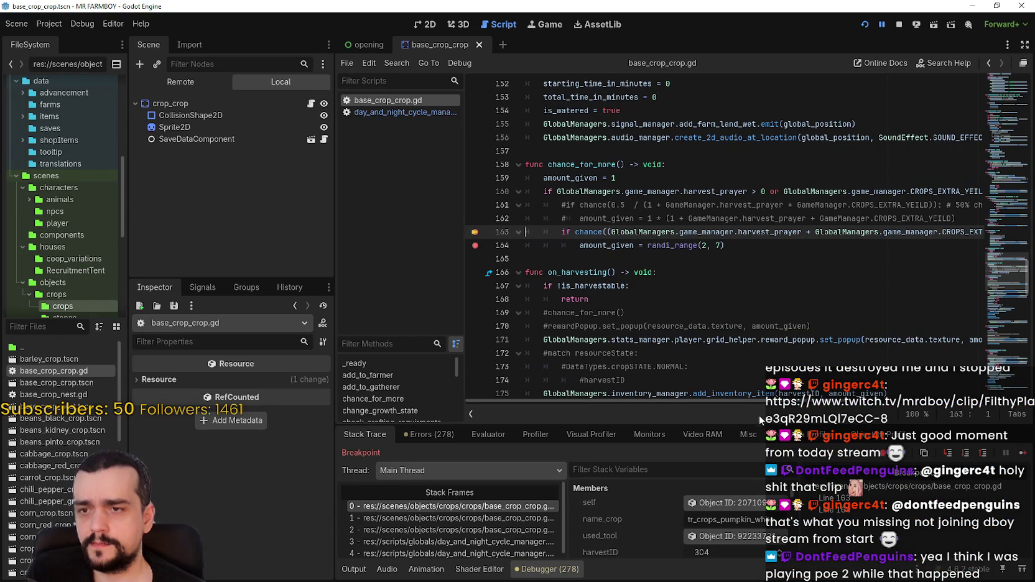
Keep resuming until the breakpoint stops on tr_crops_corn_white with harvestID 300
{"action": "scroll", "coordinate": [751, 398], "scroll_direction": "right", "scroll_amount": 3}
{"action": "scroll", "coordinate": [728, 392], "scroll_direction": "left", "scroll_amount": 3}
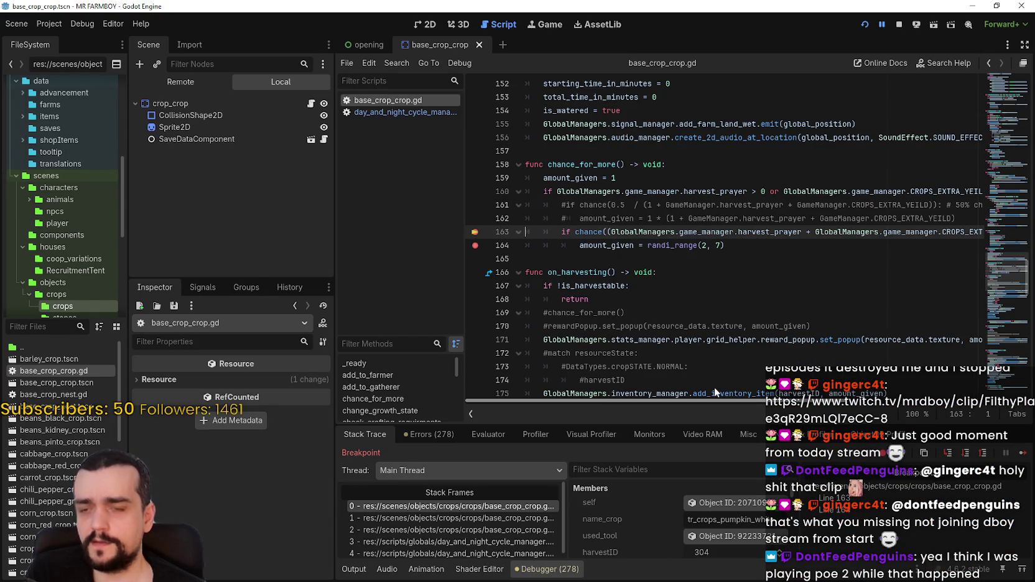
{"action": "scroll", "coordinate": [713, 383], "scroll_direction": "right", "scroll_amount": 3}
{"action": "scroll", "coordinate": [682, 365], "scroll_direction": "left", "scroll_amount": 3}
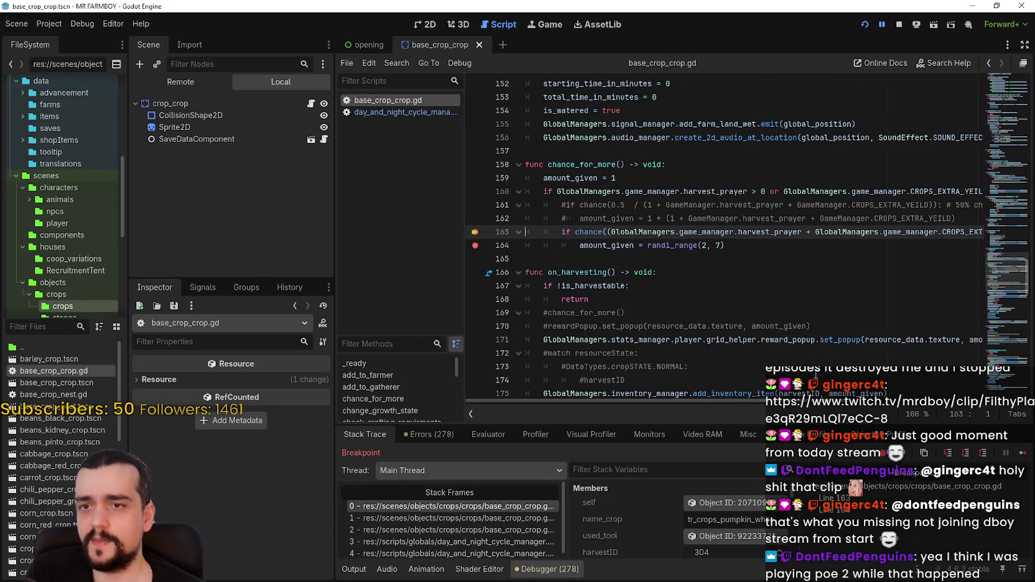
{"action": "left_click", "coordinate": [1024, 456]}
{"action": "left_click", "coordinate": [1024, 456]}
Continue past sixteen more line-163 hits until the Mr Farmboy window reappears
{"action": "left_click", "coordinate": [1024, 456]}
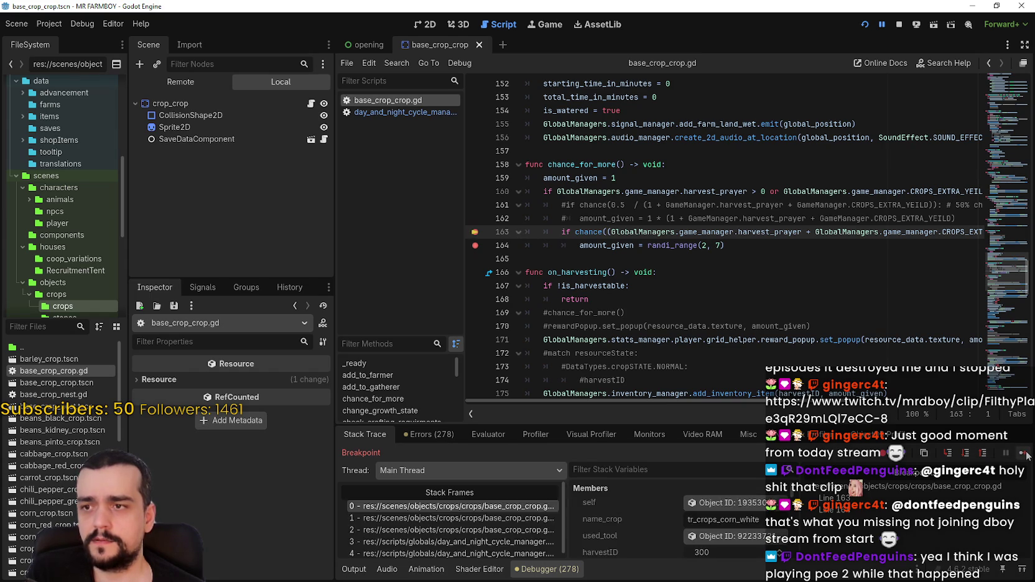
{"action": "left_click", "coordinate": [1024, 456]}
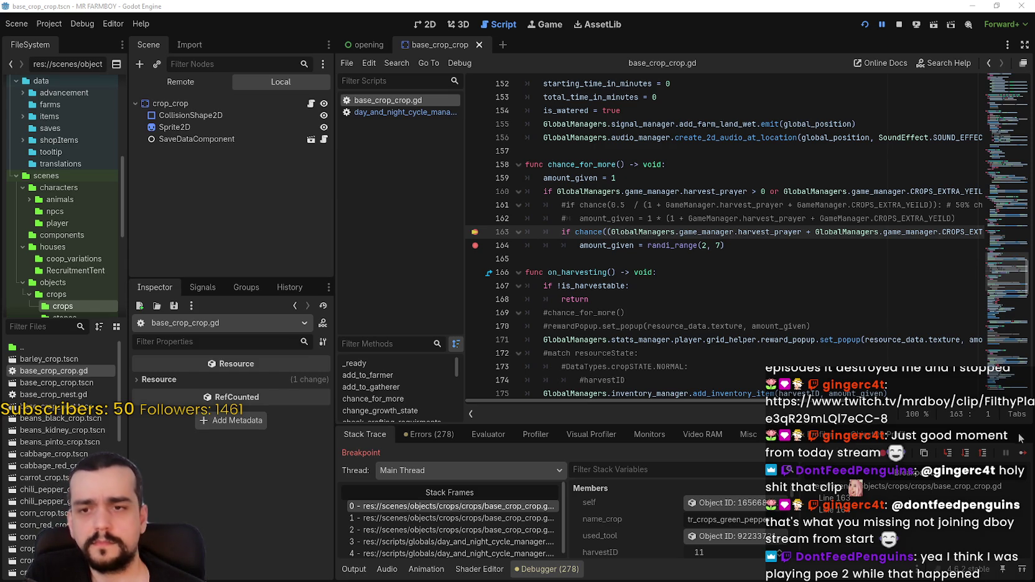
{"action": "left_click", "coordinate": [1020, 454]}
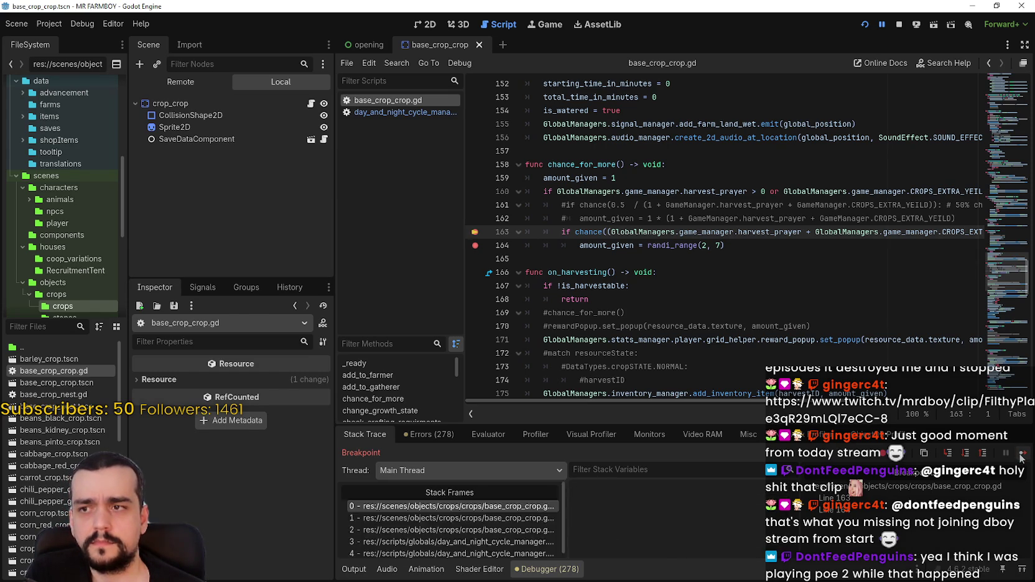
{"action": "left_click", "coordinate": [1020, 457]}
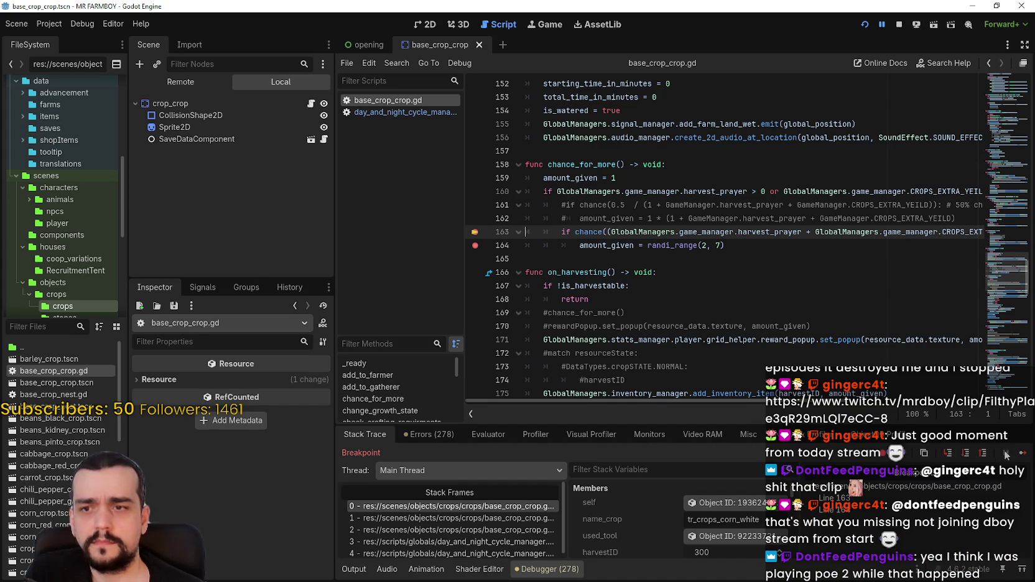
{"action": "left_click", "coordinate": [1020, 455]}
{"action": "left_click", "coordinate": [1021, 455]}
{"action": "left_click", "coordinate": [1021, 455]}
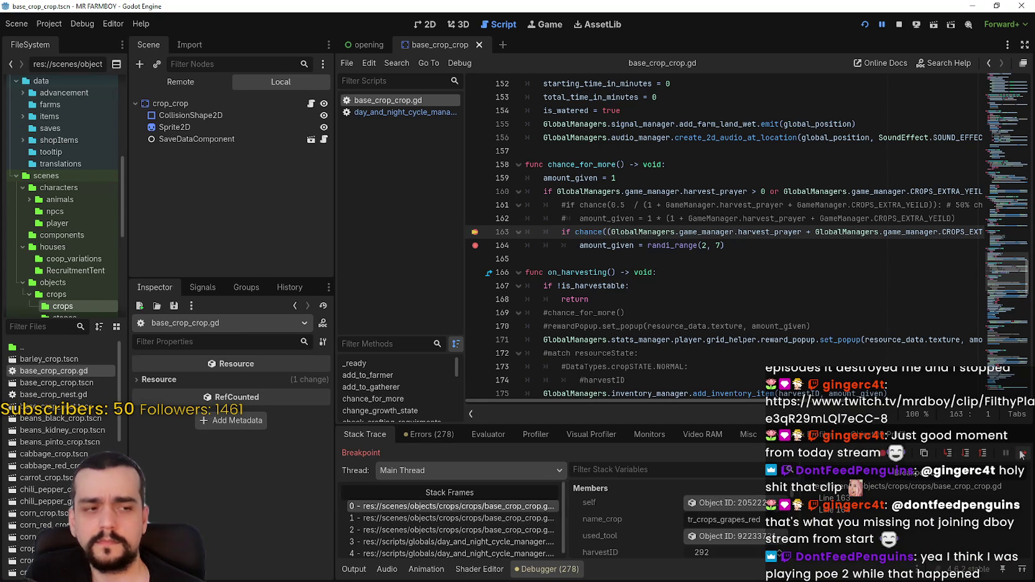
{"action": "left_click", "coordinate": [1021, 455]}
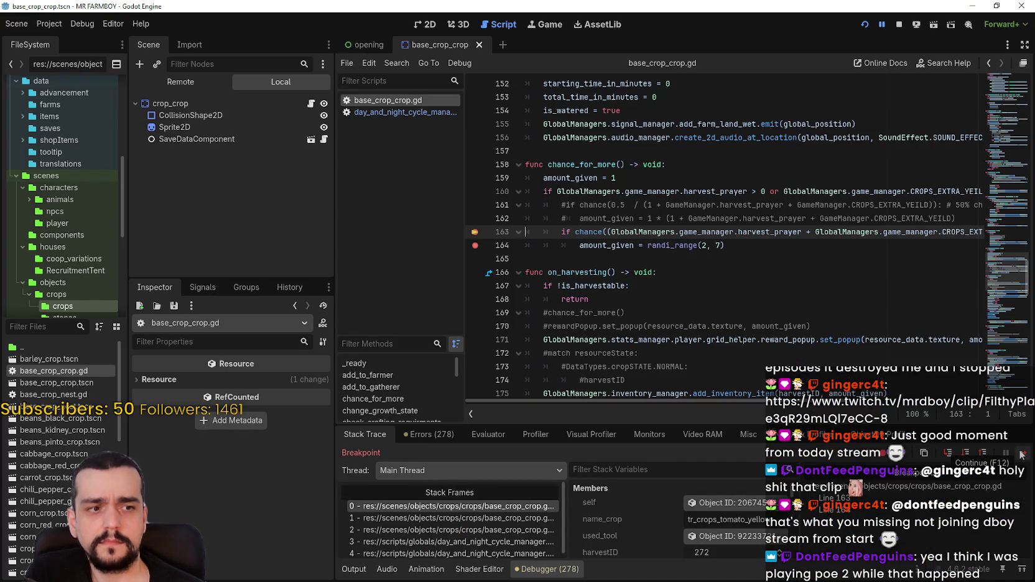
{"action": "left_click", "coordinate": [1021, 455]}
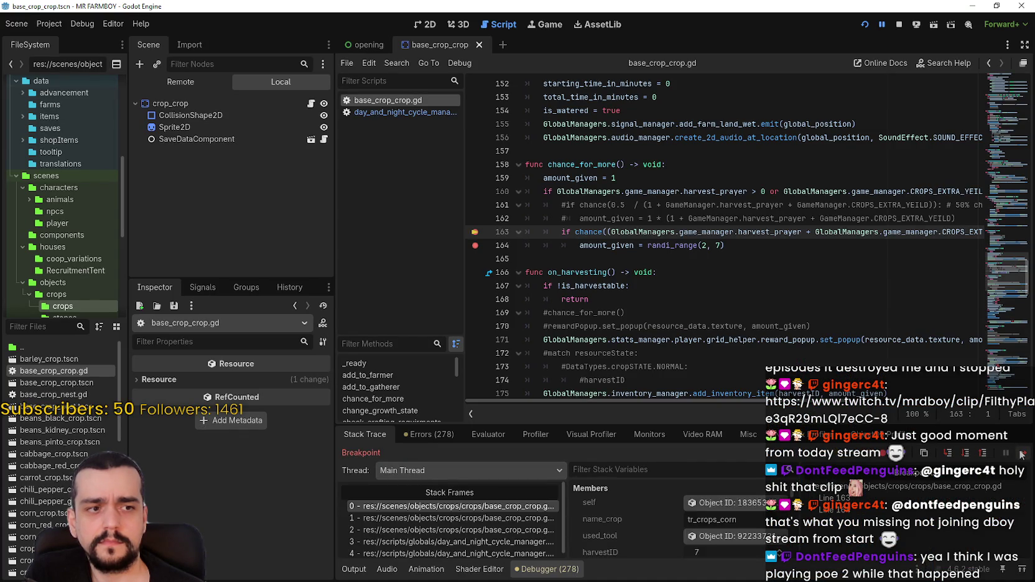
{"action": "left_click", "coordinate": [1021, 455]}
{"action": "left_click", "coordinate": [1021, 455]}
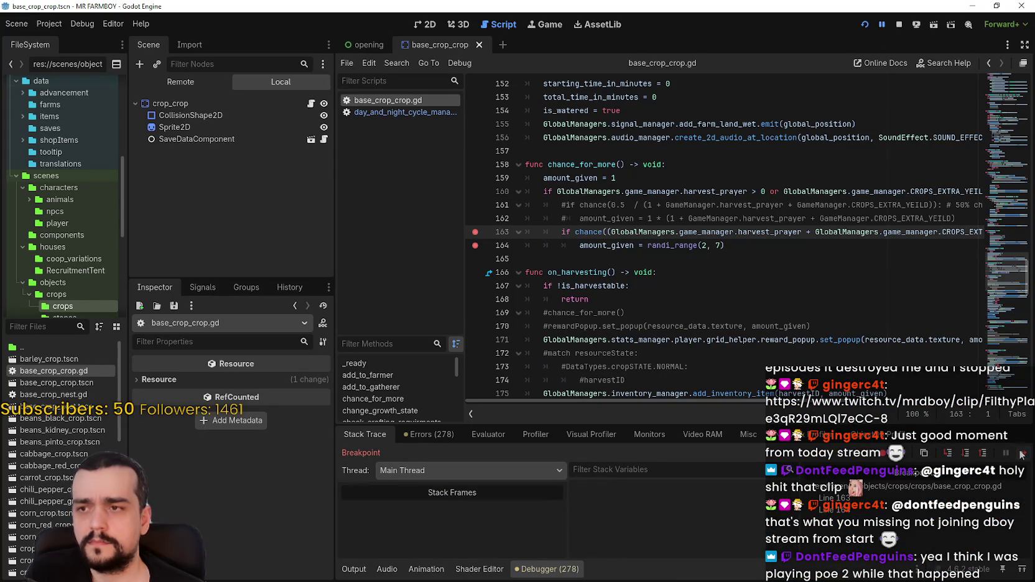
{"action": "left_click", "coordinate": [1021, 457]}
{"action": "left_click", "coordinate": [1021, 457]}
{"action": "left_click", "coordinate": [1022, 456]}
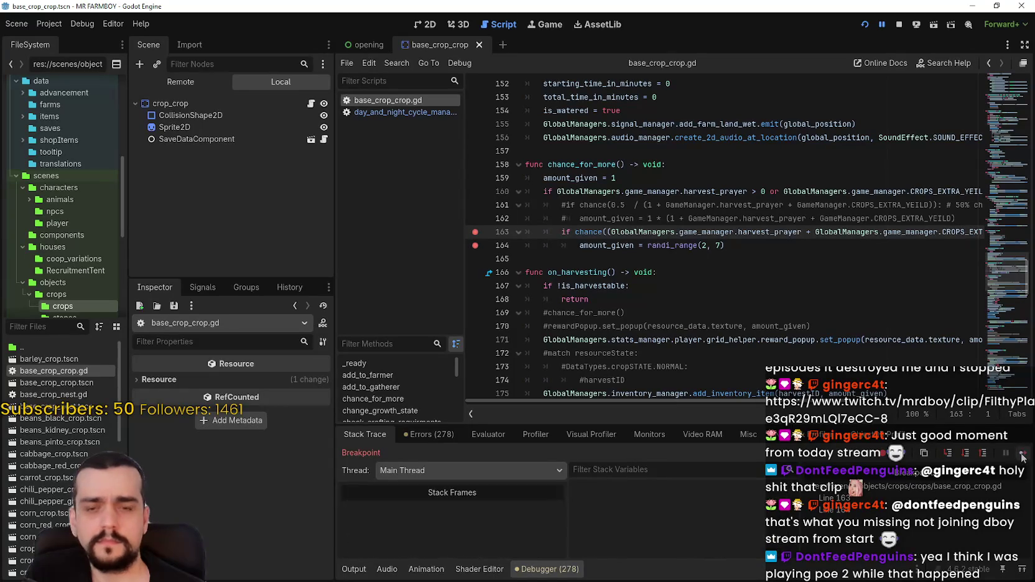
{"action": "left_click", "coordinate": [1021, 457]}
{"action": "left_click", "coordinate": [1020, 457]}
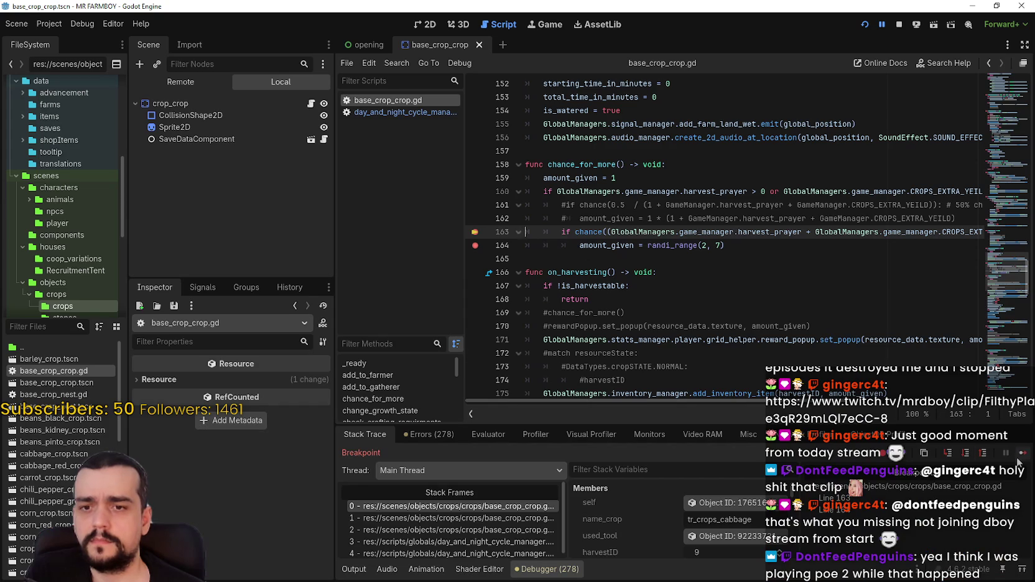
Resume ten more times until execution pauses again at line 163 on another crop
{"action": "left_click", "coordinate": [1019, 456]}
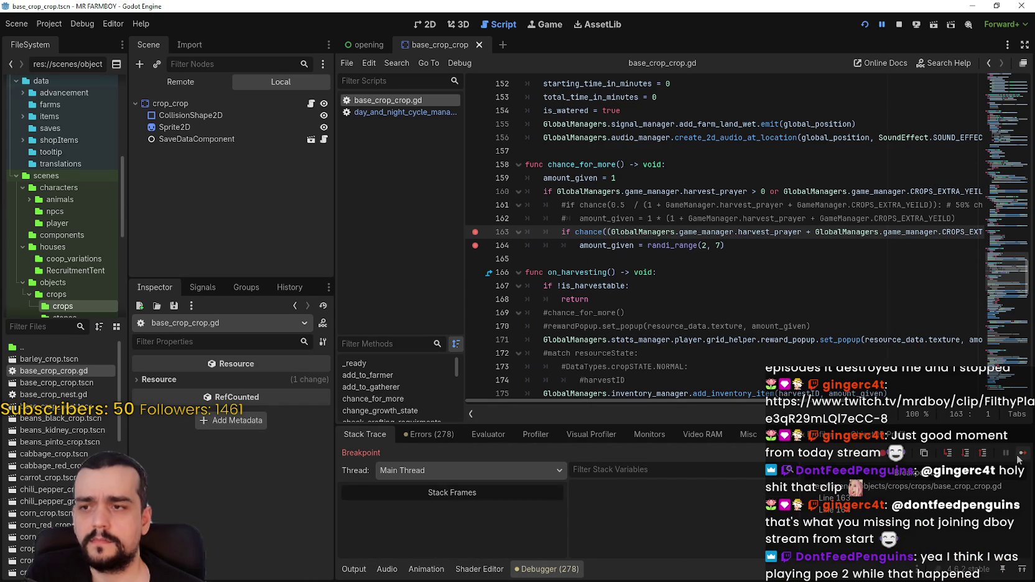
{"action": "left_click", "coordinate": [1019, 456]}
{"action": "left_click", "coordinate": [1019, 456]}
{"action": "left_click", "coordinate": [1018, 456]}
{"action": "left_click", "coordinate": [1019, 456]}
{"action": "left_click", "coordinate": [1019, 456]}
{"action": "left_click", "coordinate": [1019, 456]}
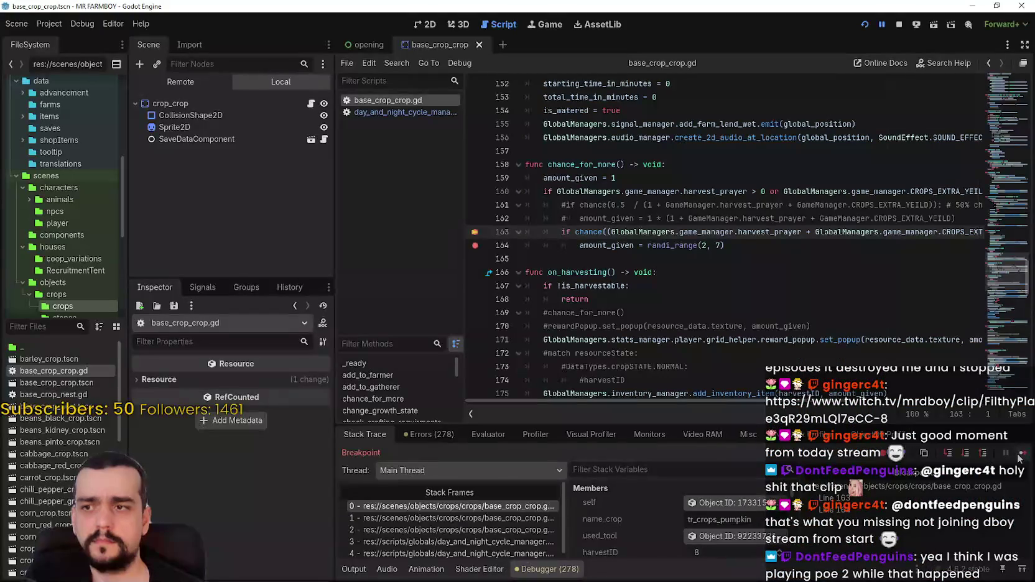
{"action": "left_click", "coordinate": [1019, 456]}
{"action": "left_click", "coordinate": [1018, 456]}
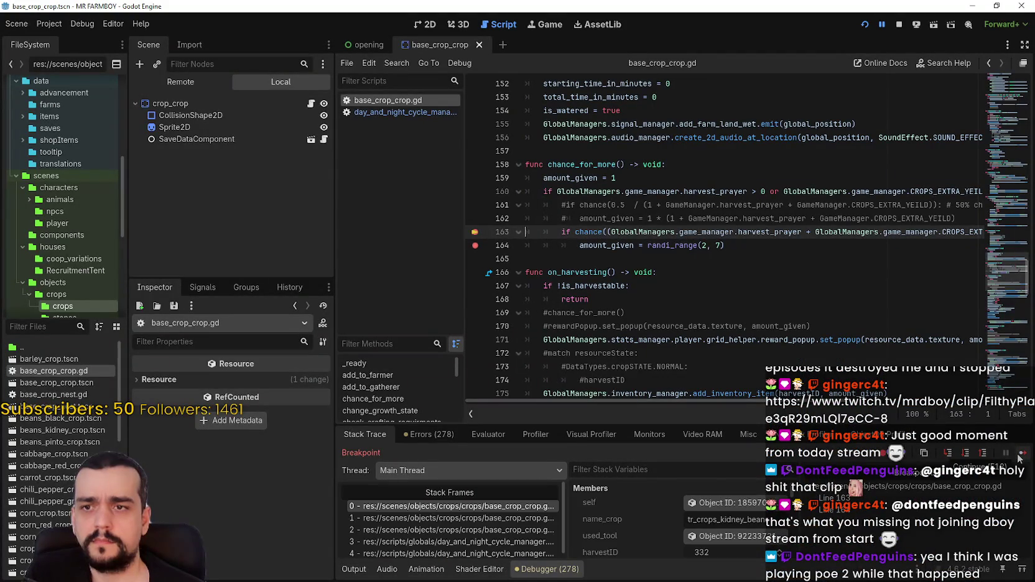
{"action": "left_click", "coordinate": [1019, 456]}
Read the crop's amount_given and highlight the inventory and advancement calls on lines 175–178
{"action": "left_click_drag", "start_coordinate": [714, 400], "coordinate": [922, 413]}
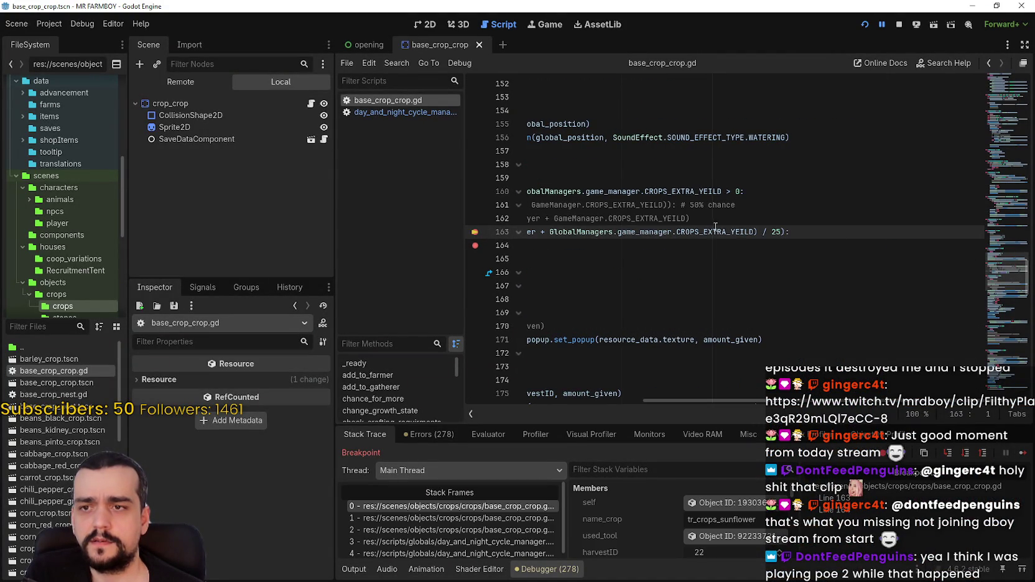
{"action": "scroll", "coordinate": [665, 533], "scroll_direction": "down", "scroll_amount": 2}
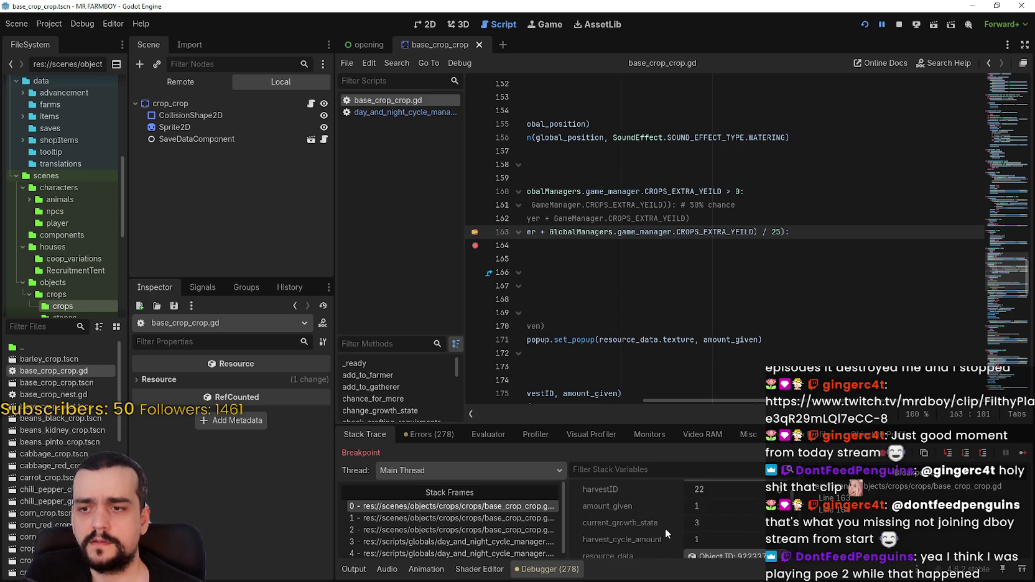
{"action": "scroll", "coordinate": [667, 526], "scroll_direction": "up", "scroll_amount": 1}
{"action": "left_click_drag", "start_coordinate": [714, 395], "coordinate": [717, 402]}
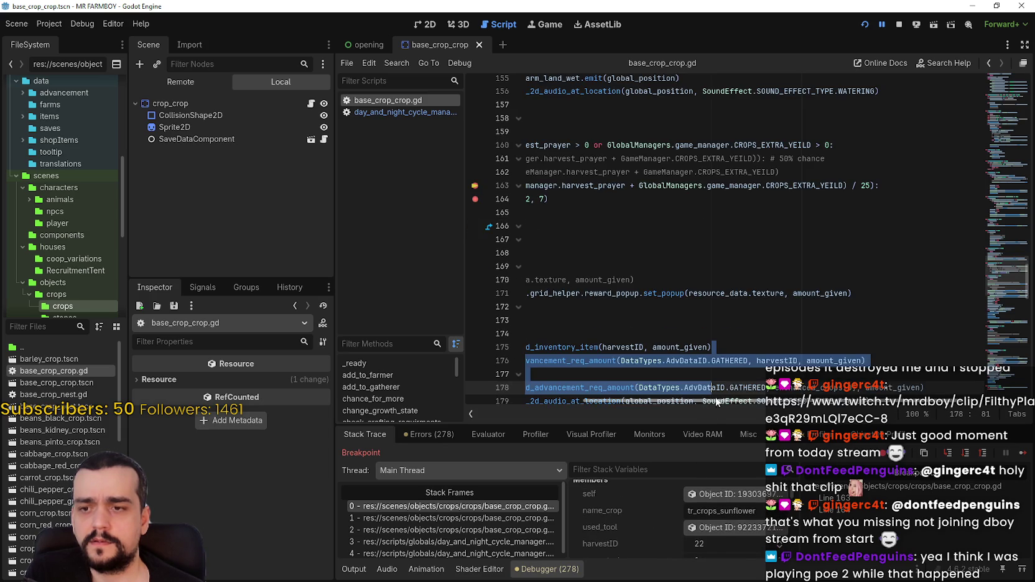
{"action": "left_click", "coordinate": [627, 212]}
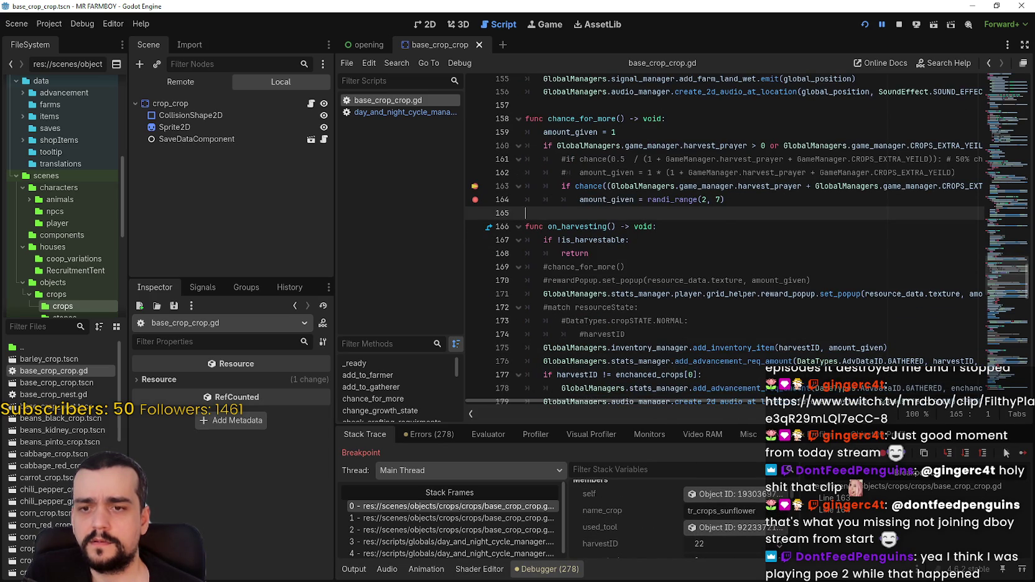
Resume through the remaining line-163 hits until the game runs unpaused again
{"action": "left_click", "coordinate": [1021, 454]}
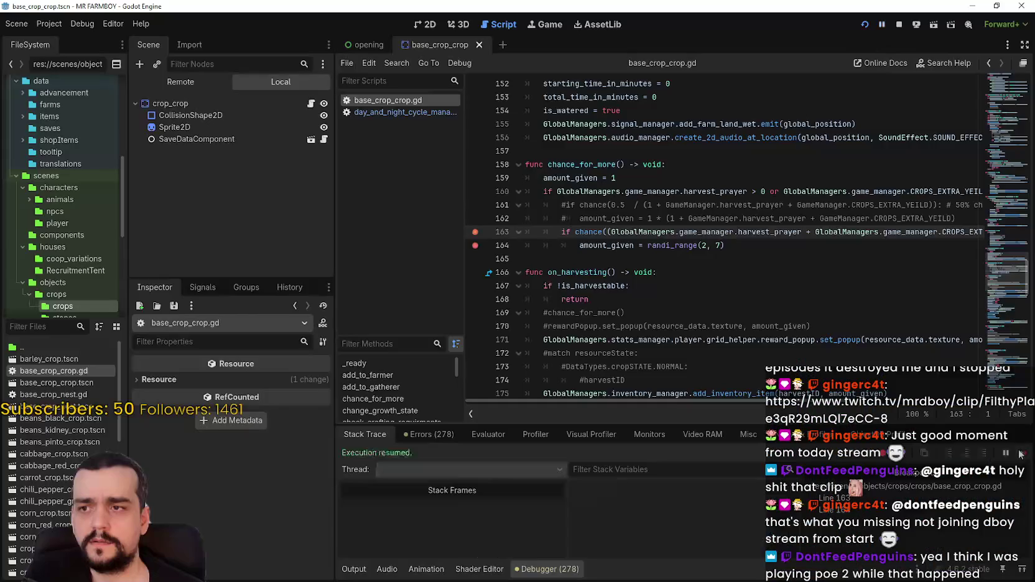
{"action": "key", "text": "w"}
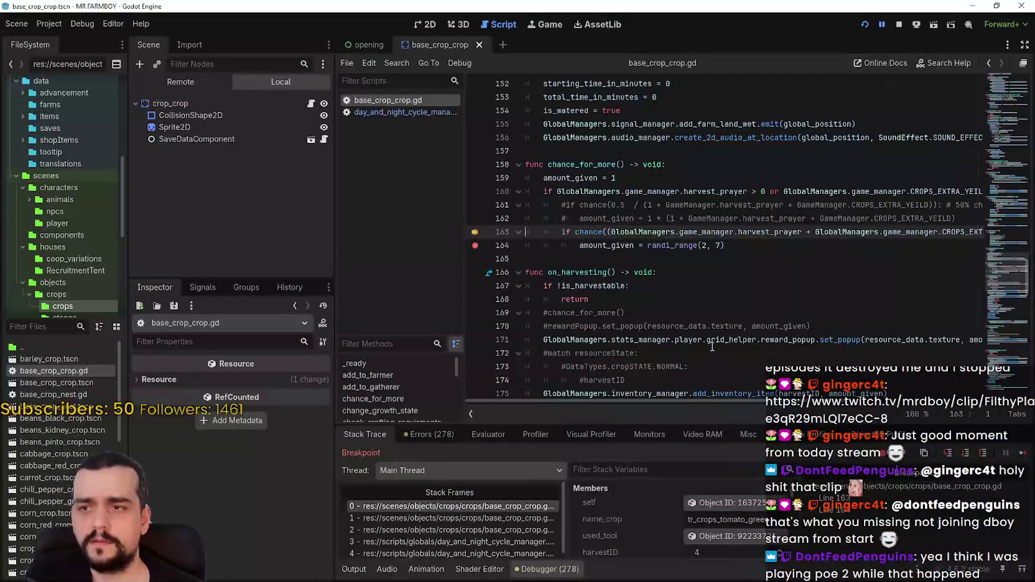
{"action": "left_click", "coordinate": [1021, 458]}
{"action": "left_click", "coordinate": [1021, 458]}
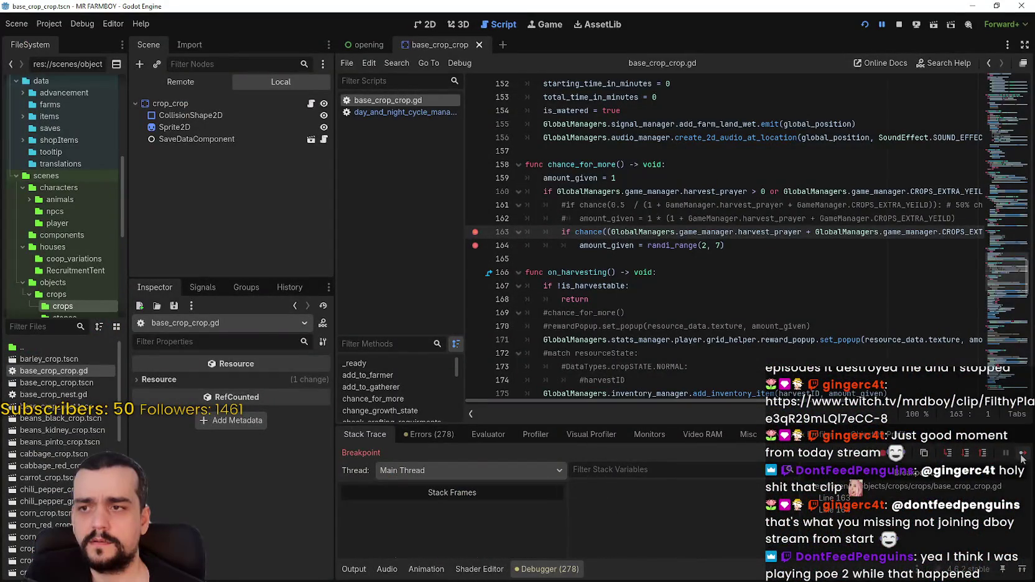
{"action": "left_click", "coordinate": [1021, 458]}
{"action": "left_click", "coordinate": [1021, 458]}
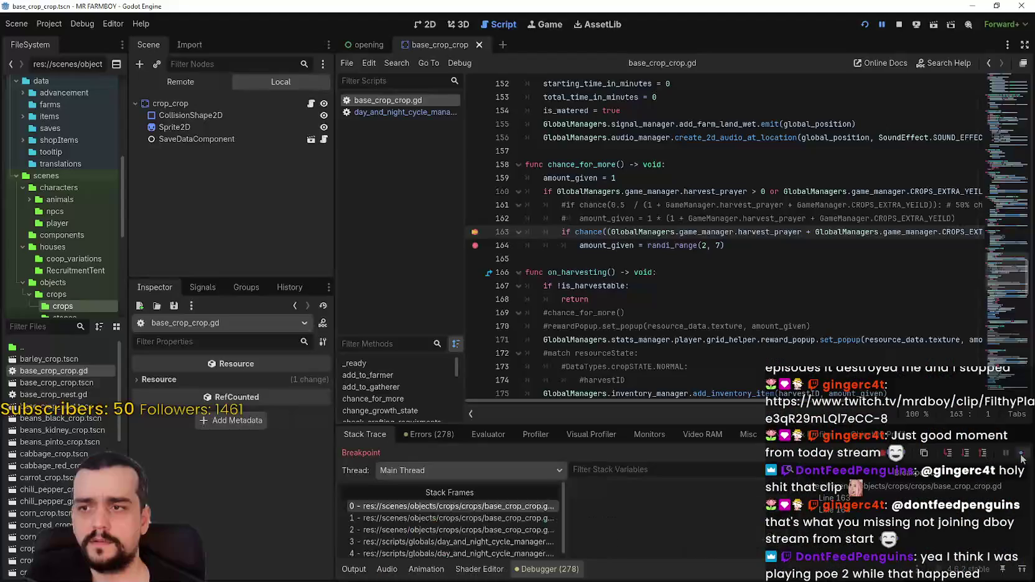
{"action": "left_click", "coordinate": [1021, 458]}
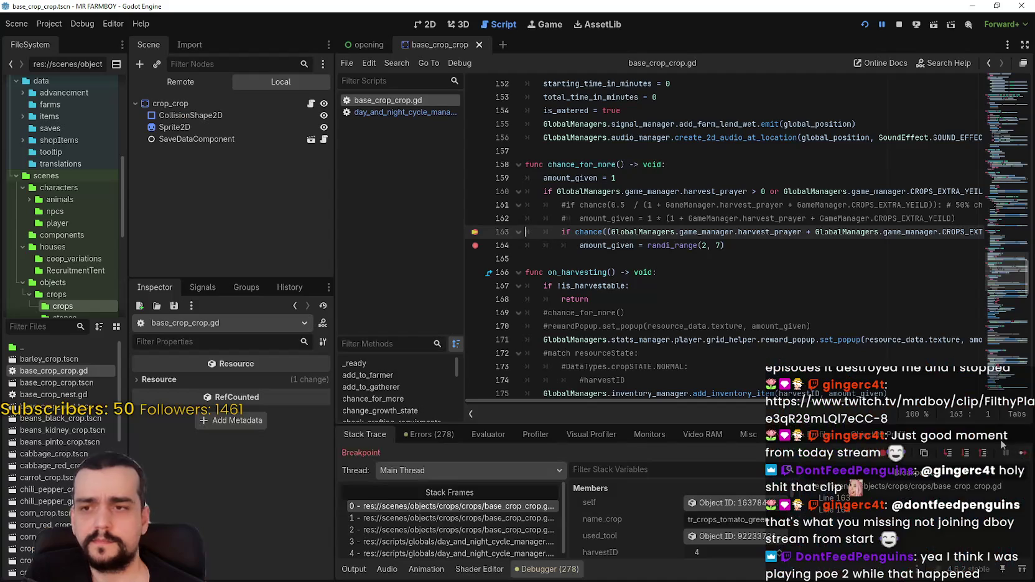
{"action": "left_click", "coordinate": [1024, 456]}
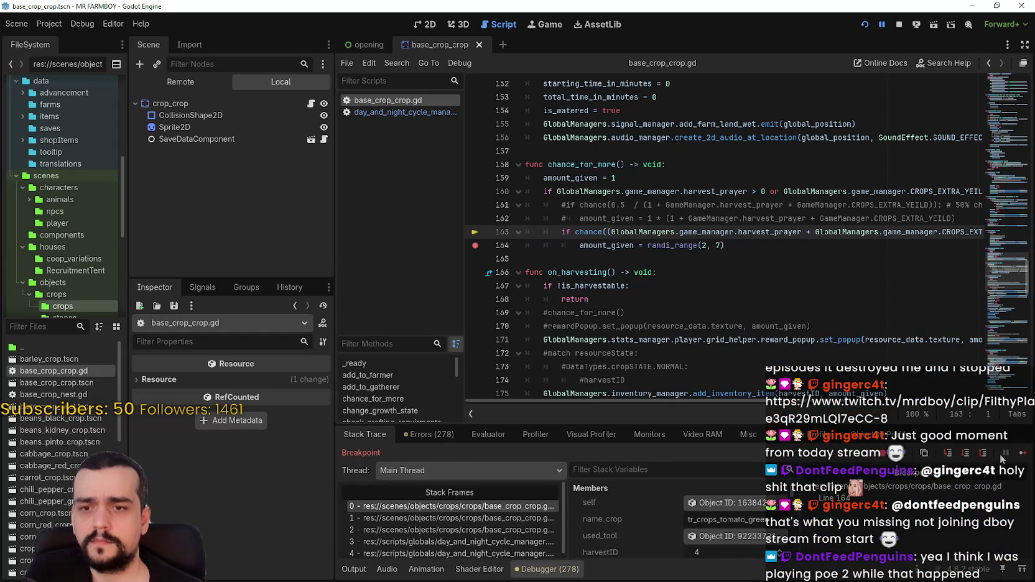
Resume the game and walk the farmer across the farm toward the market stalls
{"action": "left_click", "coordinate": [1023, 452]}
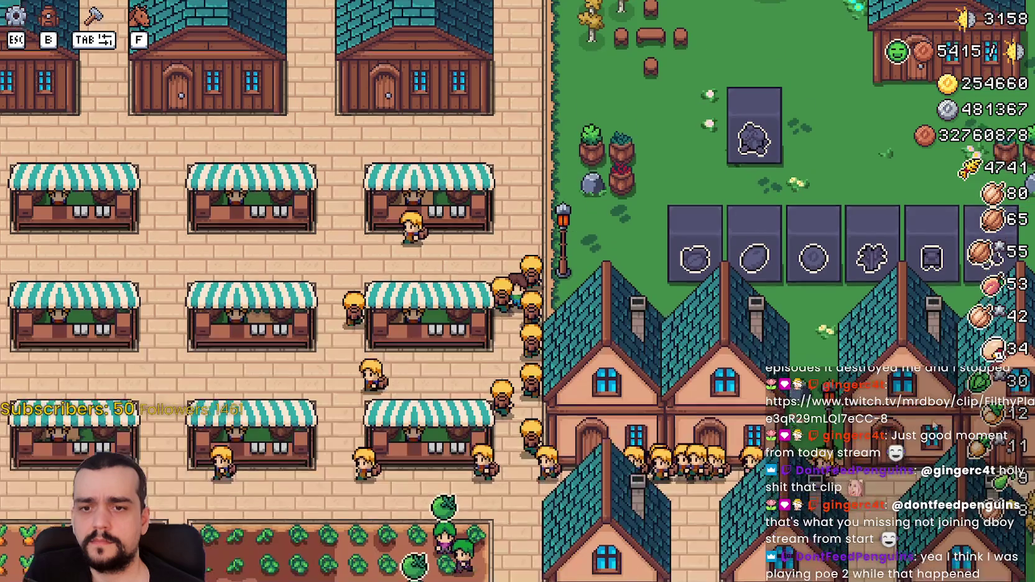
{"action": "key", "text": "a"}
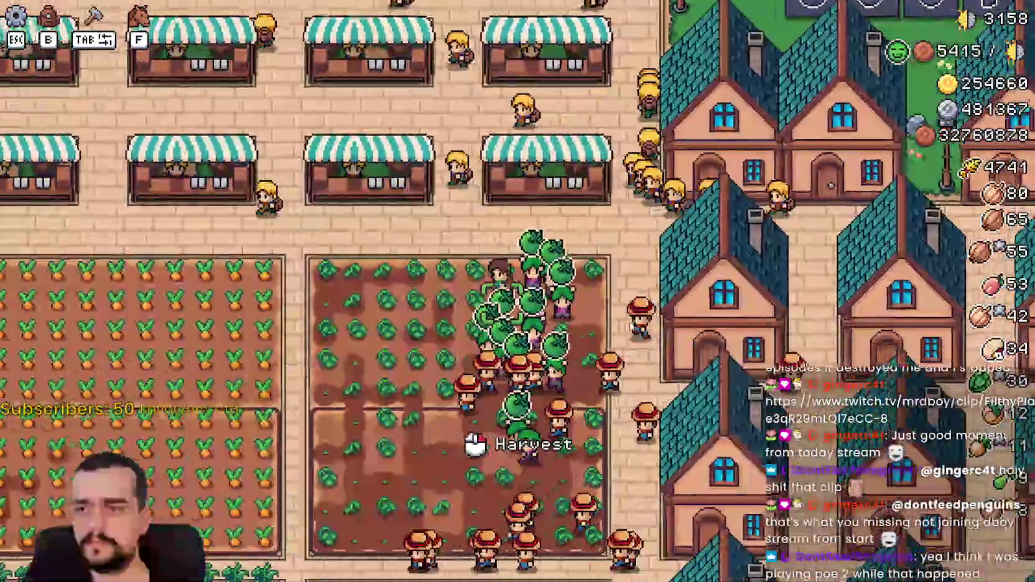
{"action": "key", "text": "s"}
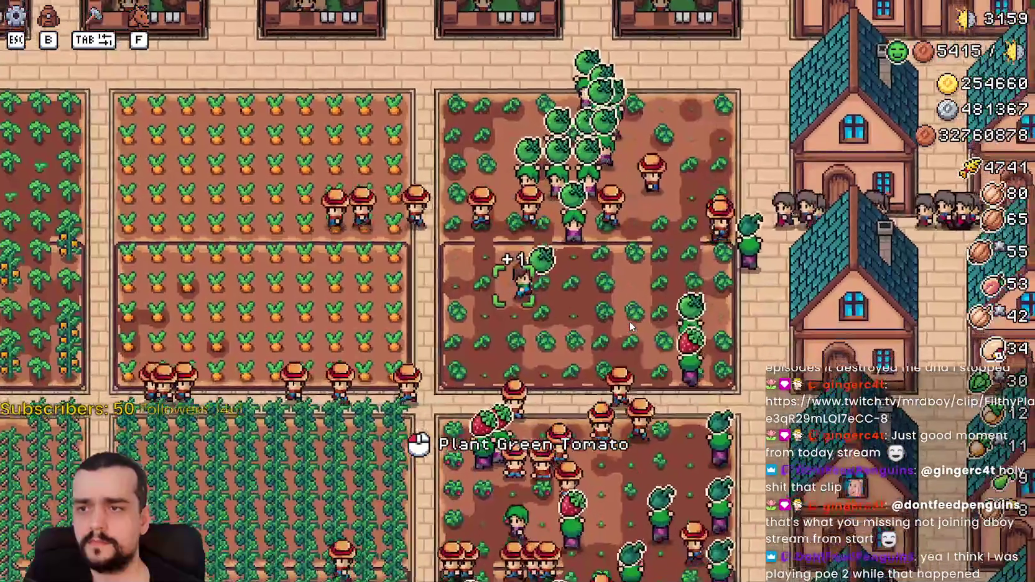
{"action": "key", "text": "d"}
Reach the obelisks to read the Crops Yield Obelisk's 24% bonus, then pause and return to Godot
{"action": "key", "text": "d"}
{"action": "key", "text": "s"}
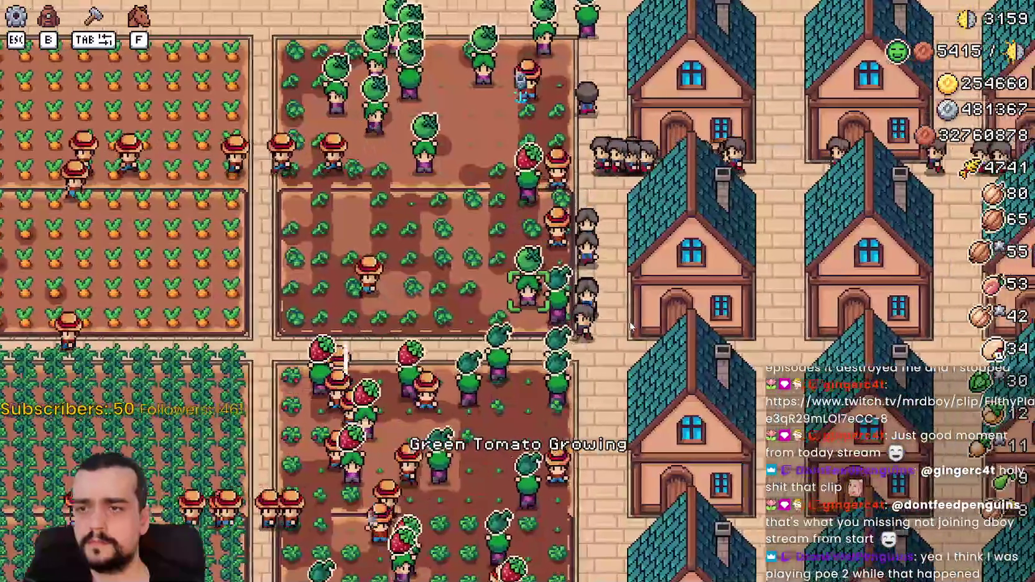
{"action": "key", "text": "w"}
{"action": "key", "text": "d"}
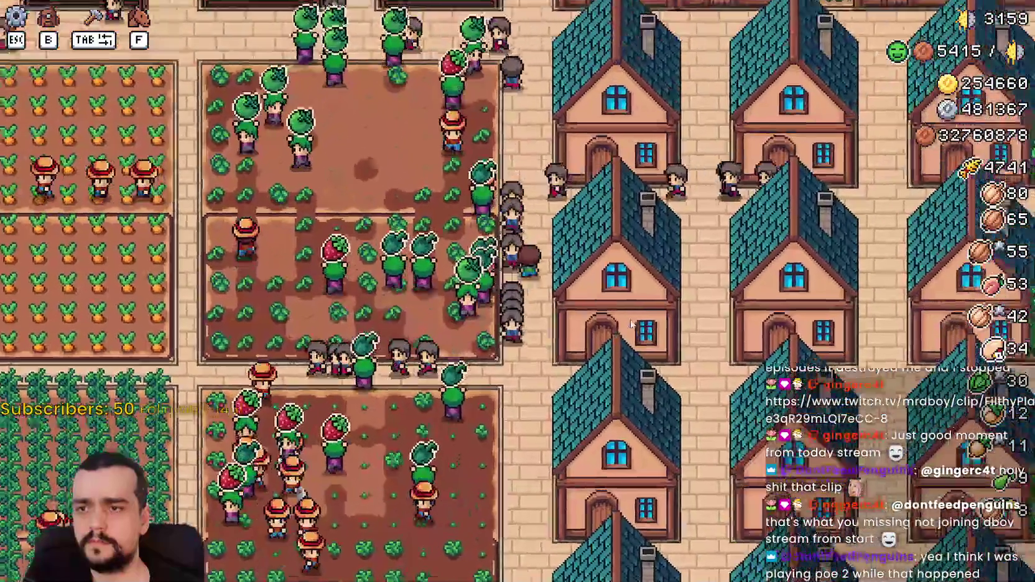
{"action": "key", "text": "w"}
{"action": "key", "text": "d"}
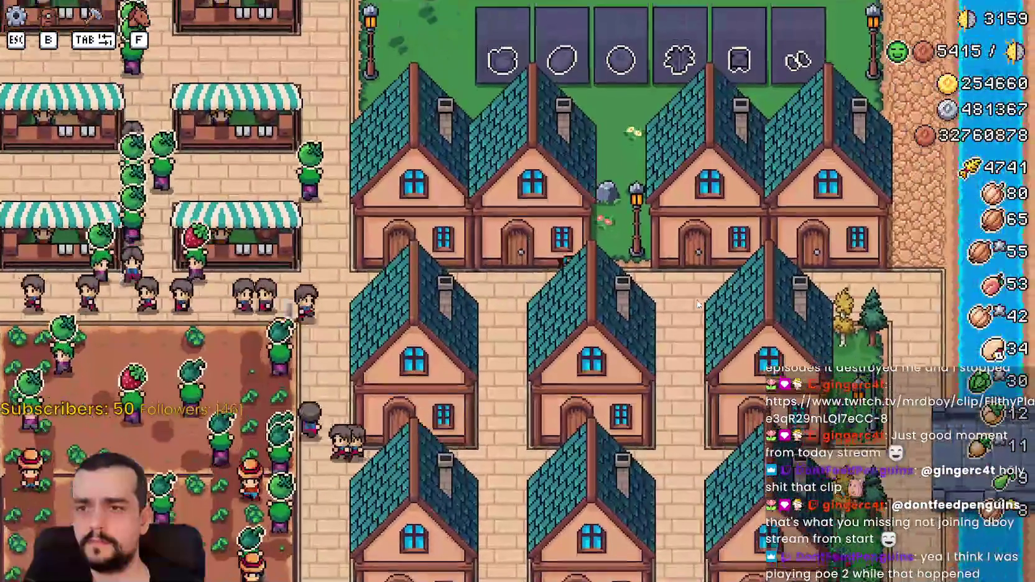
{"action": "key", "text": "d"}
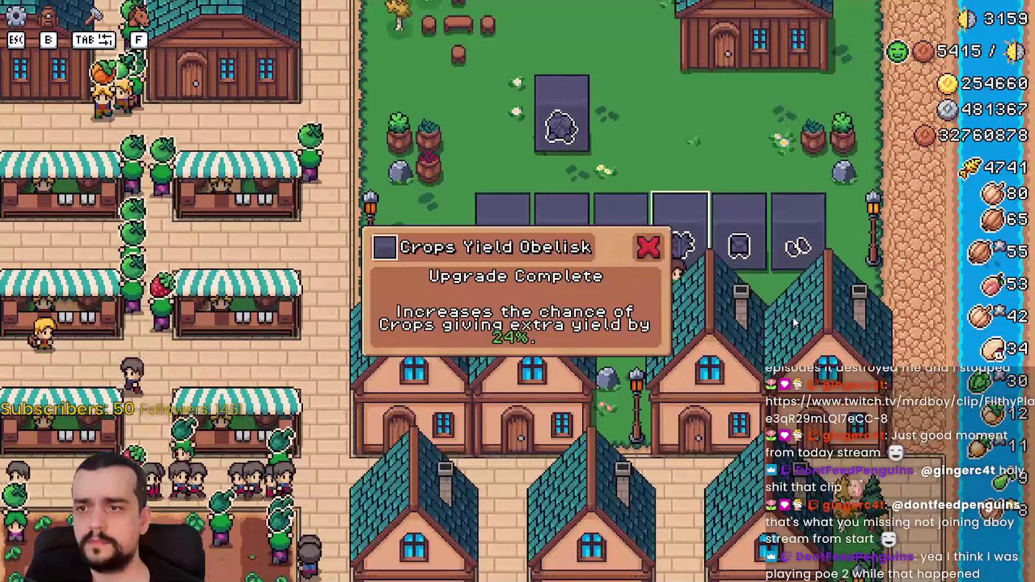
{"action": "key", "text": "s"}
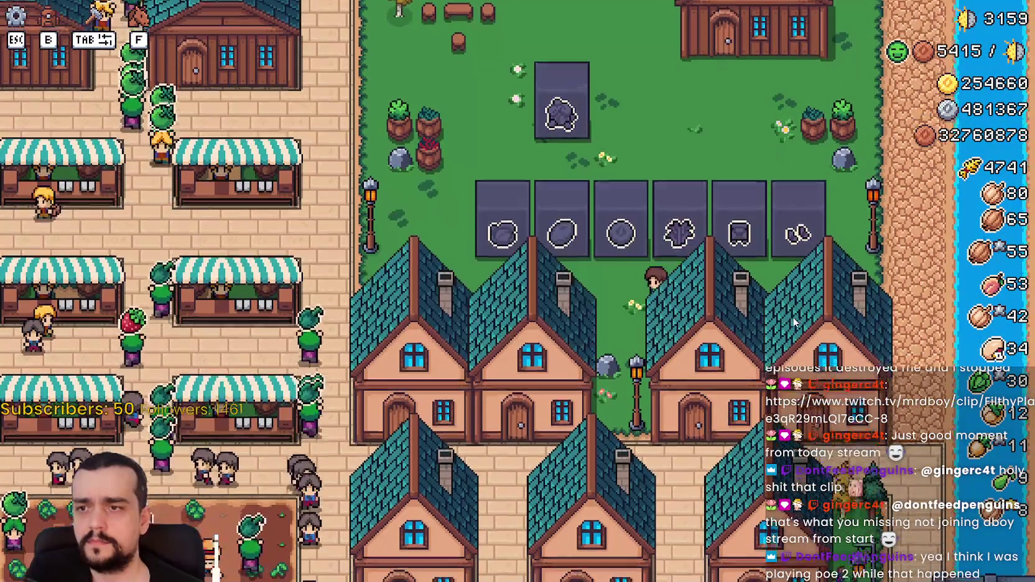
{"action": "key", "text": "a"}
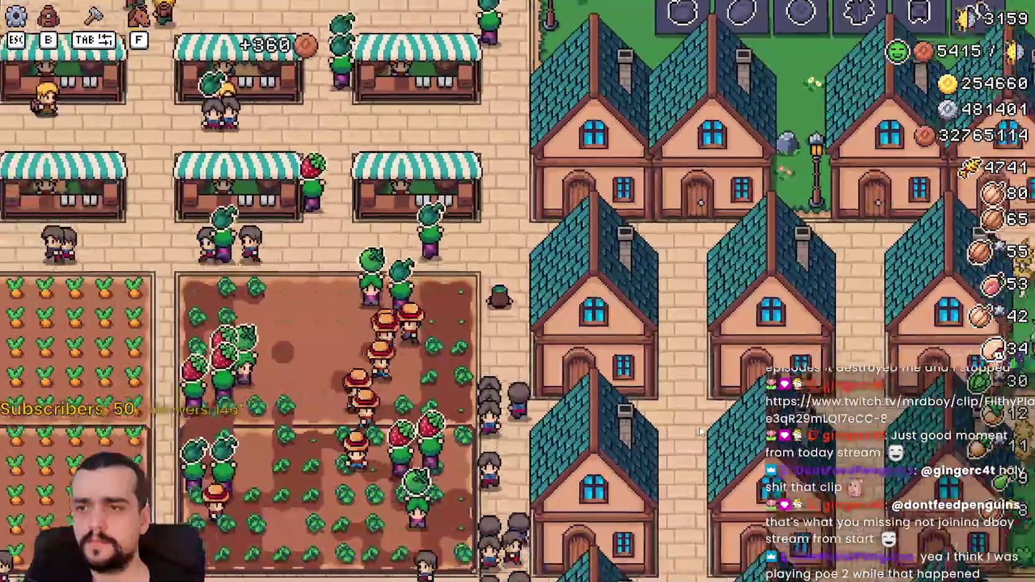
{"action": "key", "text": "Escape"}
{"action": "key", "text": "alt+Tab"}
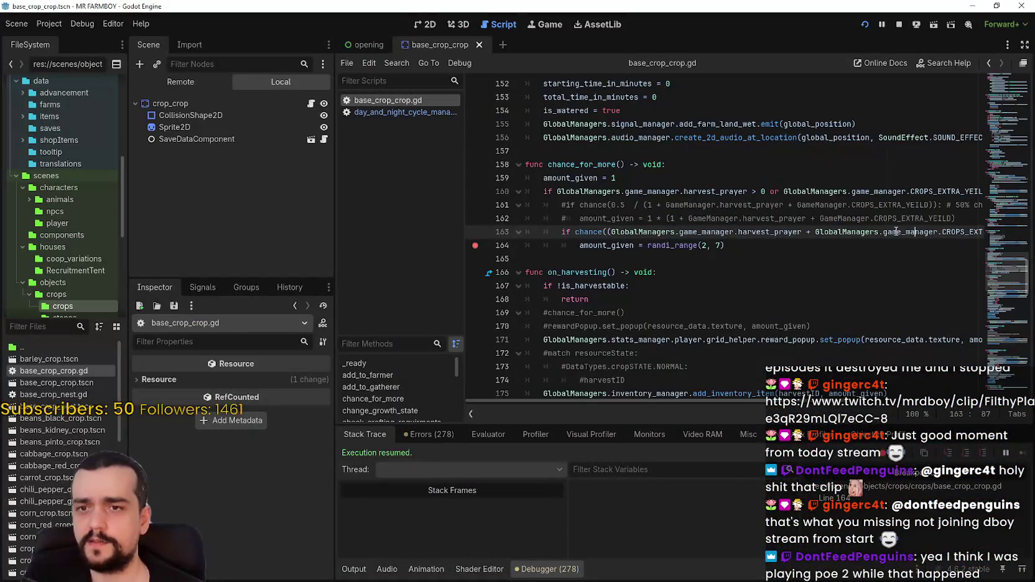
Highlight the (harvest_prayer + CROPS_EXTRA_YEILD) expression in line 163's chance formula
{"action": "mouse_move", "coordinate": [925, 235]}
{"action": "left_mouse_down"}
{"action": "mouse_move", "coordinate": [979, 235]}
{"action": "mouse_move", "coordinate": [661, 232]}
{"action": "left_mouse_up"}
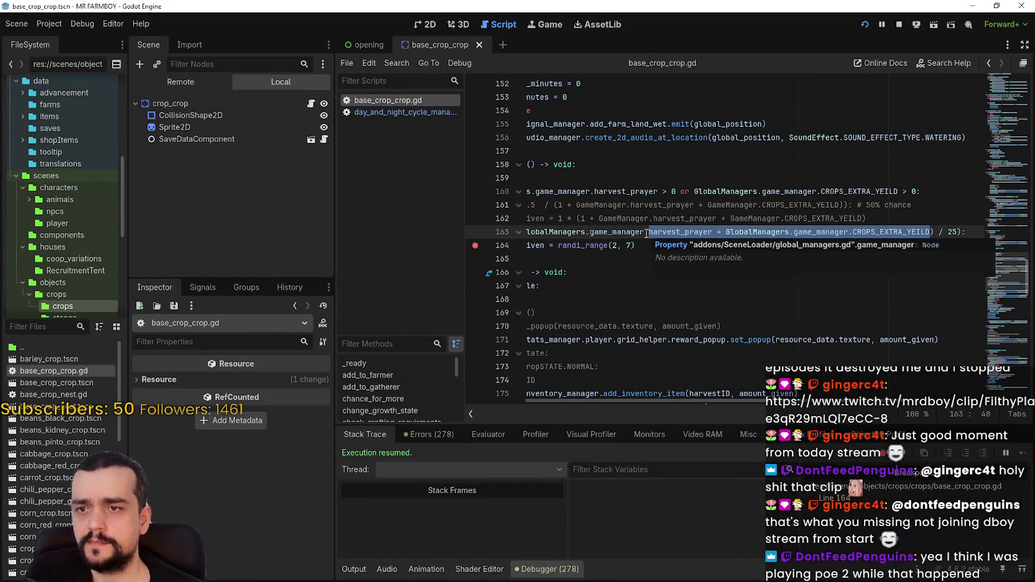
{"action": "left_click", "coordinate": [933, 232]}
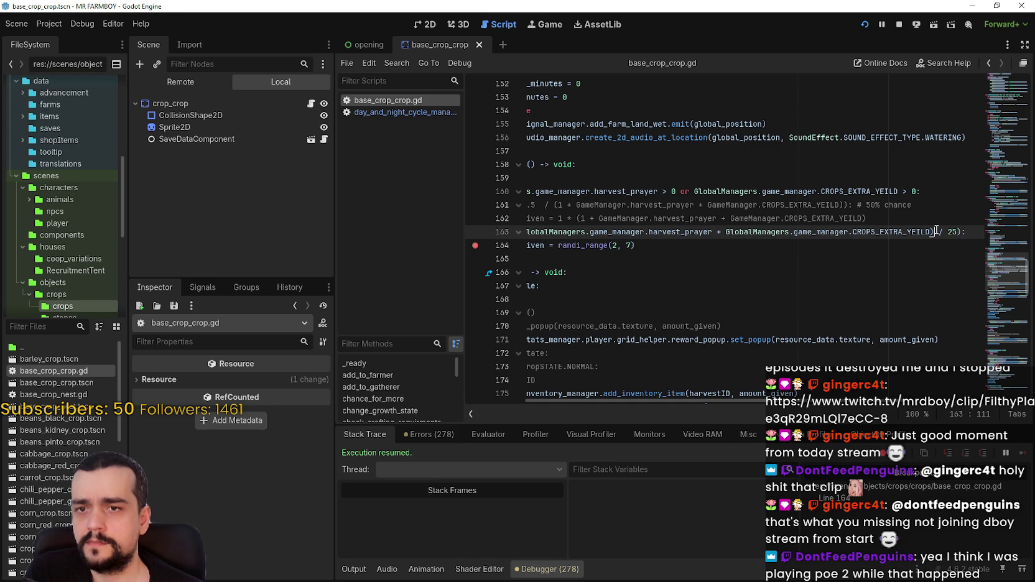
{"action": "mouse_move", "coordinate": [936, 232]}
{"action": "left_mouse_down"}
{"action": "mouse_move", "coordinate": [787, 190]}
{"action": "mouse_move", "coordinate": [547, 193]}
{"action": "mouse_move", "coordinate": [597, 228]}
{"action": "left_mouse_up"}
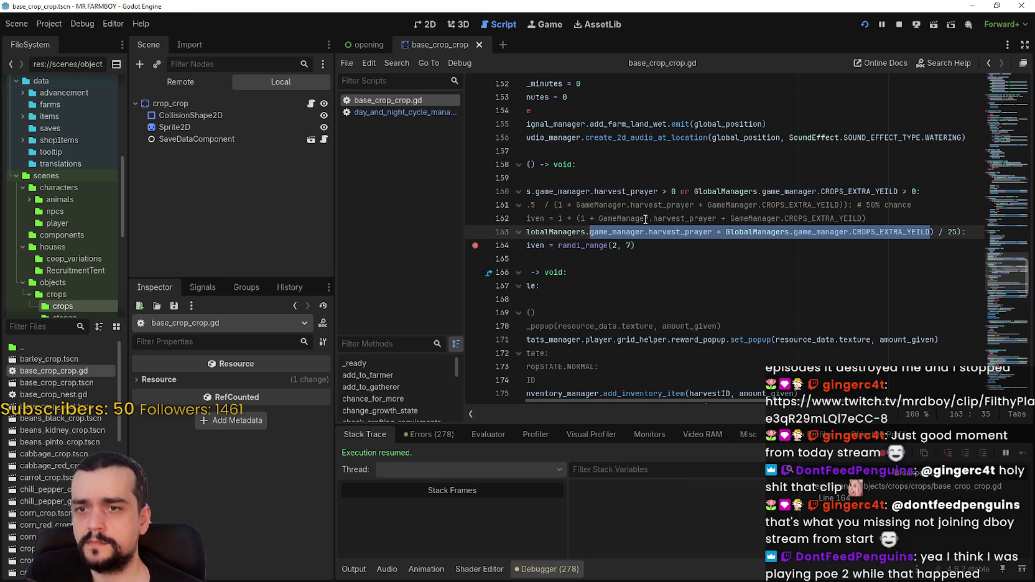
In the Remote tree, filter GameManager's properties by 'extra' to read CROPS_EXTRA_YEILD = 5, then open Calculator
{"action": "left_click", "coordinate": [181, 83]}
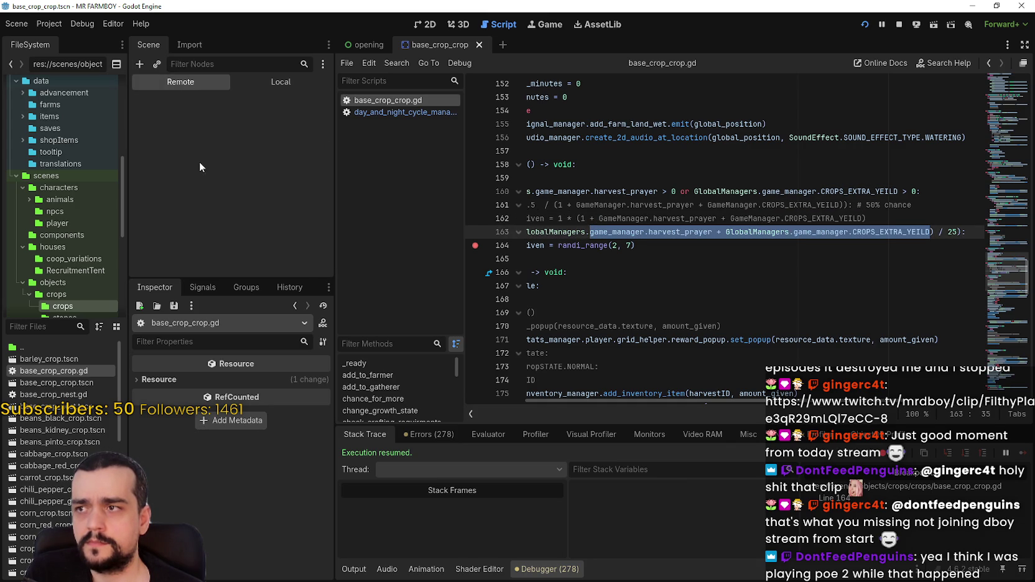
{"action": "double_click", "coordinate": [180, 151]}
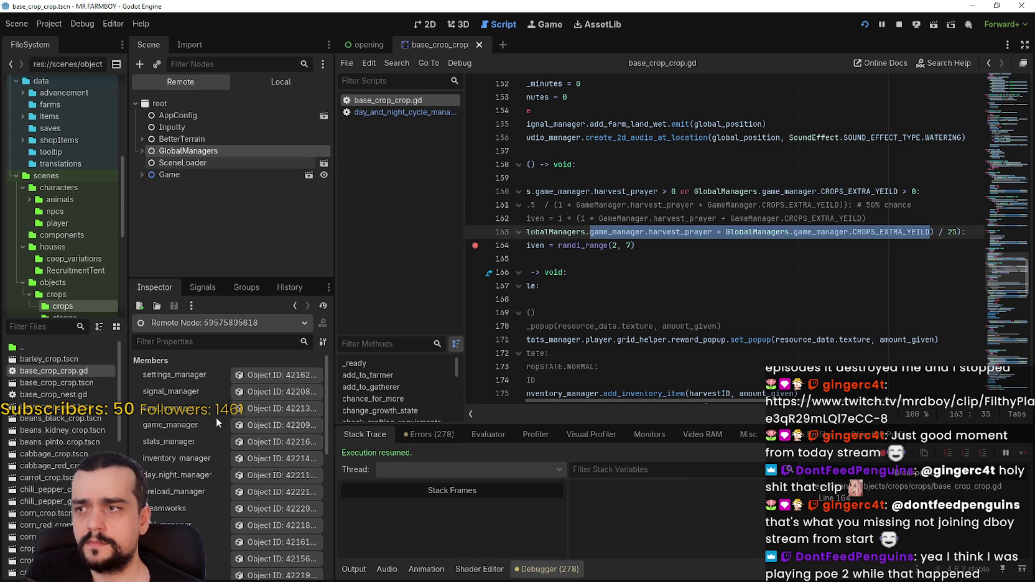
{"action": "left_click", "coordinate": [199, 342]}
{"action": "type", "text": "extra"}
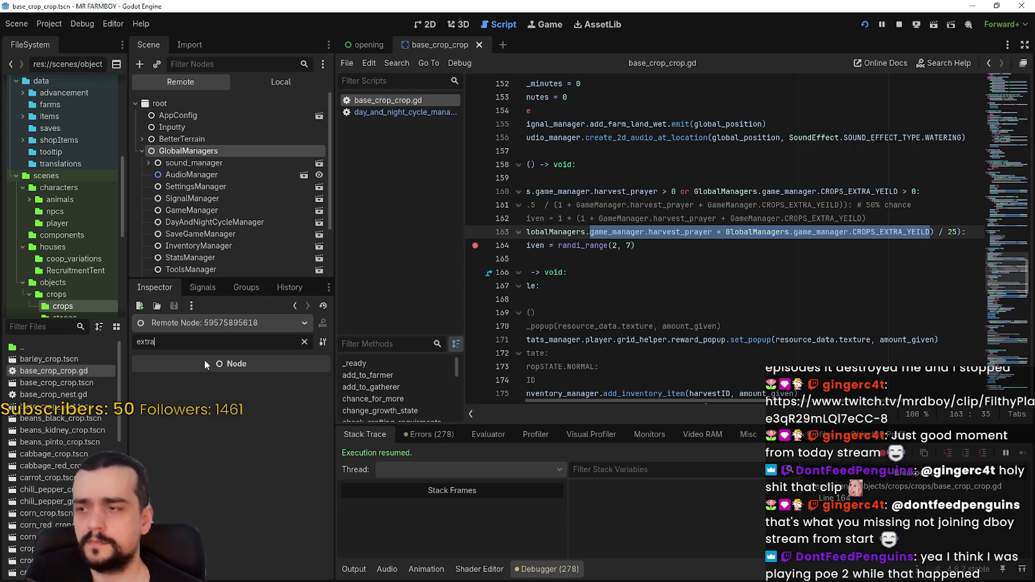
{"action": "key", "text": "ctrl+a"}
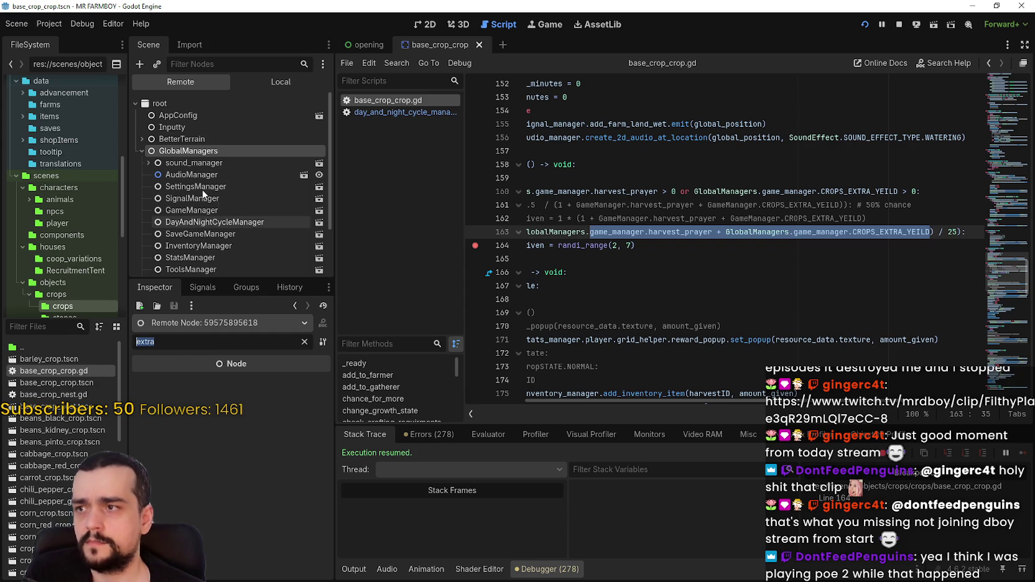
{"action": "scroll", "coordinate": [218, 223], "scroll_direction": "down", "scroll_amount": 3}
{"action": "scroll", "coordinate": [210, 250], "scroll_direction": "down", "scroll_amount": 1}
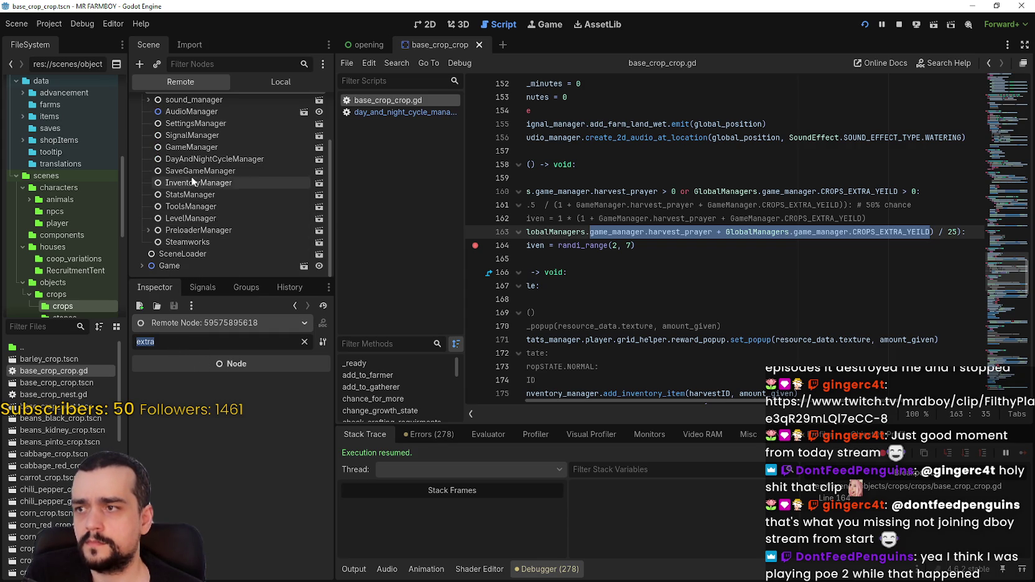
{"action": "left_click", "coordinate": [190, 147]}
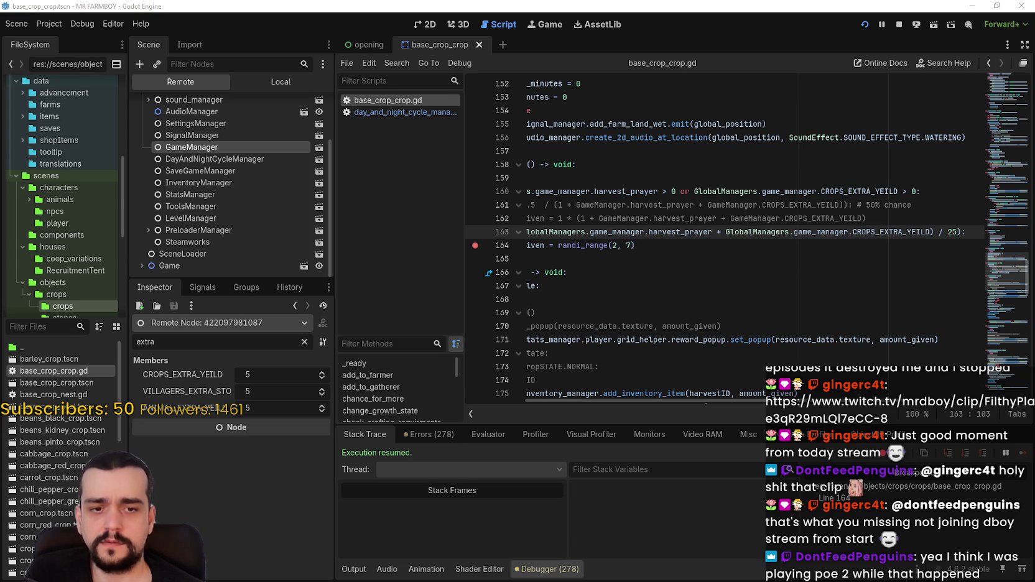
{"action": "key", "text": "XF86Calculator"}
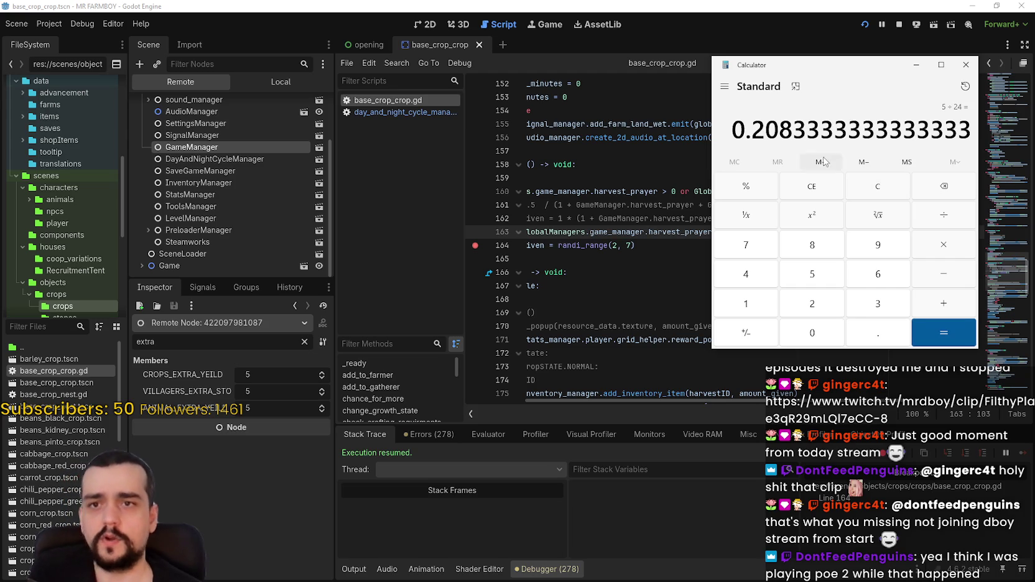
Move Calculator aside to compare its result with the chance formula, then close it
{"action": "left_click_drag", "start_coordinate": [822, 82], "coordinate": [655, 105]}
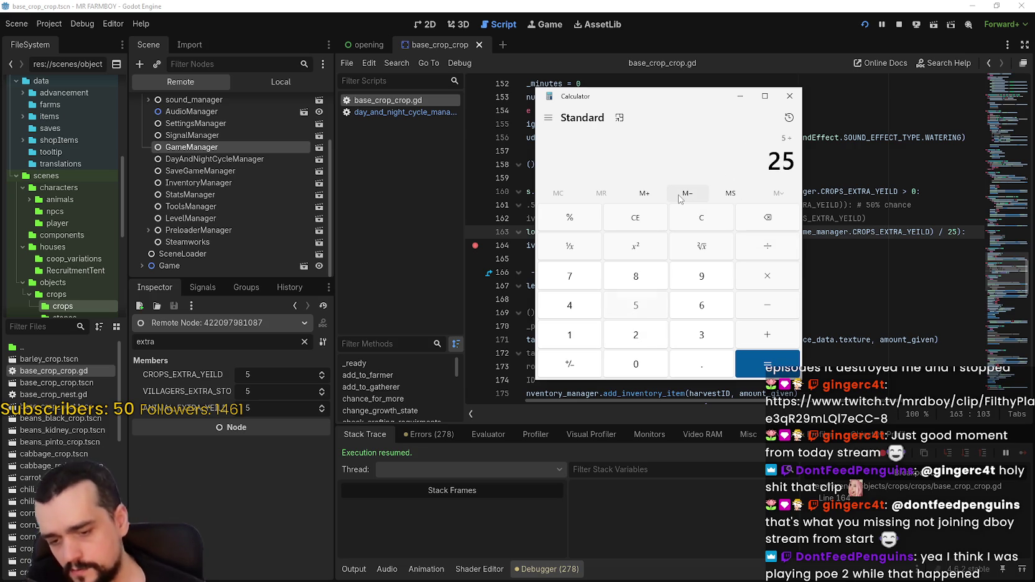
{"action": "left_click", "coordinate": [789, 96]}
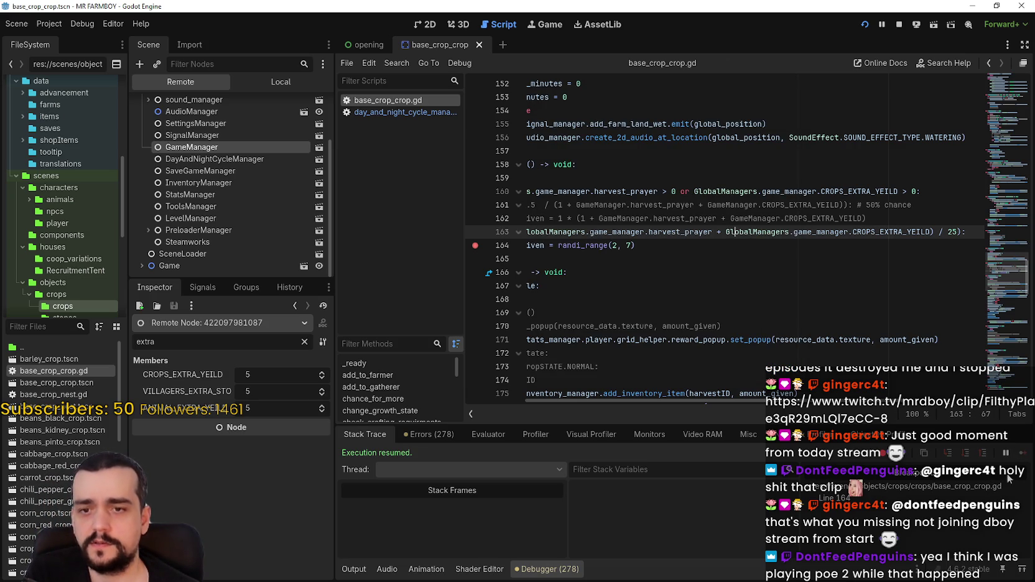
After a brief stop in the Godot editor, resume the paused Mr Farmboy game
{"action": "key", "text": "alt+Tab"}
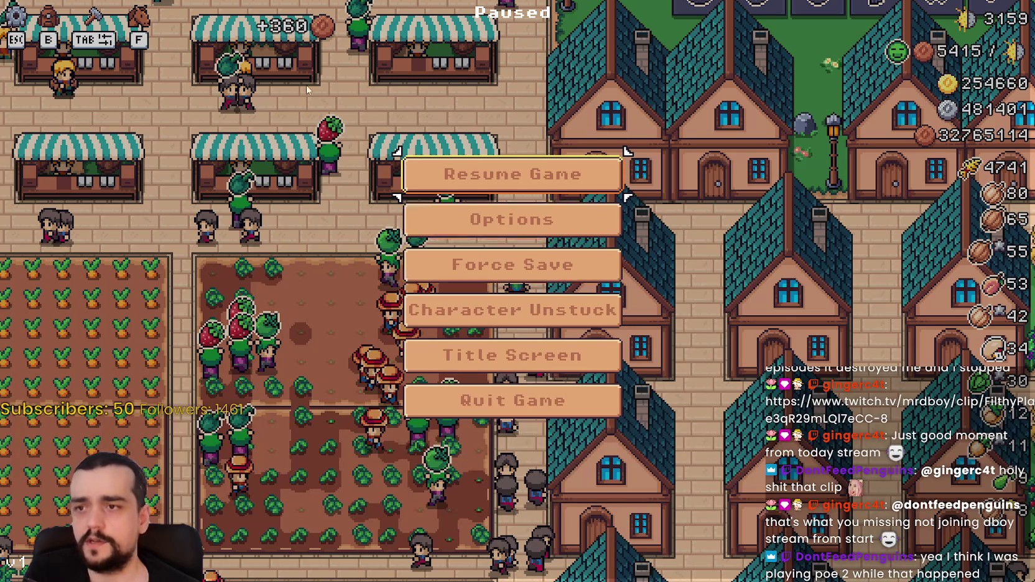
{"action": "key", "text": "alt+Tab"}
{"action": "left_click", "coordinate": [253, 131]}
{"action": "left_click", "coordinate": [242, 142]}
{"action": "key", "text": "alt+Tab"}
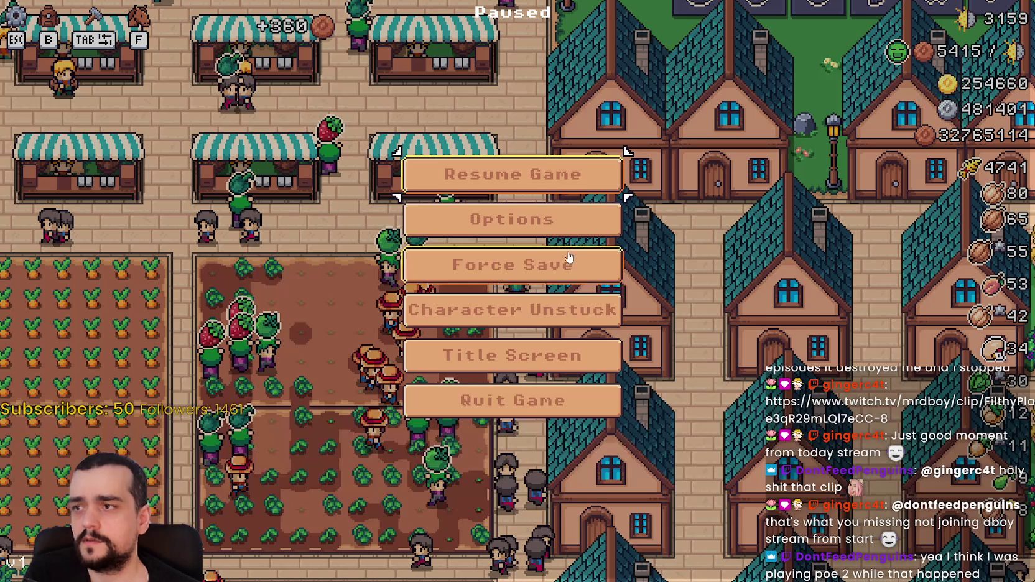
{"action": "left_click", "coordinate": [514, 177]}
{"action": "scroll", "coordinate": [650, 369], "scroll_direction": "up", "scroll_amount": 3}
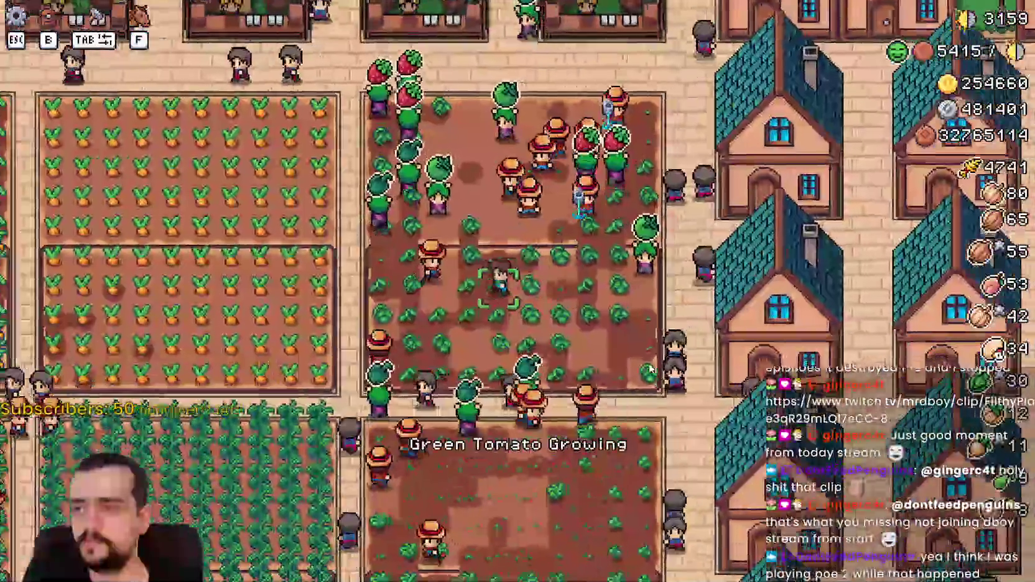
Walk the farmer left and right across the carrot field, harvesting ripe carrots
{"action": "key", "text": "a"}
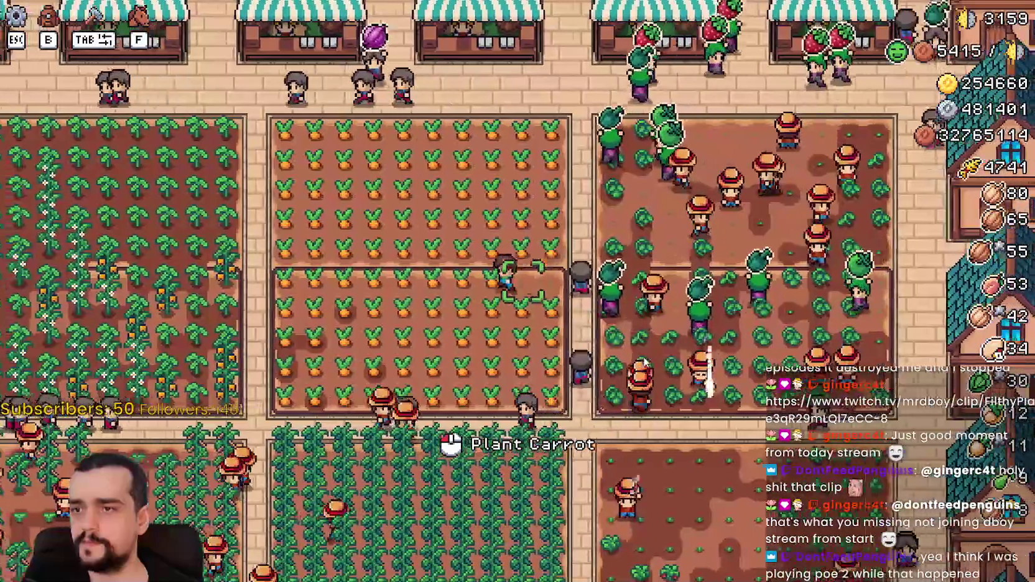
{"action": "key", "text": "a"}
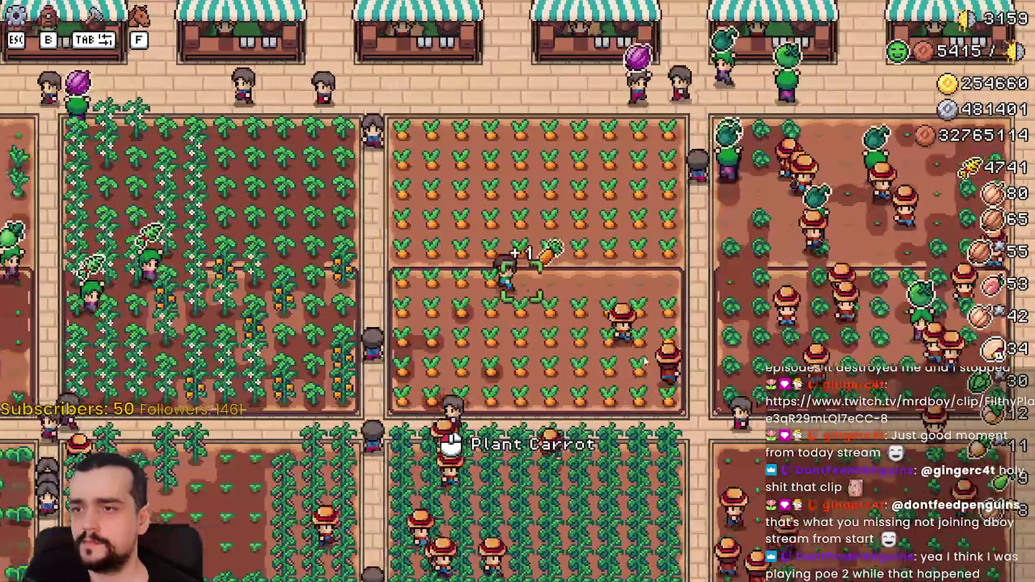
{"action": "key", "text": "a"}
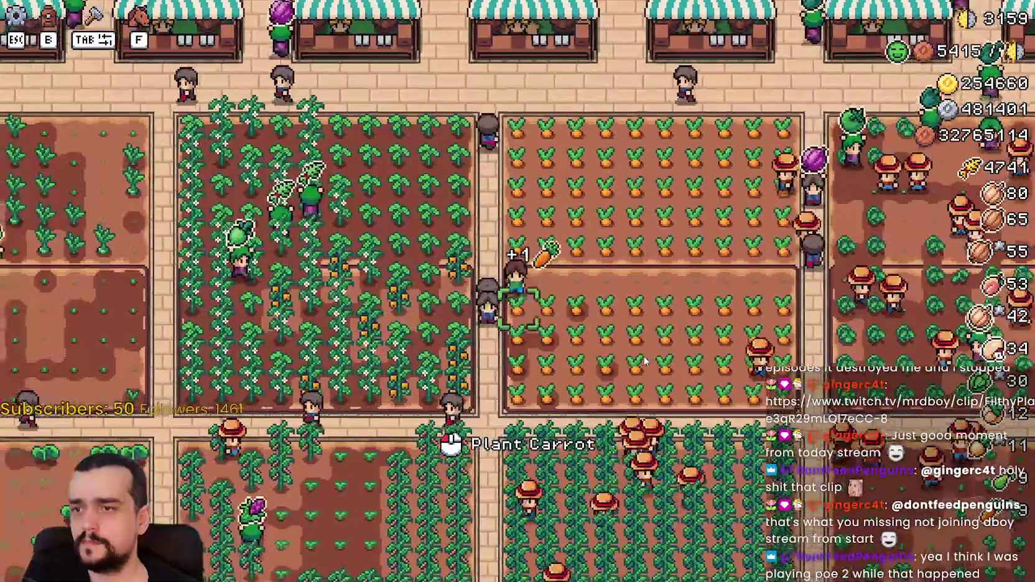
{"action": "key", "text": "d"}
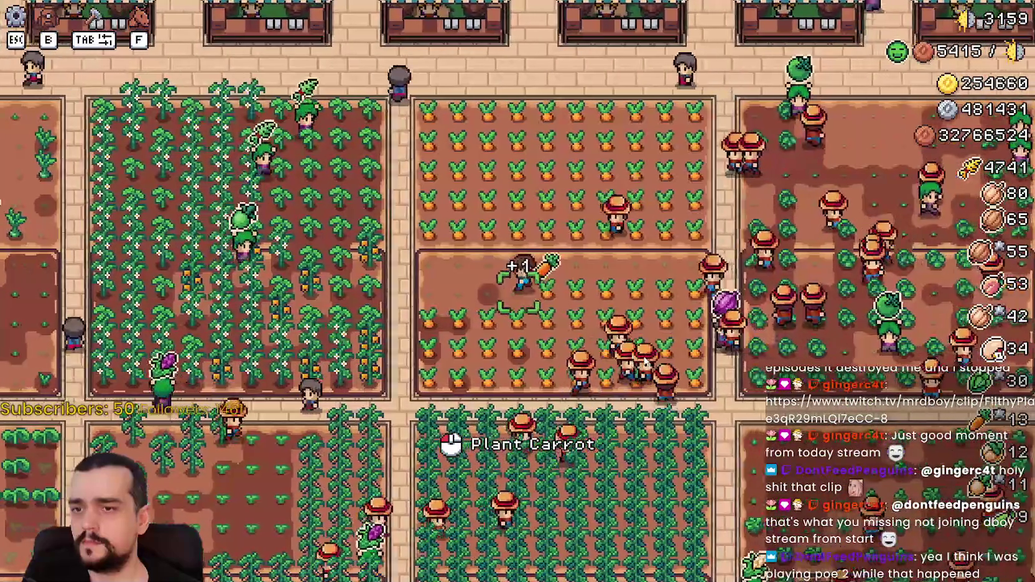
{"action": "key", "text": "d"}
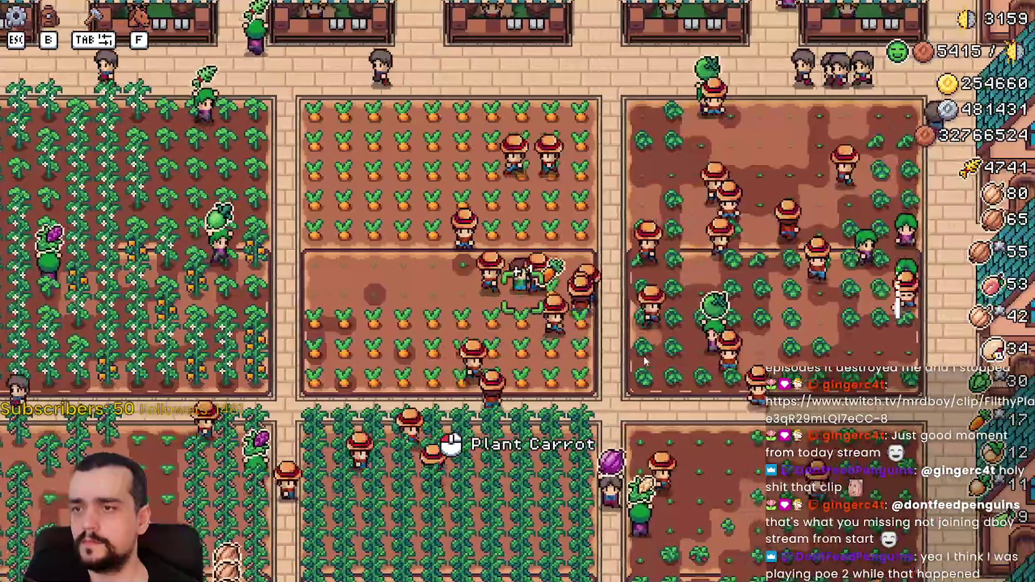
{"action": "key", "text": "d"}
{"action": "key", "text": "s"}
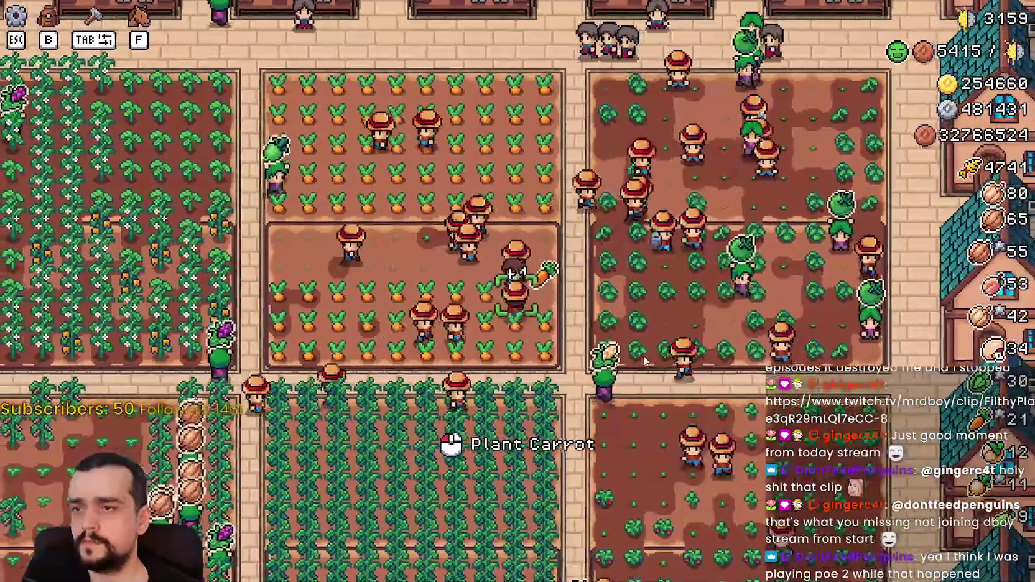
{"action": "key", "text": "a"}
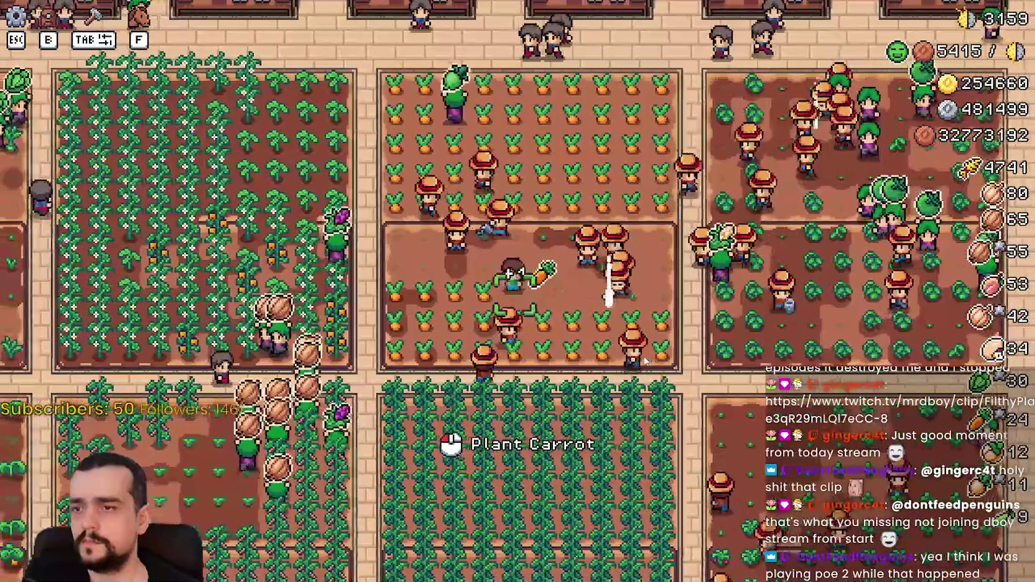
{"action": "key", "text": "a"}
{"action": "key", "text": "s"}
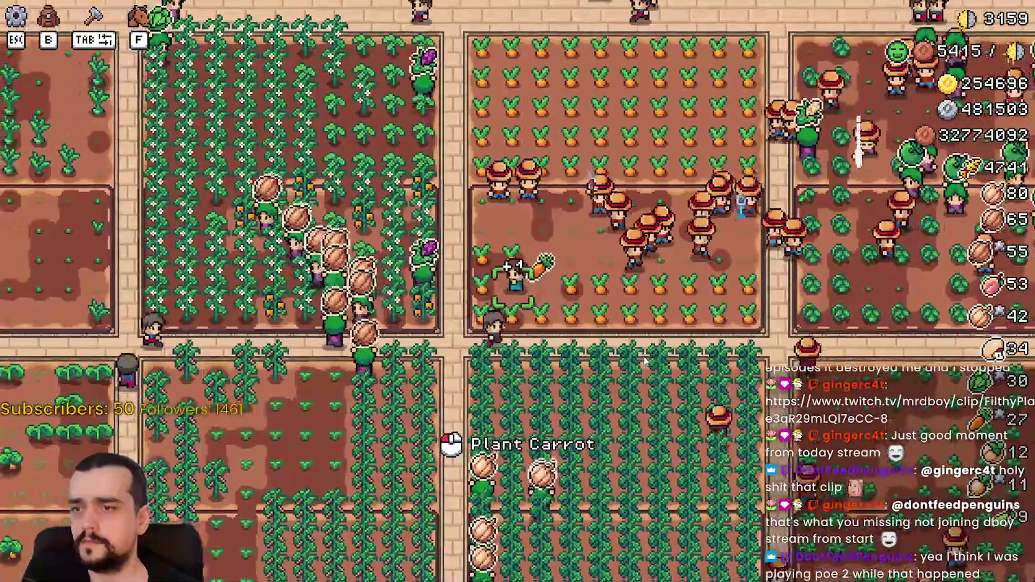
{"action": "key", "text": "d"}
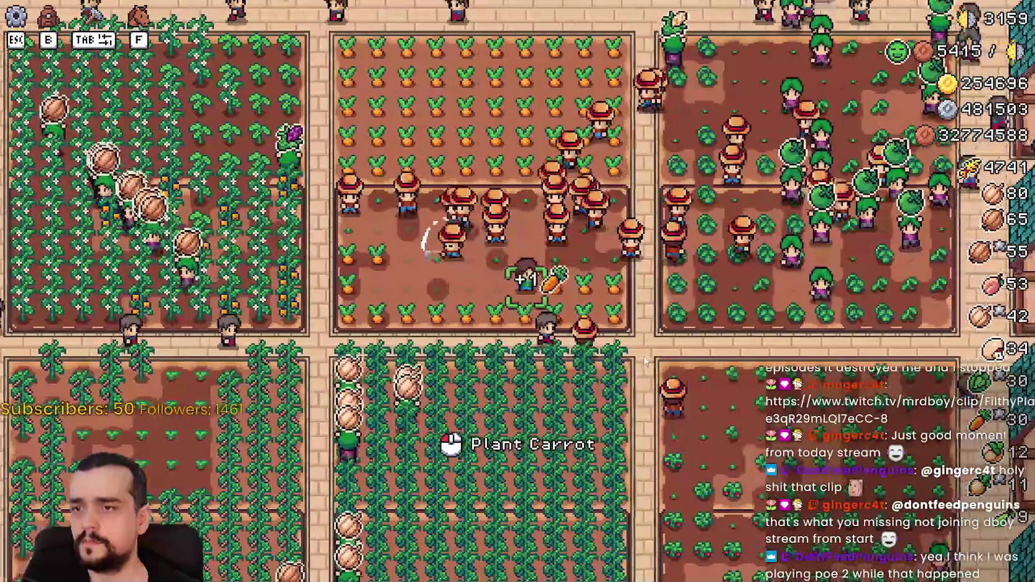
{"action": "key", "text": "d"}
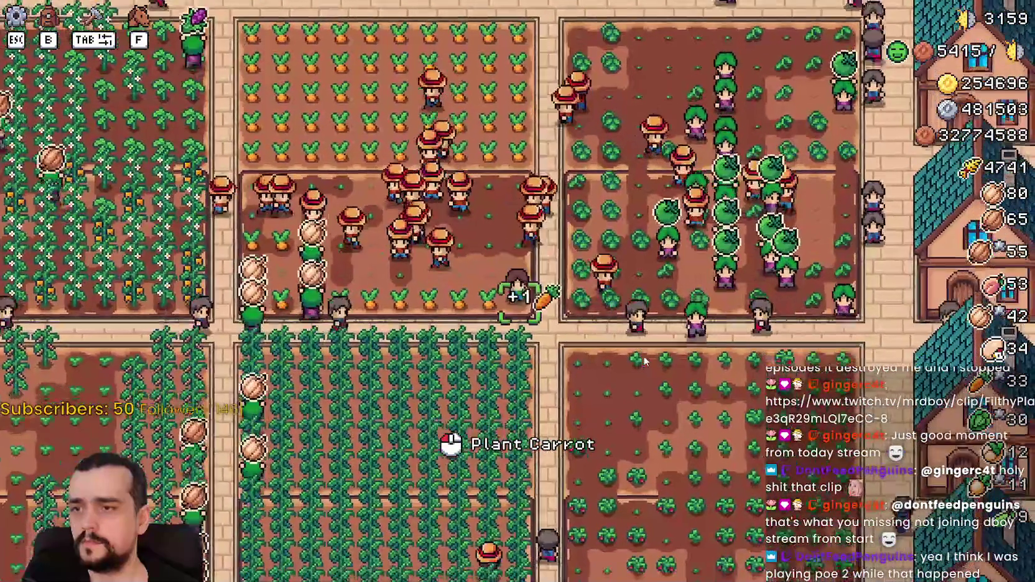
{"action": "key", "text": "a"}
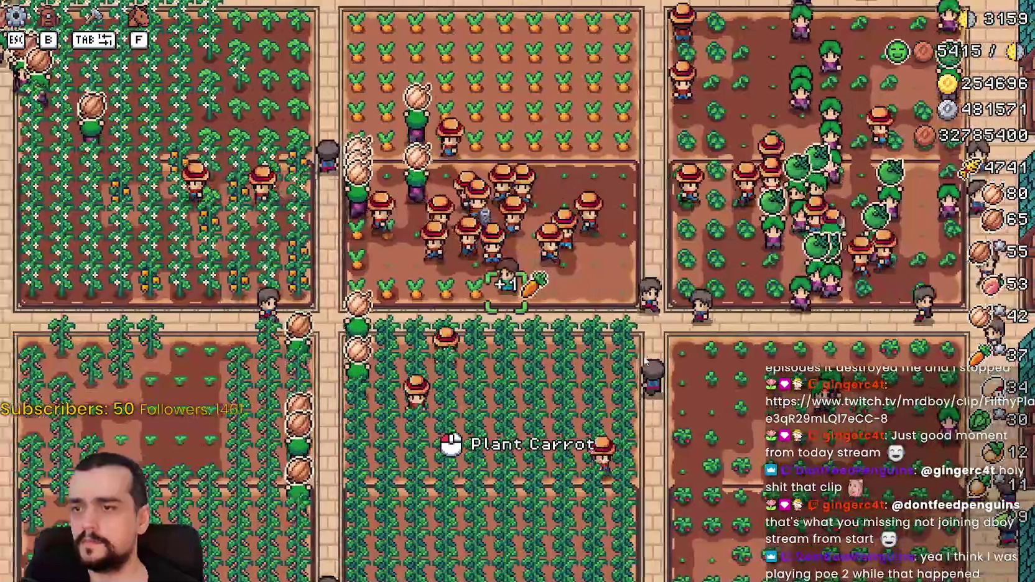
{"action": "key", "text": "a"}
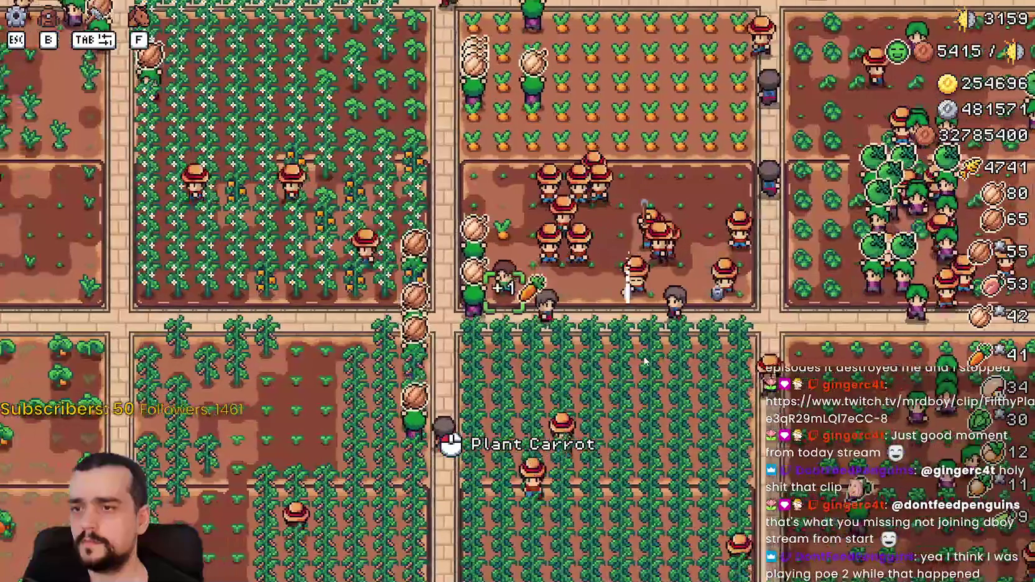
Walk up and down the carrot rows near the market stalls, harvesting more carrots
{"action": "key", "text": "w"}
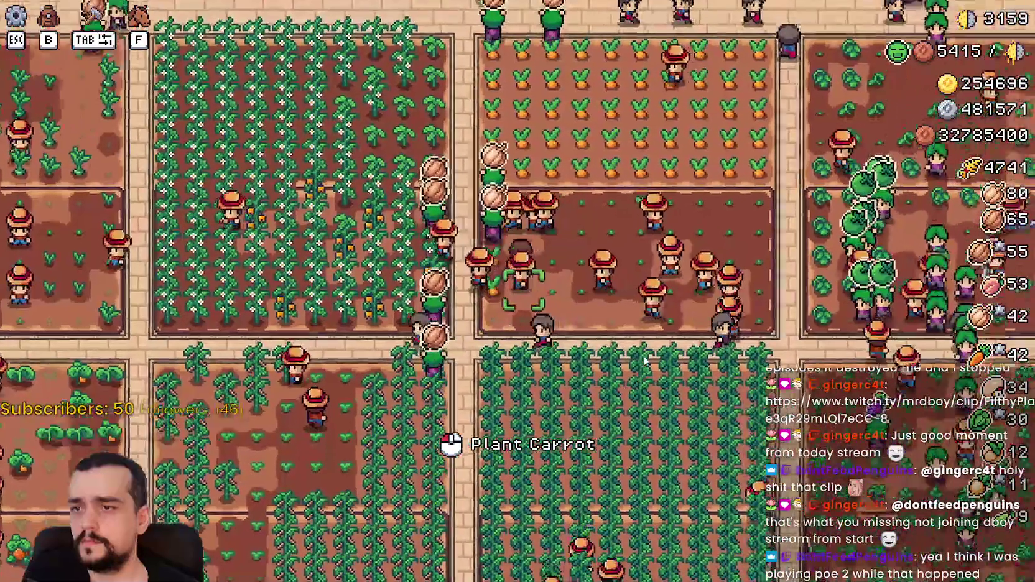
{"action": "key", "text": "w"}
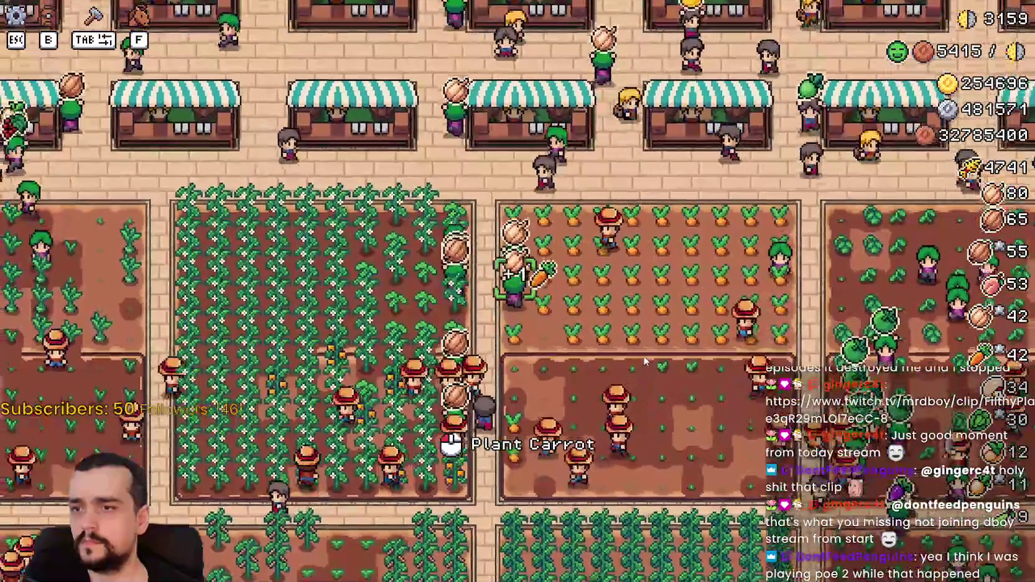
{"action": "key", "text": "w"}
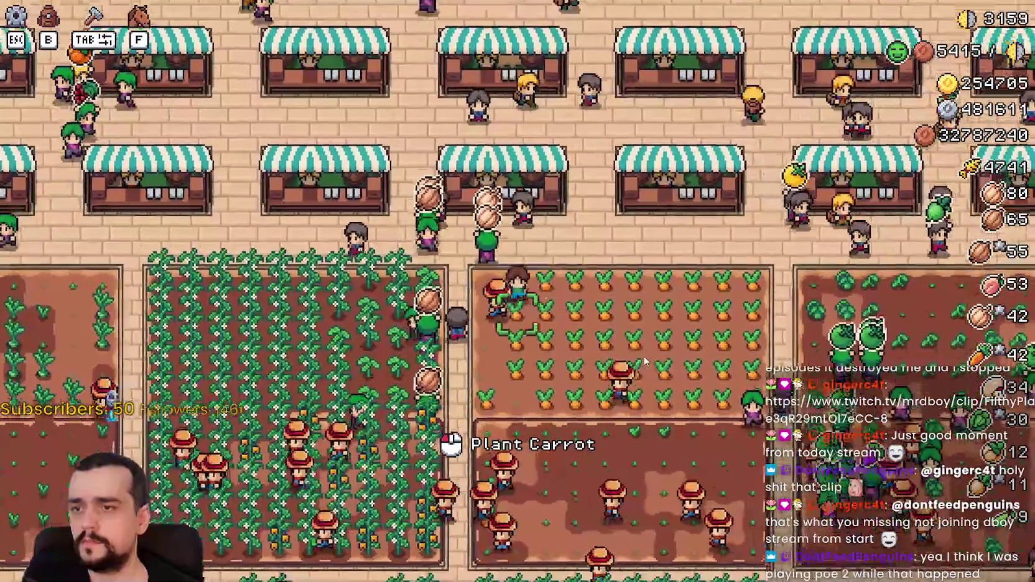
{"action": "key", "text": "s"}
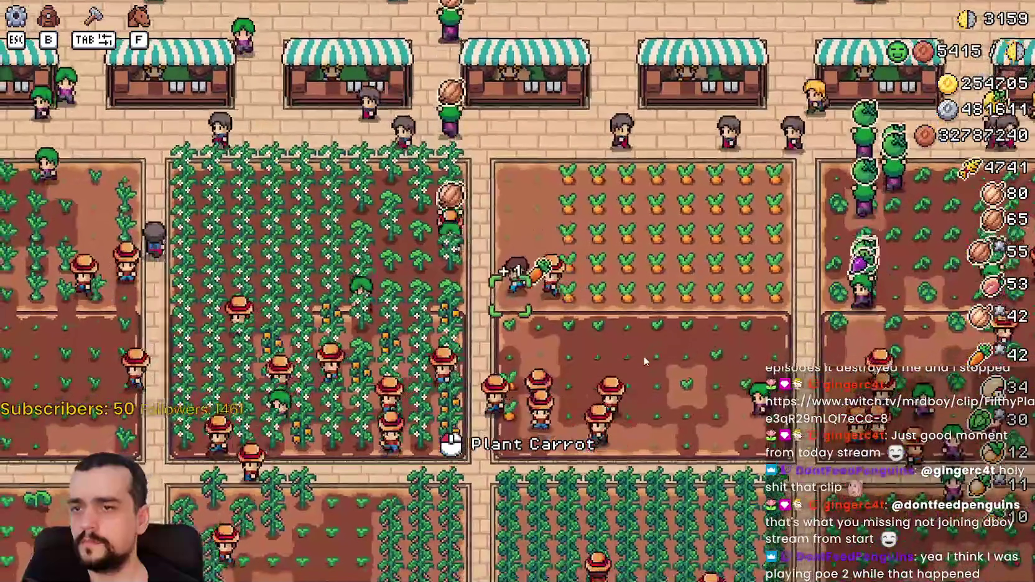
{"action": "key", "text": "w"}
{"action": "key", "text": "d"}
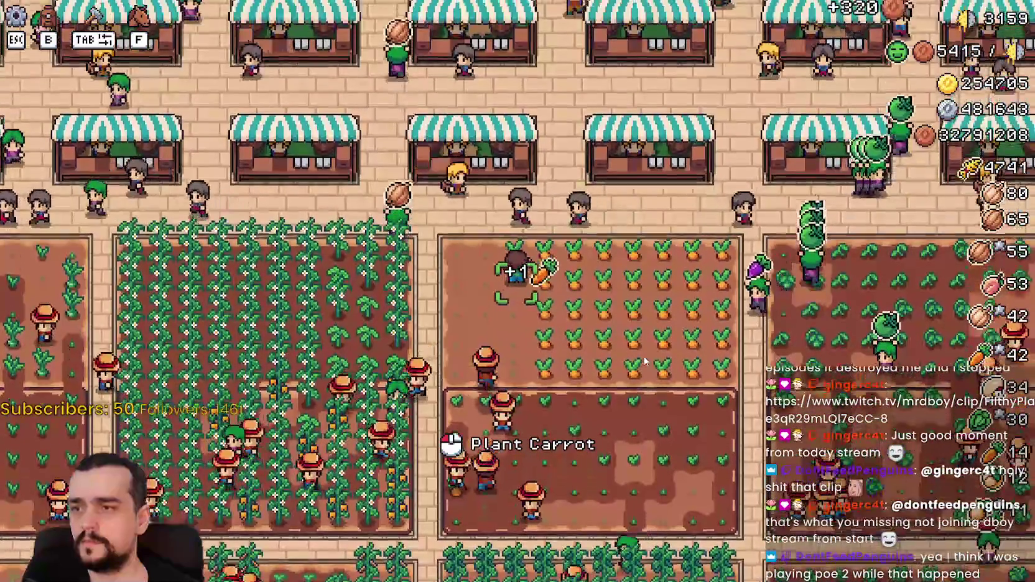
{"action": "key", "text": "d"}
{"action": "key", "text": "s"}
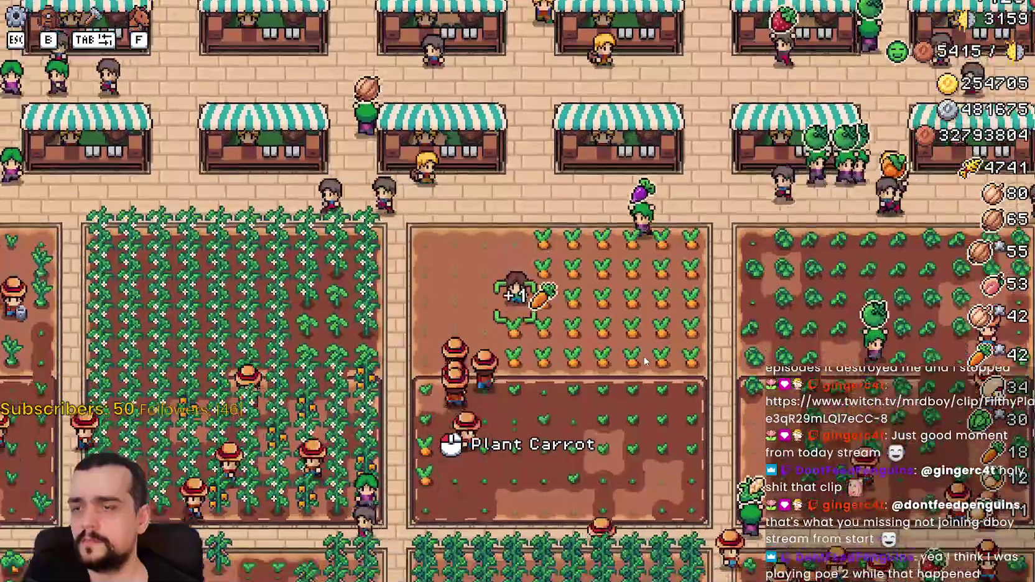
{"action": "key", "text": "s"}
{"action": "key", "text": "d"}
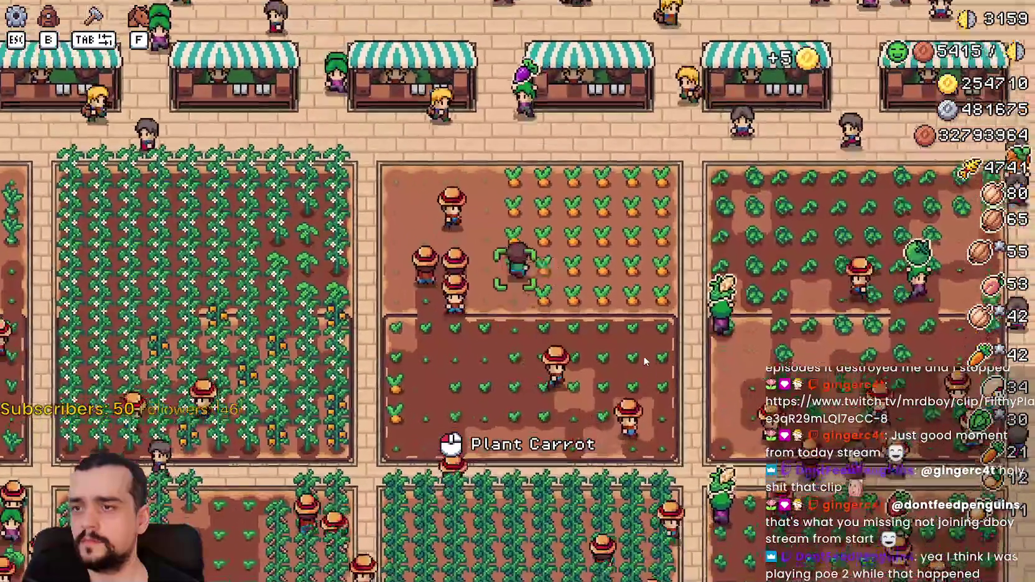
{"action": "key", "text": "w"}
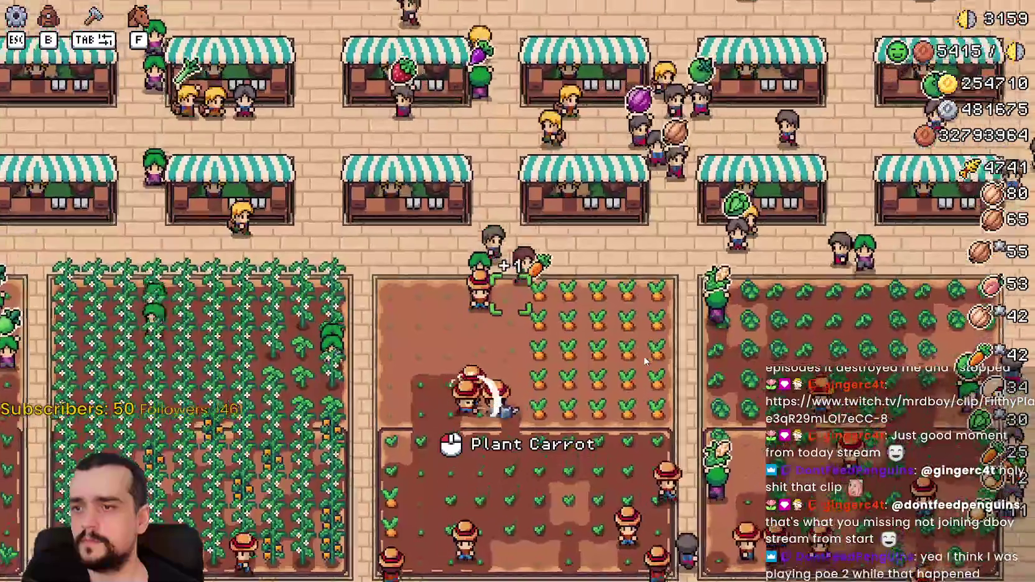
{"action": "key", "text": "s"}
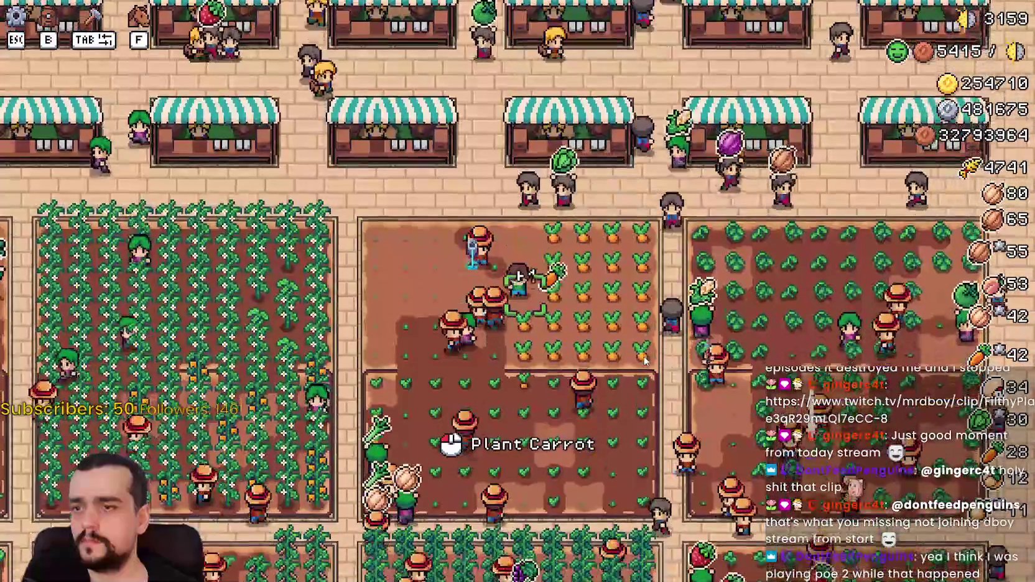
{"action": "key", "text": "s"}
{"action": "key", "text": "d"}
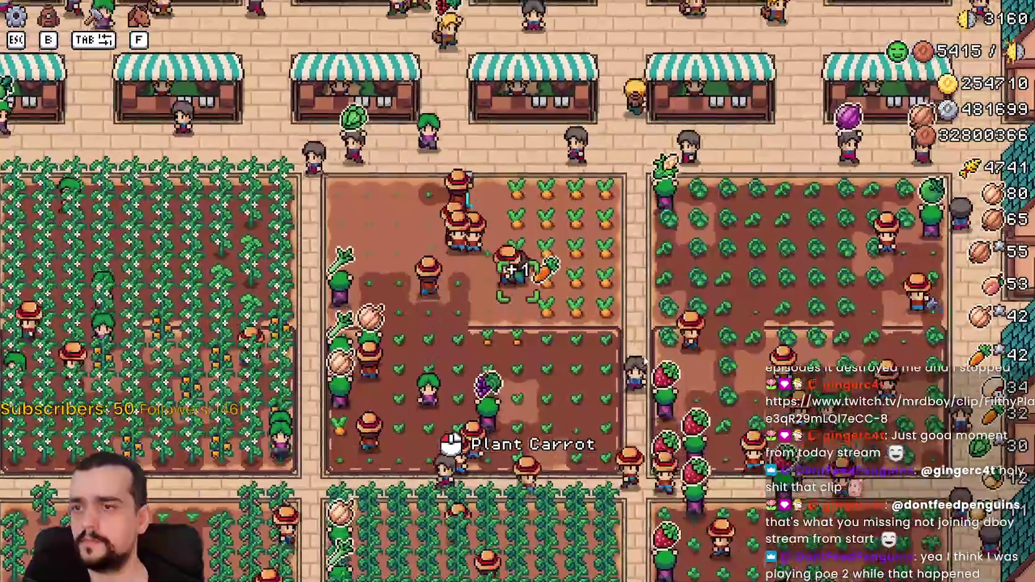
{"action": "key", "text": "w"}
{"action": "key", "text": "d"}
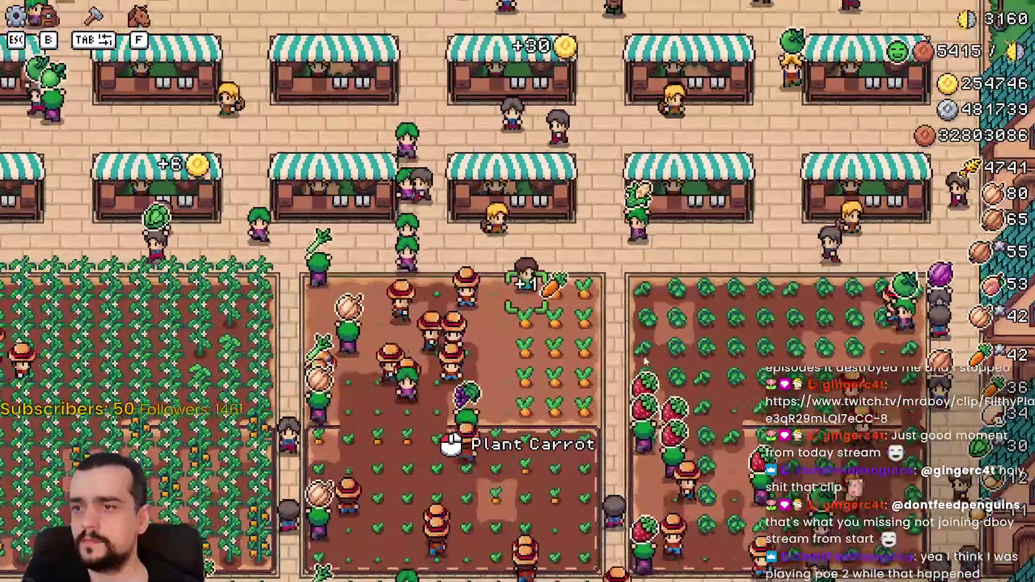
{"action": "key", "text": "s"}
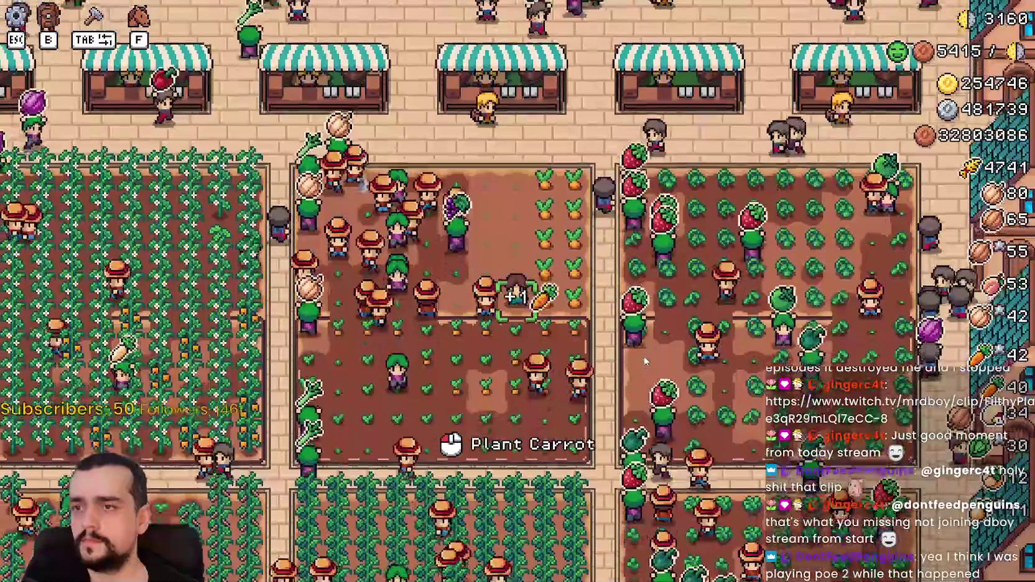
{"action": "key", "text": "d"}
{"action": "key", "text": "w"}
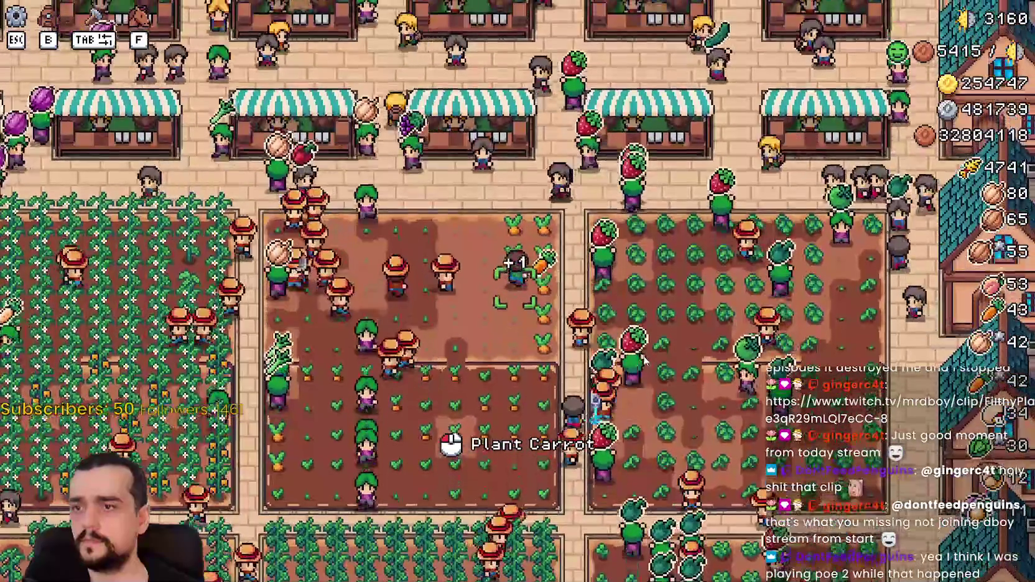
{"action": "key", "text": "w"}
{"action": "key", "text": "d"}
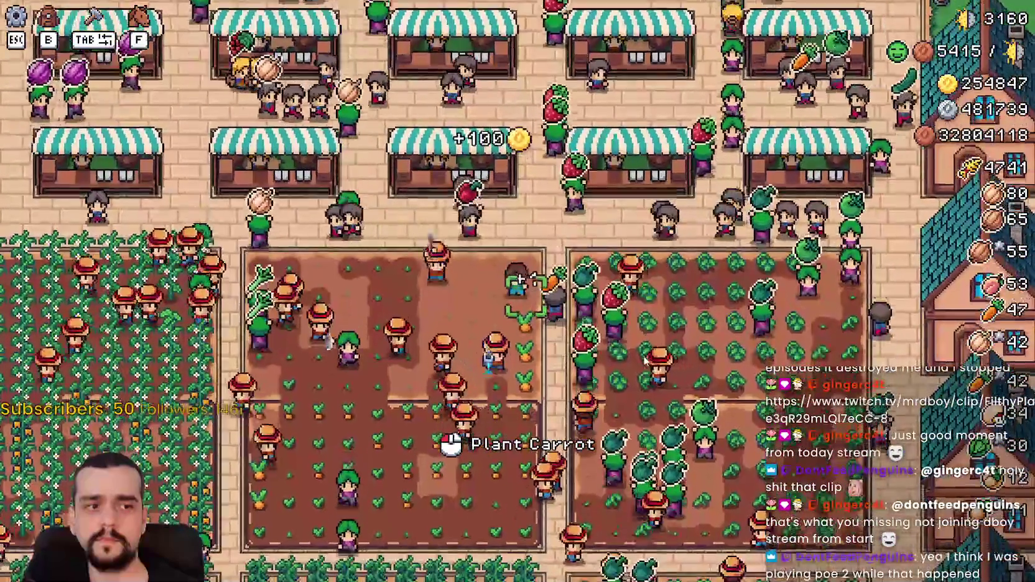
{"action": "key", "text": "s"}
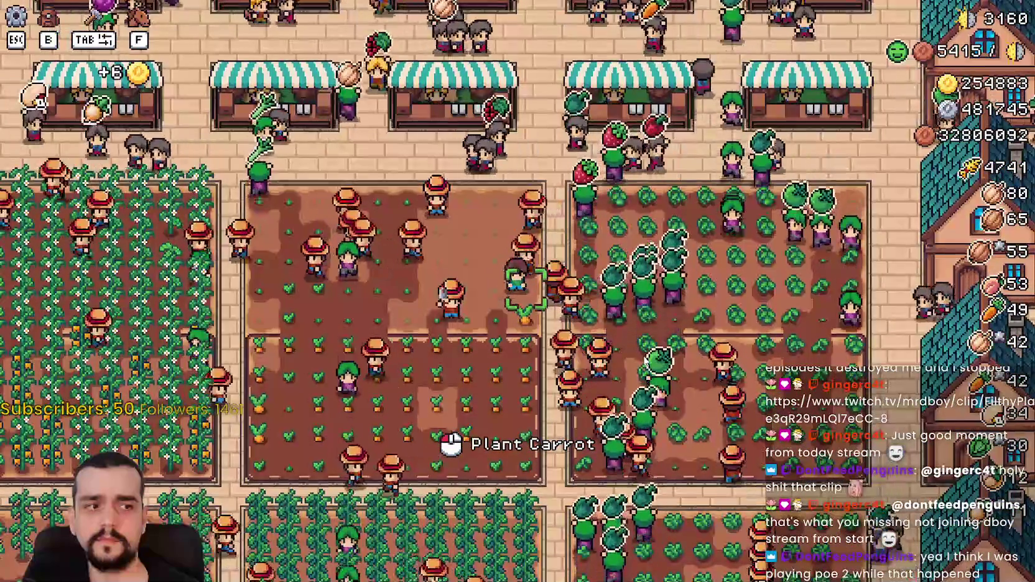
{"action": "key", "text": "s"}
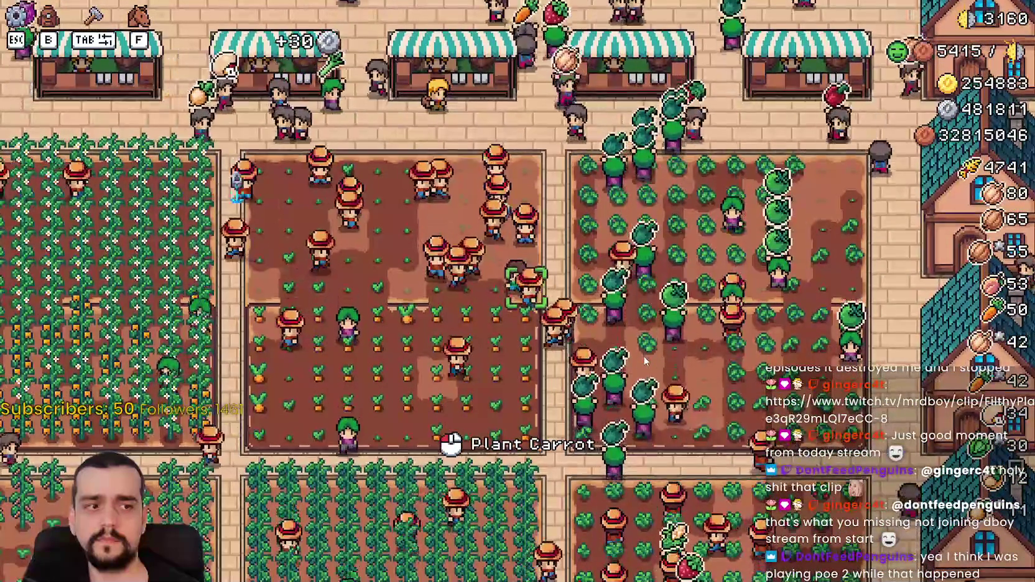
Plant a carrot on the farmer's tile, harvest another nearby, then pause with Esc at 50 carrots
{"action": "left_click", "coordinate": [645, 361]}
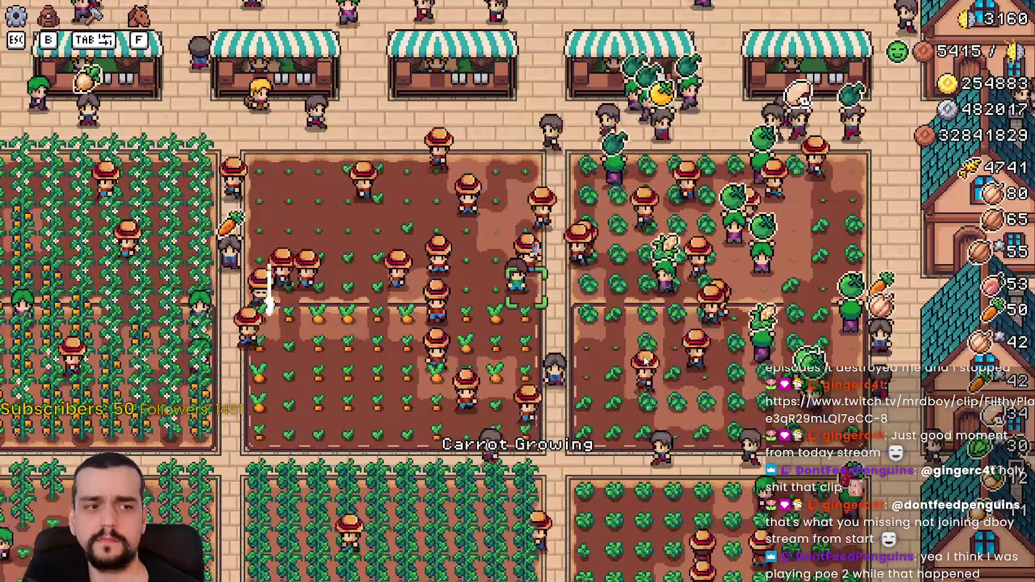
{"action": "key", "text": "a"}
{"action": "key", "text": "s"}
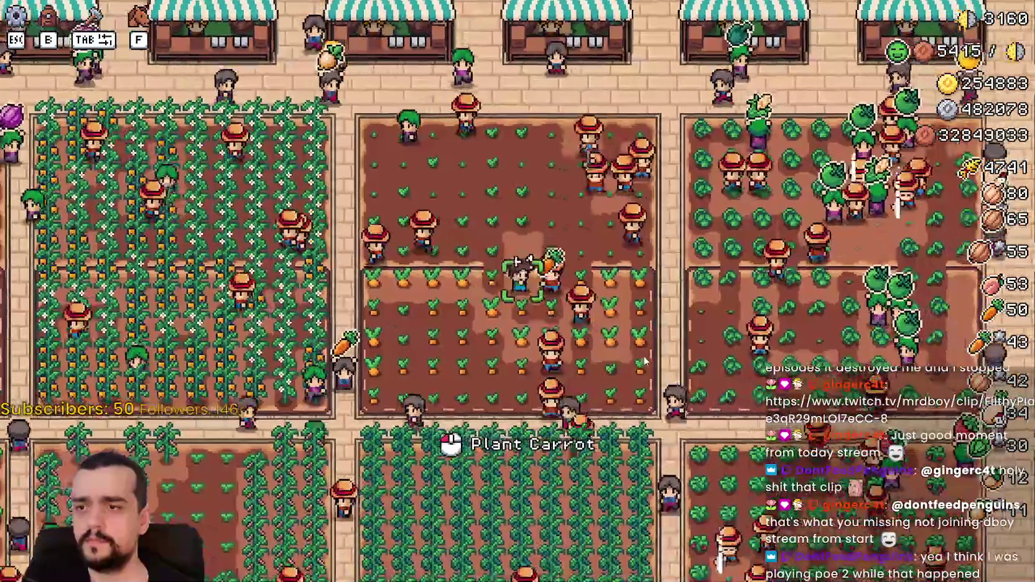
{"action": "key", "text": "d"}
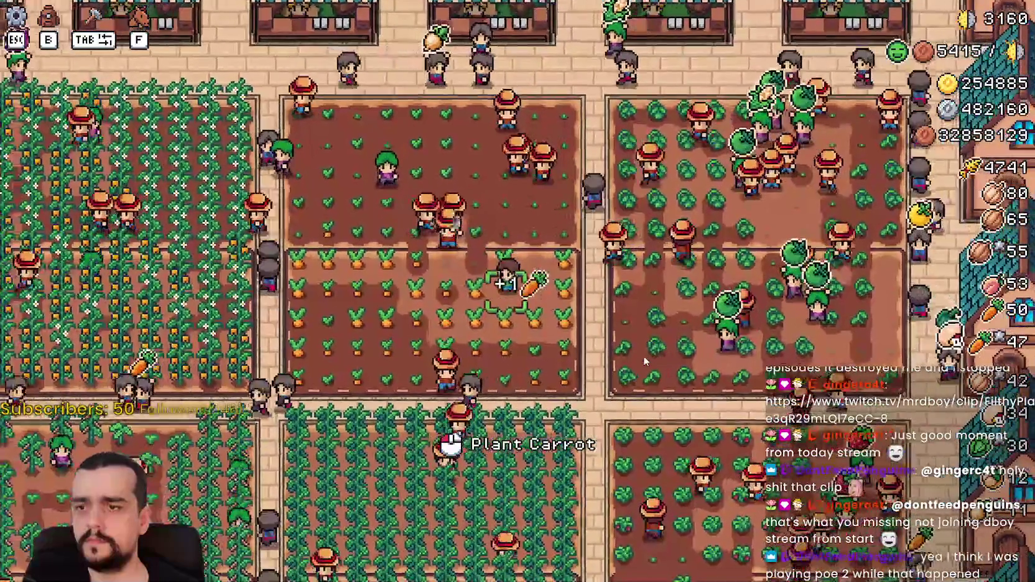
{"action": "key", "text": "d"}
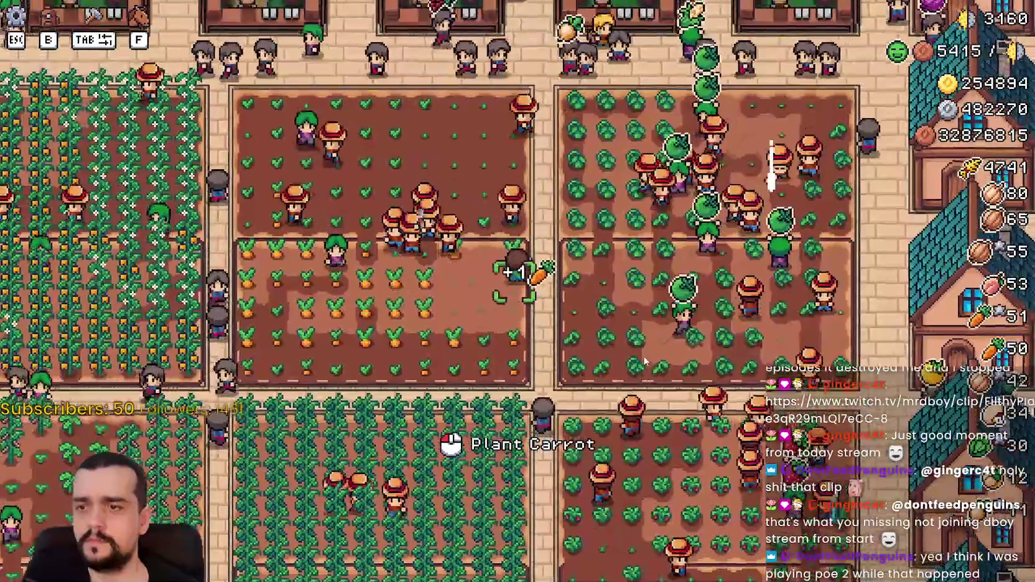
{"action": "key", "text": "w"}
{"action": "key", "text": "Escape"}
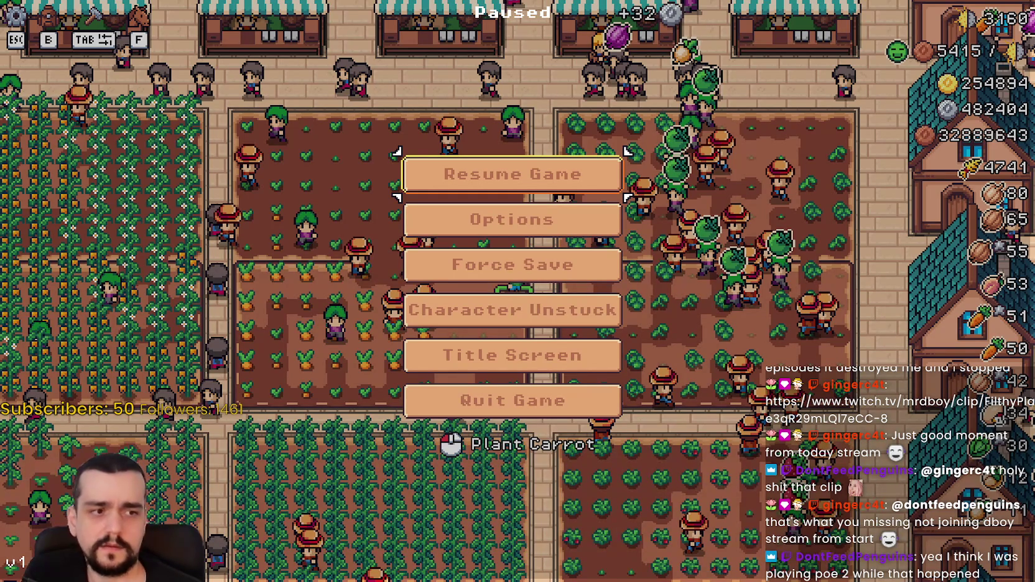
Resume the game, harvest a ripe carrot, and walk left into the orange pepper field
{"action": "left_click", "coordinate": [604, 190]}
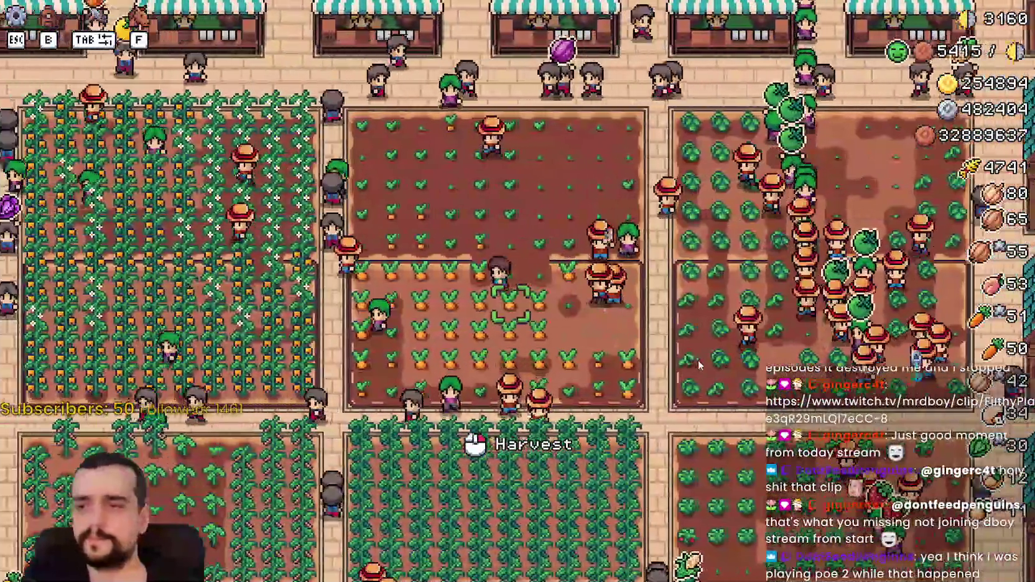
{"action": "left_click", "coordinate": [698, 360]}
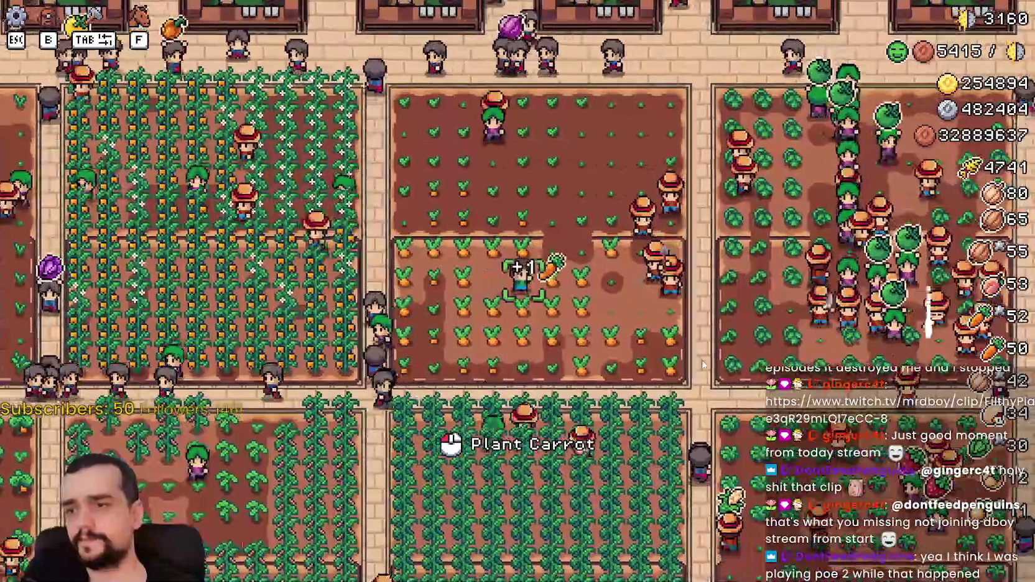
{"action": "key", "text": "a"}
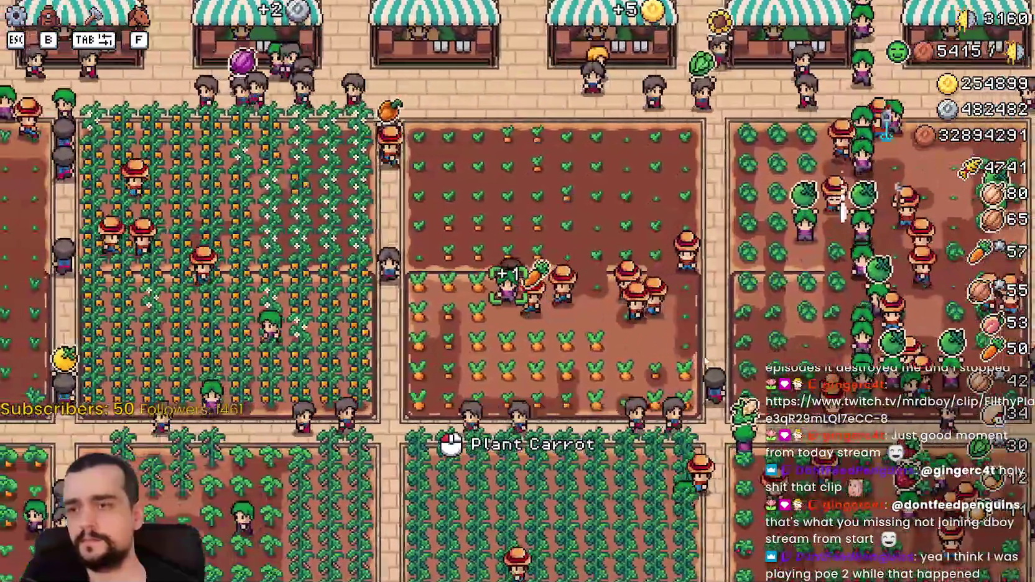
{"action": "key", "text": "a"}
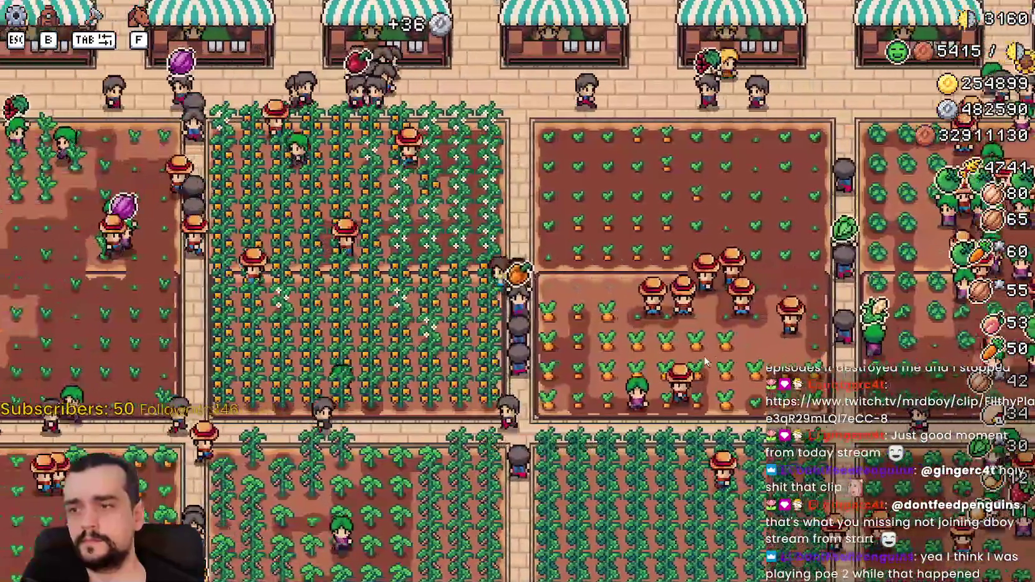
{"action": "key", "text": "a"}
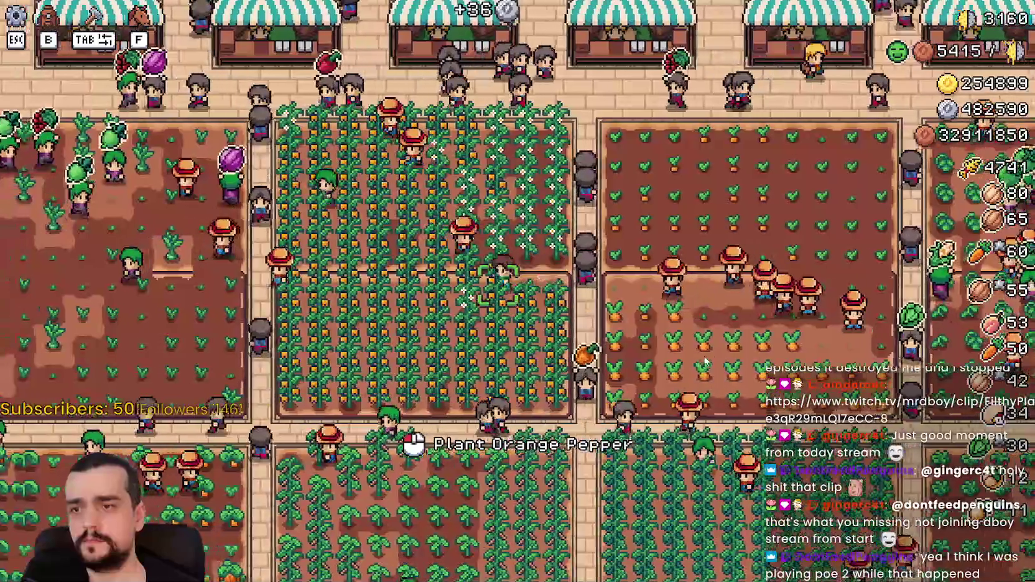
{"action": "key", "text": "a"}
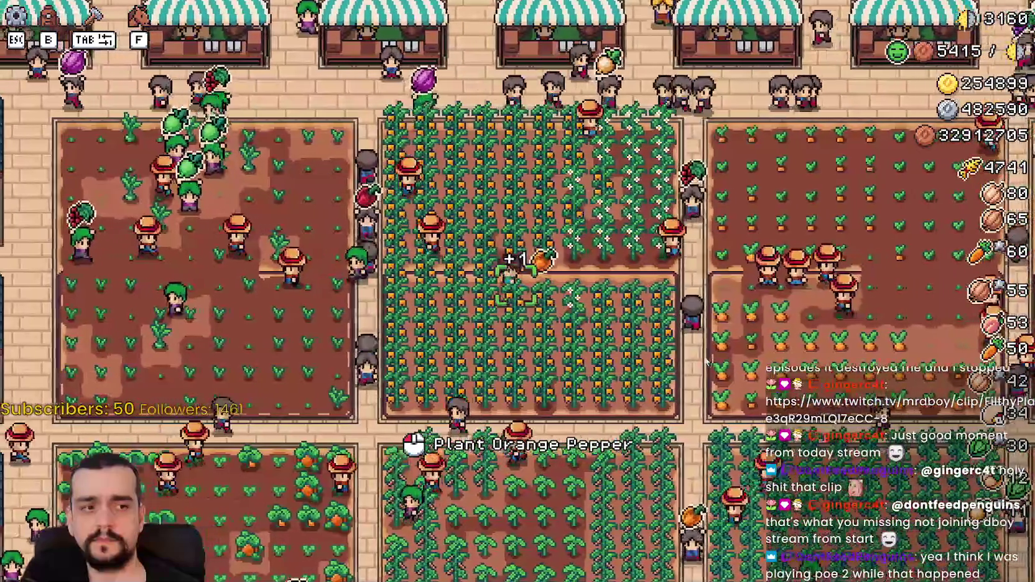
{"action": "key", "text": "a"}
Harvest orange peppers and more carrots, reaching 71 carrots, then switch back to the Godot editor
{"action": "key", "text": "s"}
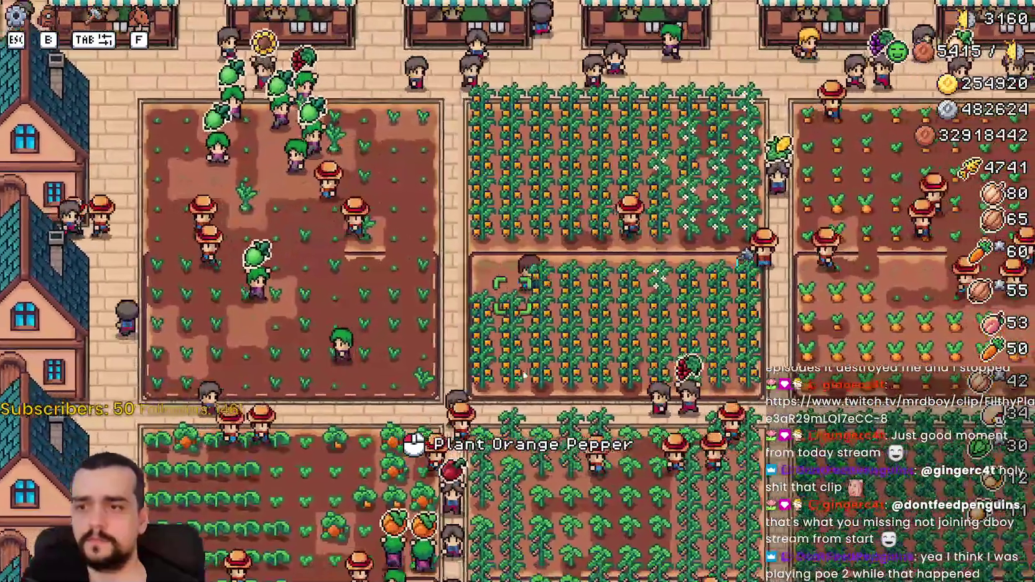
{"action": "key", "text": "d"}
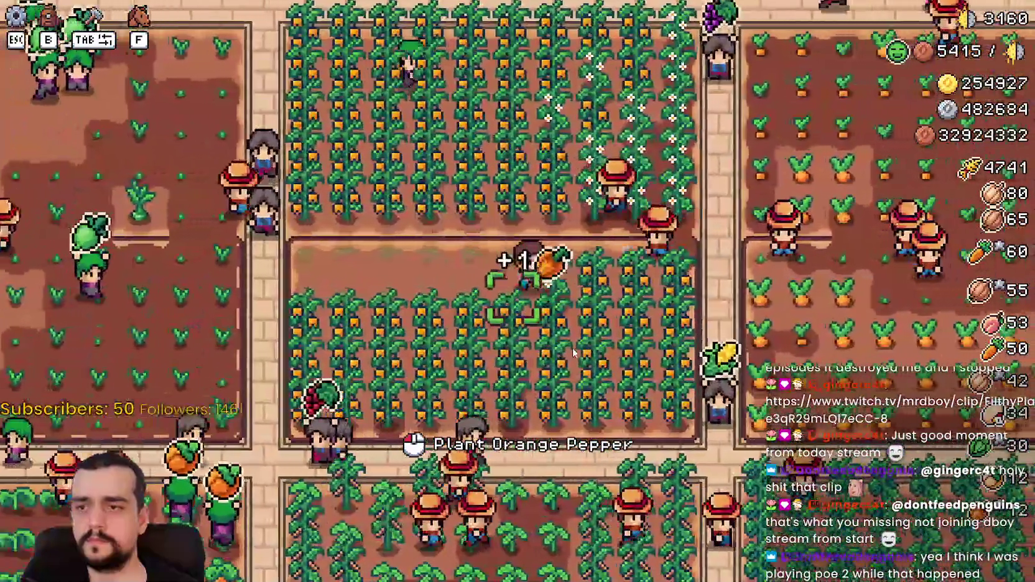
{"action": "key", "text": "d"}
{"action": "key", "text": "s"}
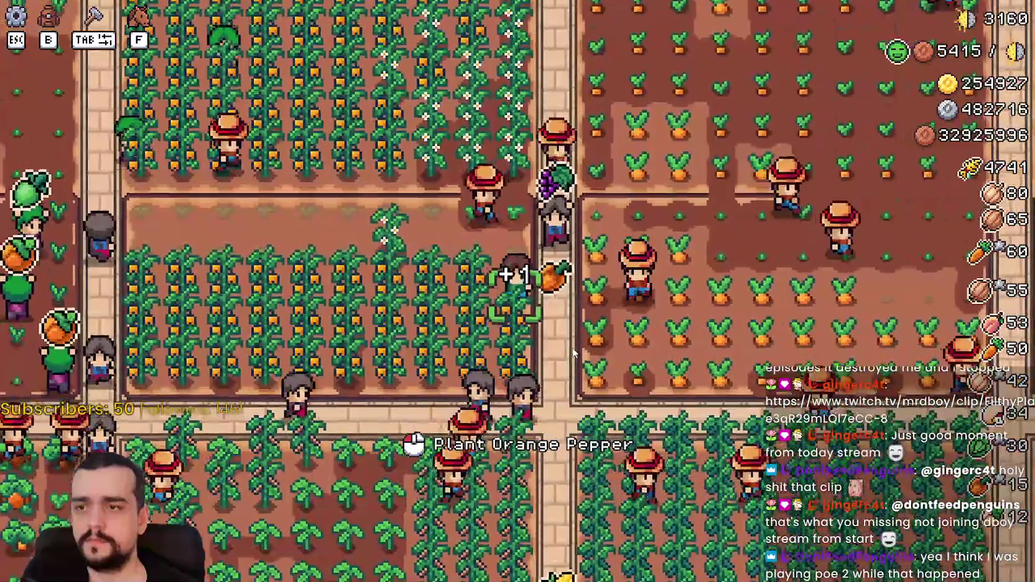
{"action": "key", "text": "a"}
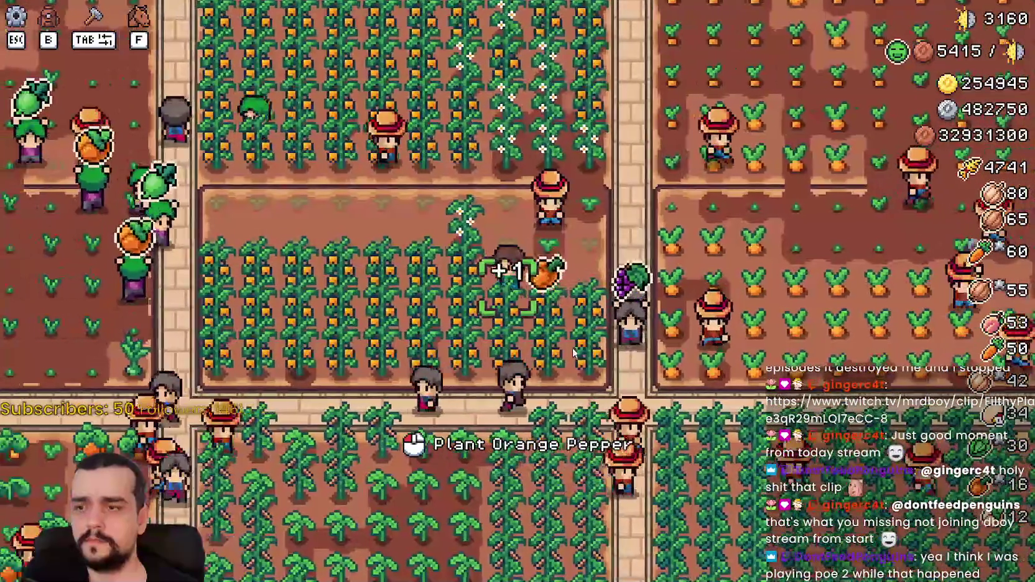
{"action": "key", "text": "d"}
{"action": "key", "text": "w"}
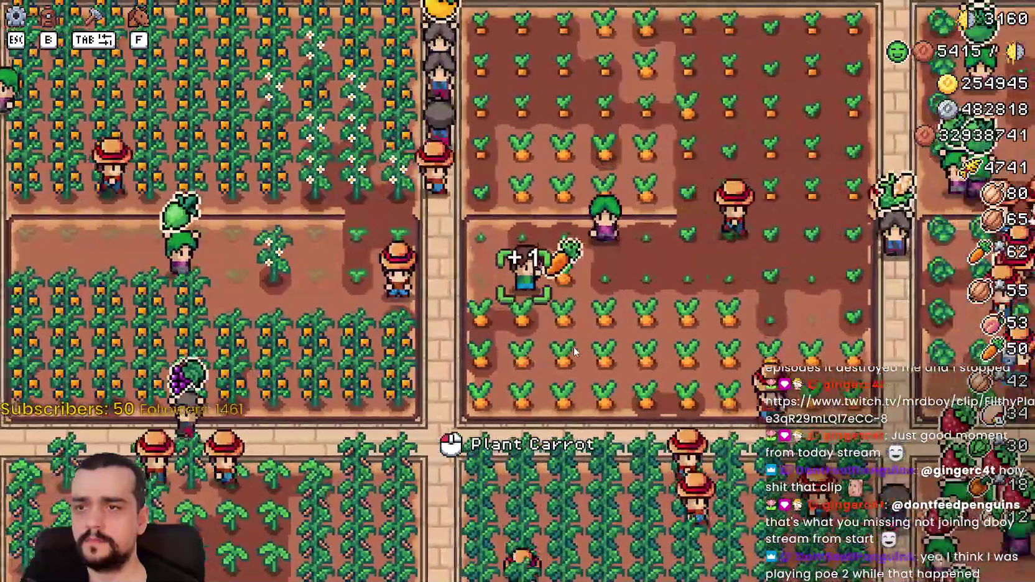
{"action": "key", "text": "d"}
{"action": "key", "text": "s"}
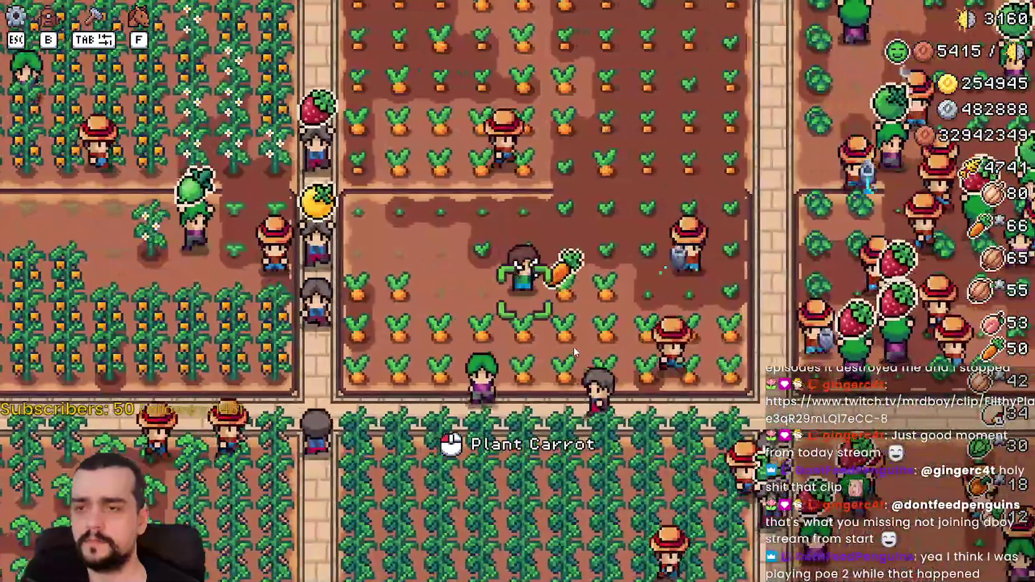
{"action": "key", "text": "d"}
{"action": "key", "text": "s"}
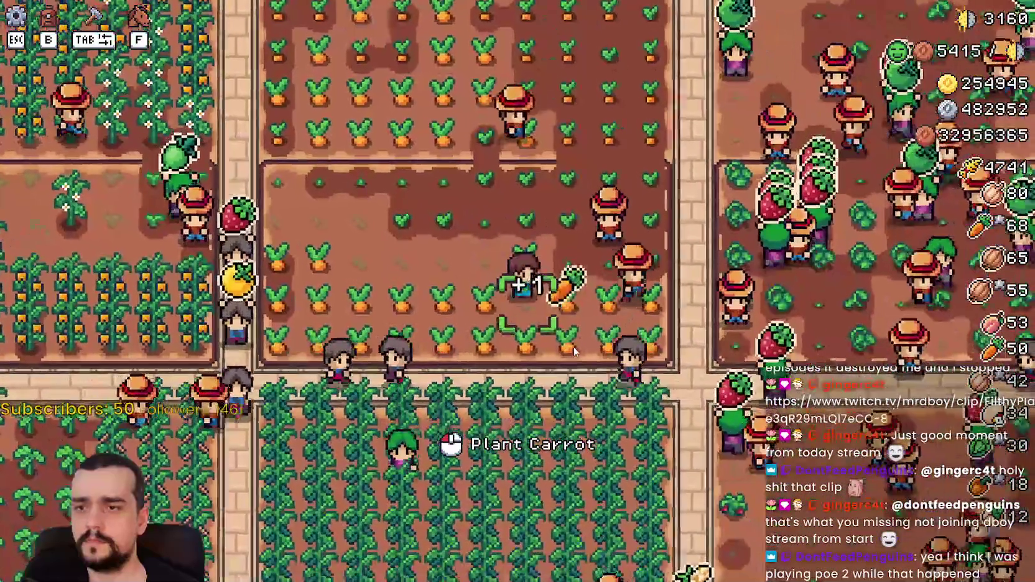
{"action": "key", "text": "d"}
{"action": "key", "text": "w"}
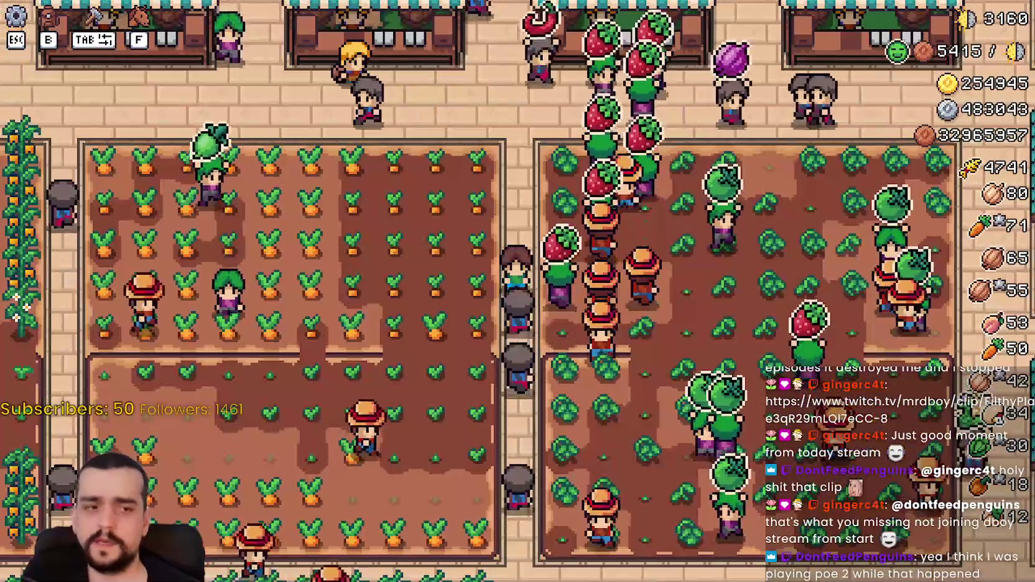
{"action": "key", "text": "alt+Tab"}
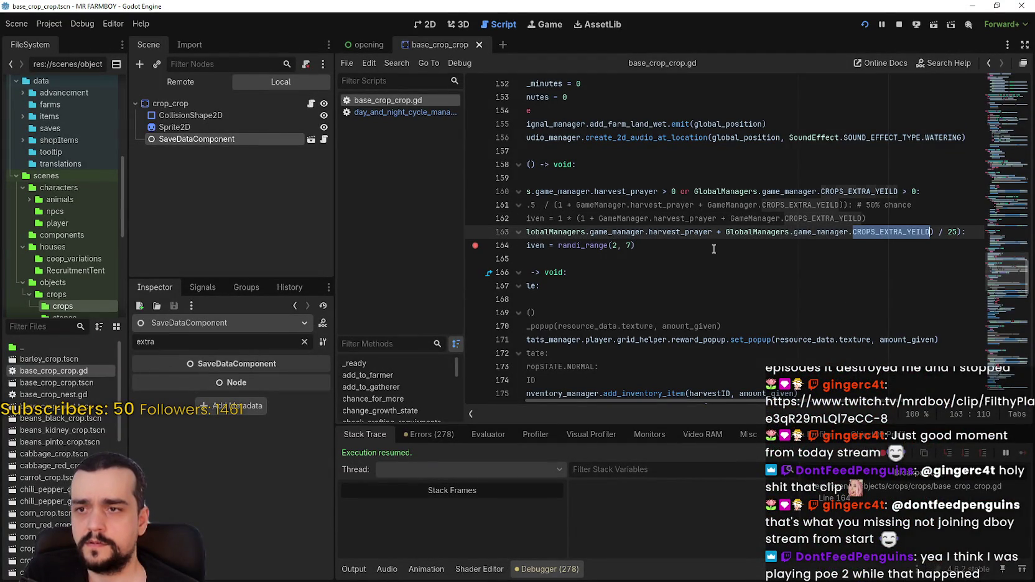
Use Lookup Symbol on line 163's chance call to open its definition in base_env_res.gd
{"action": "left_click", "coordinate": [783, 272]}
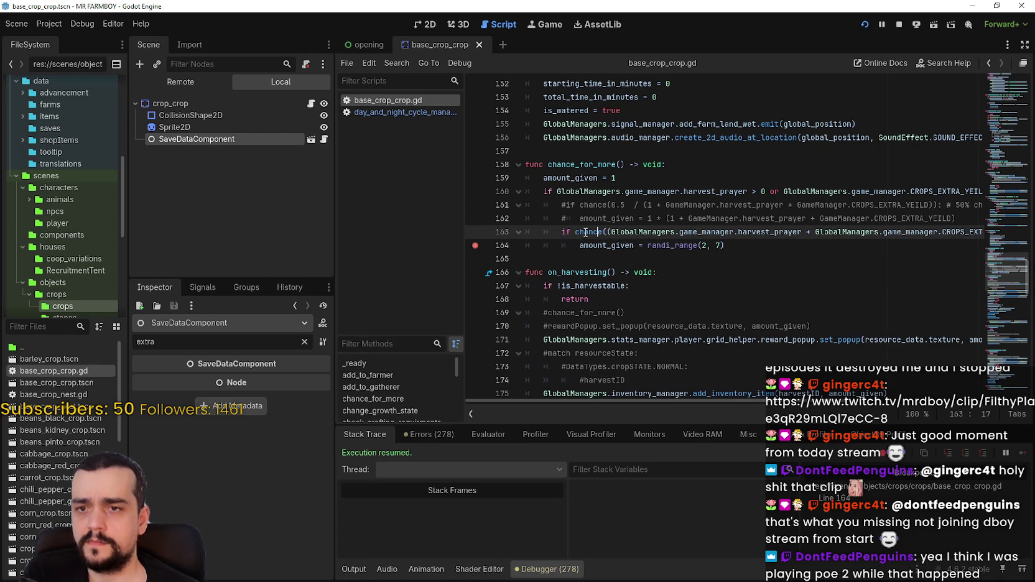
{"action": "right_click", "coordinate": [585, 232]}
{"action": "left_click", "coordinate": [624, 413]}
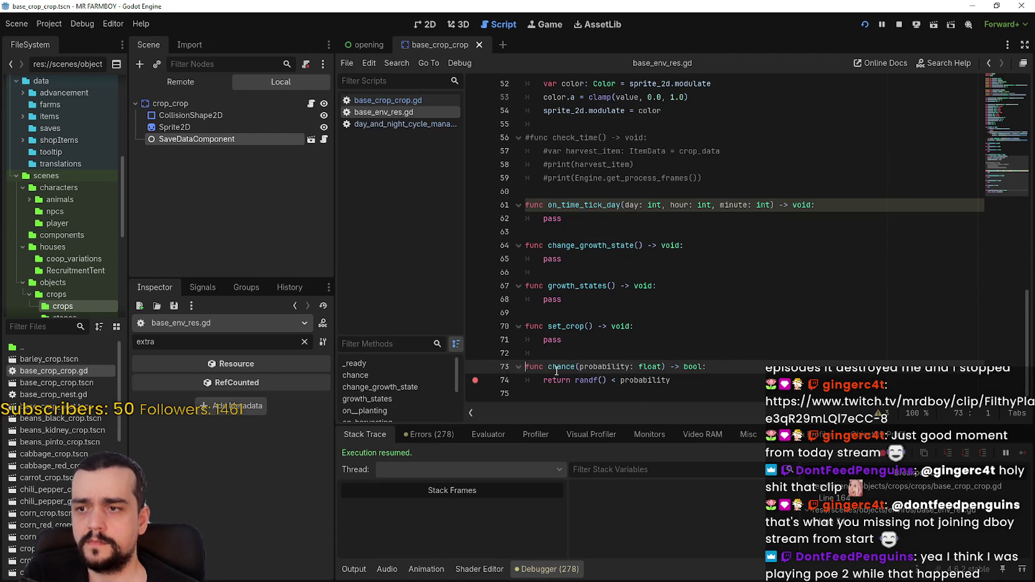
Continue past the line 74 chance breakpoint three times, seeing probability 0.0, then return to base_crop_crop.gd
{"action": "left_click", "coordinate": [729, 380]}
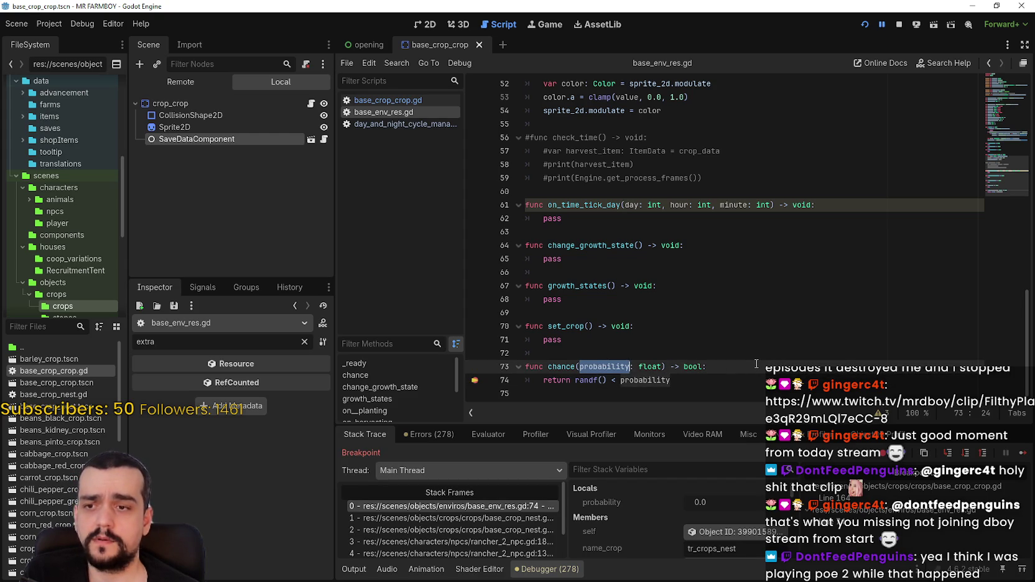
{"action": "left_click", "coordinate": [1027, 457]}
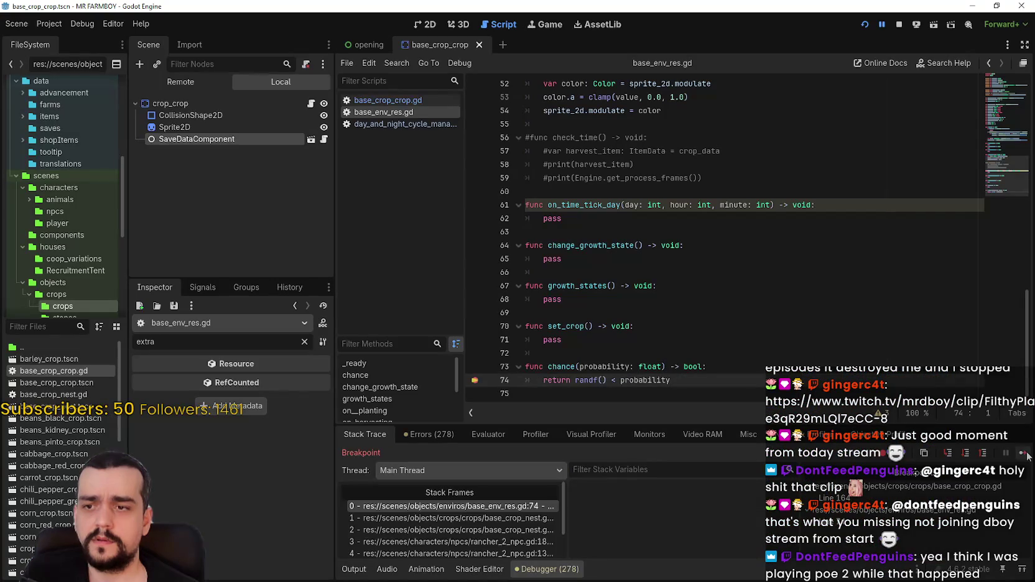
{"action": "left_click", "coordinate": [1027, 457]}
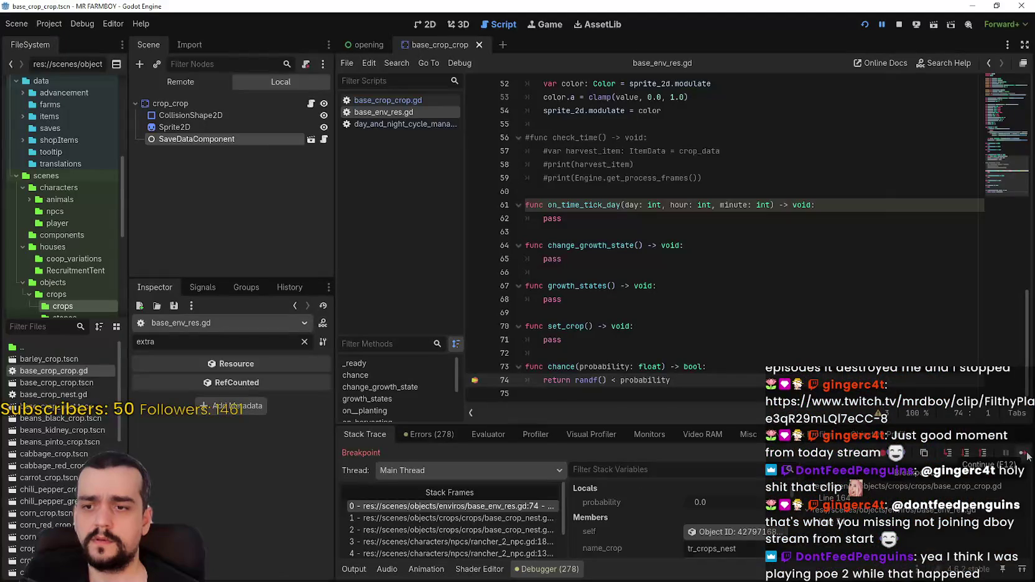
{"action": "left_click", "coordinate": [1027, 457]}
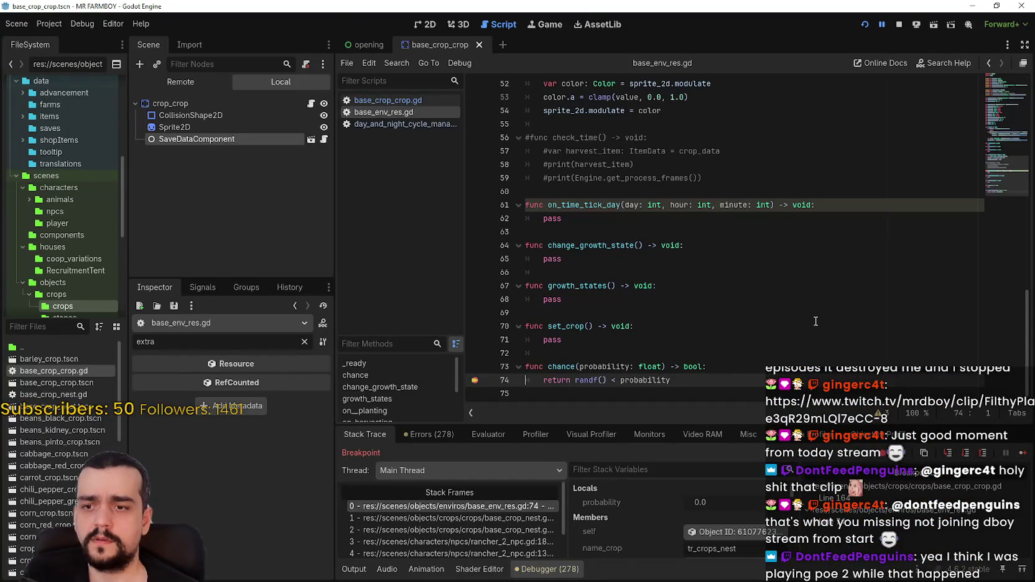
{"action": "key", "text": "F12"}
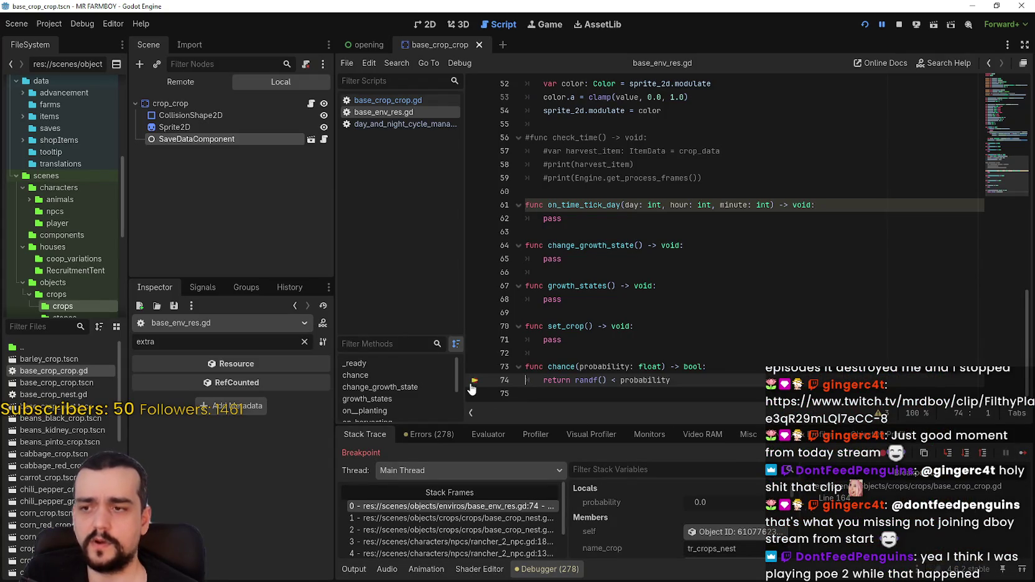
{"action": "left_click", "coordinate": [390, 101]}
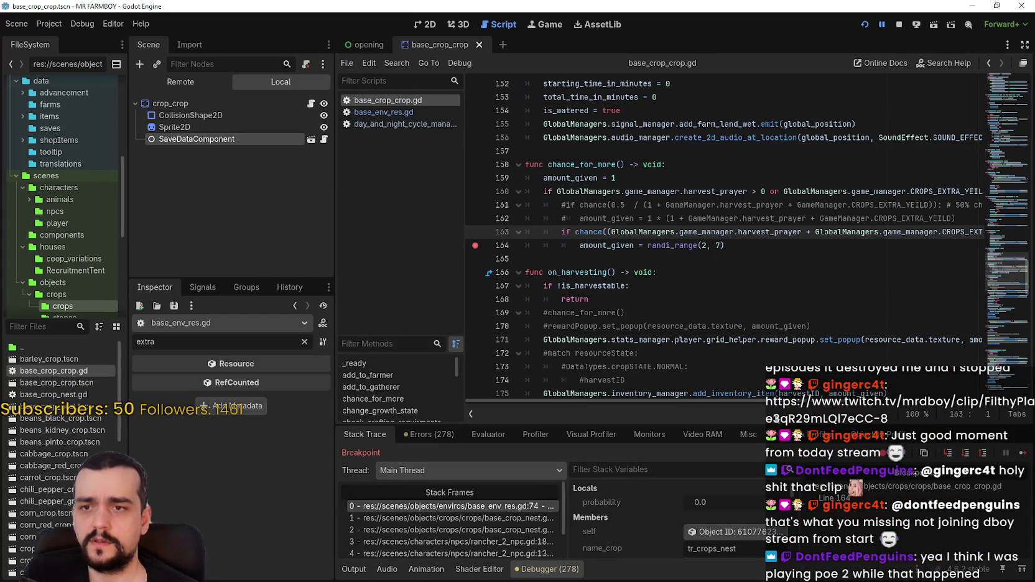
Continue from the breakpoint, then Lookup Symbol on line 163's chance call to reopen base_env_res.gd
{"action": "scroll", "coordinate": [691, 309], "scroll_direction": "down", "scroll_amount": 5}
{"action": "left_click", "coordinate": [744, 330]}
{"action": "scroll", "coordinate": [691, 310], "scroll_direction": "up", "scroll_amount": 9}
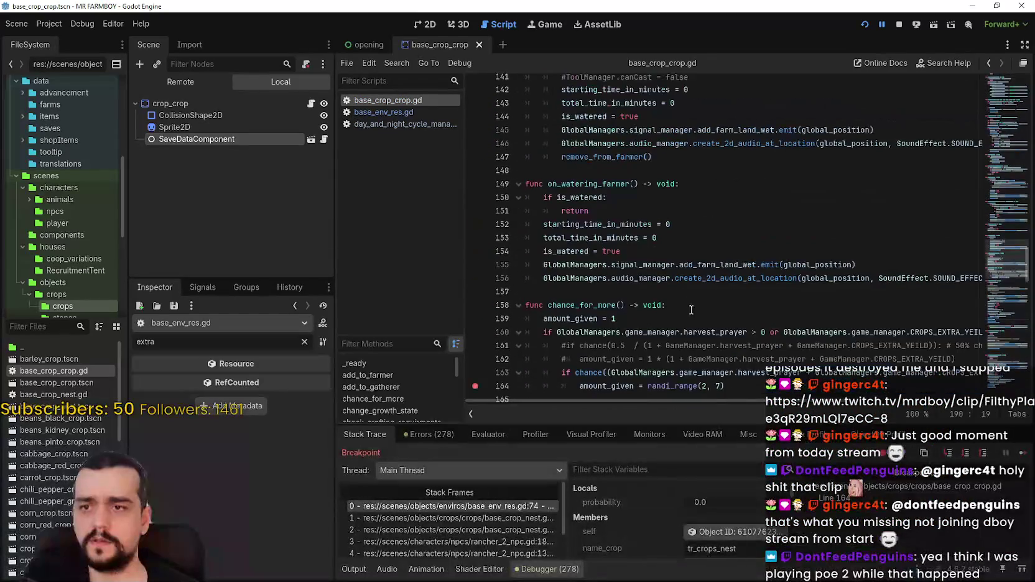
{"action": "scroll", "coordinate": [706, 367], "scroll_direction": "down", "scroll_amount": 2}
{"action": "mouse_move", "coordinate": [718, 401]}
{"action": "left_mouse_down"}
{"action": "mouse_move", "coordinate": [785, 406]}
{"action": "mouse_move", "coordinate": [706, 408]}
{"action": "left_mouse_up"}
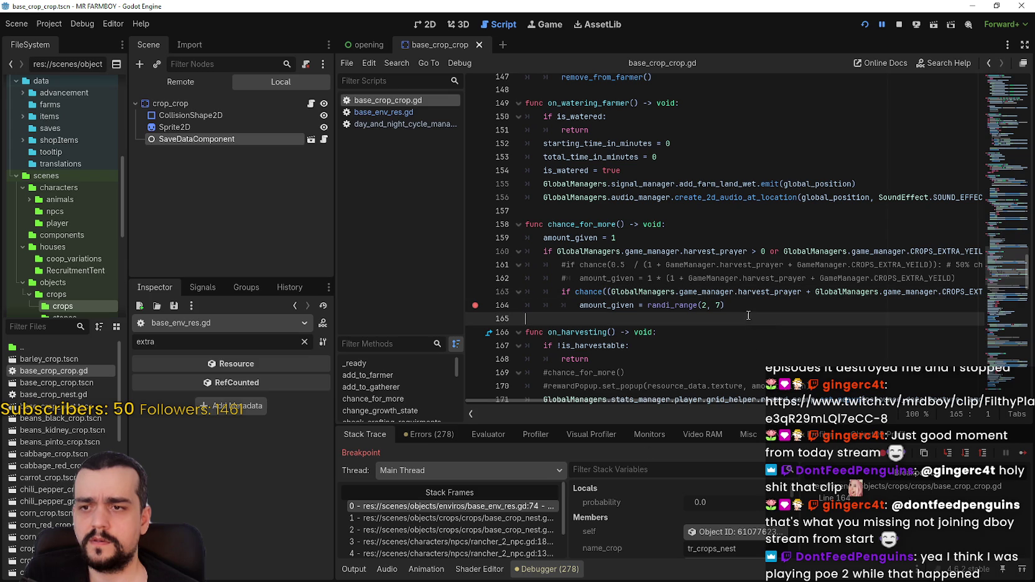
{"action": "left_click", "coordinate": [1018, 455]}
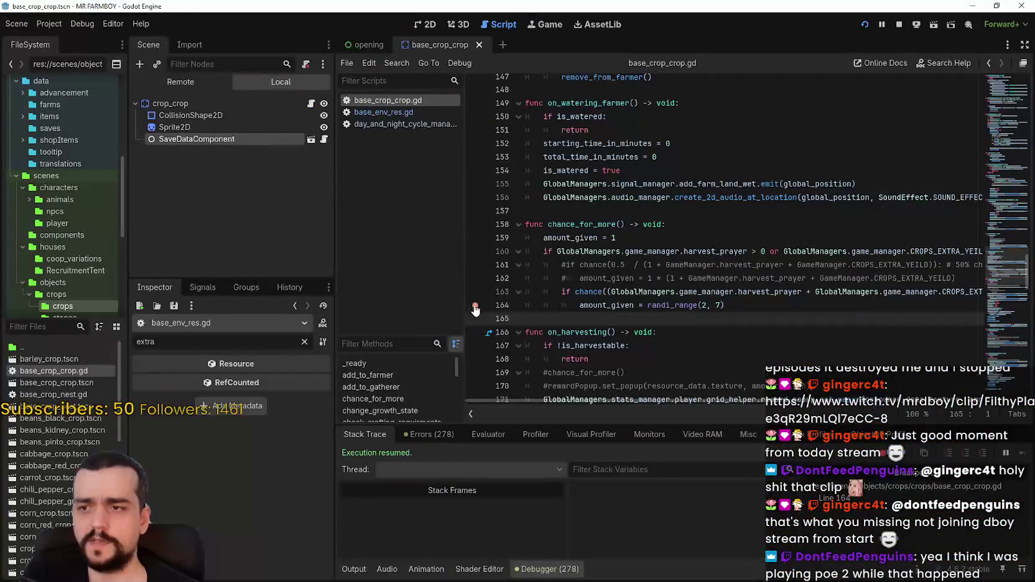
{"action": "right_click", "coordinate": [592, 295]}
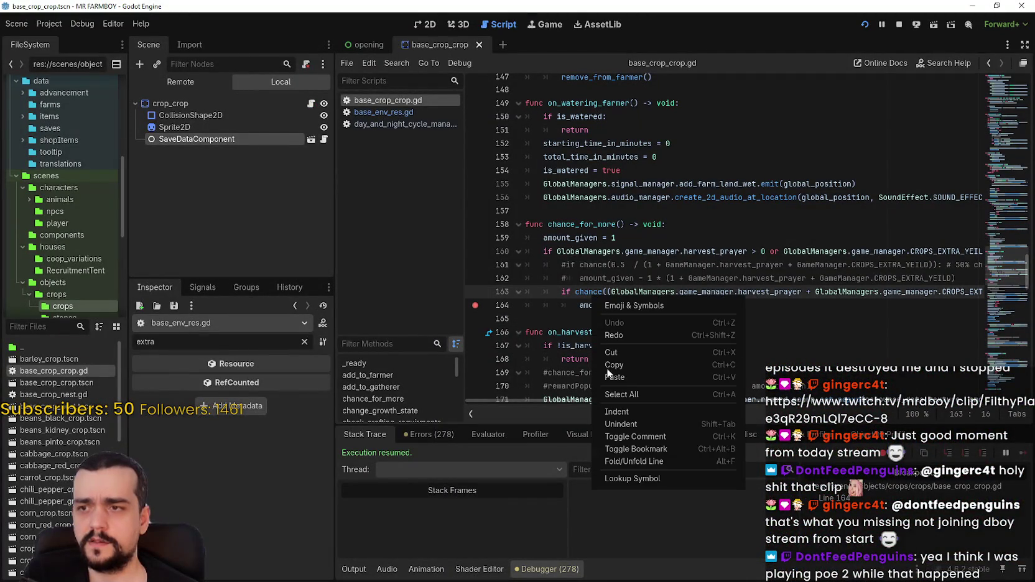
{"action": "left_click", "coordinate": [633, 473]}
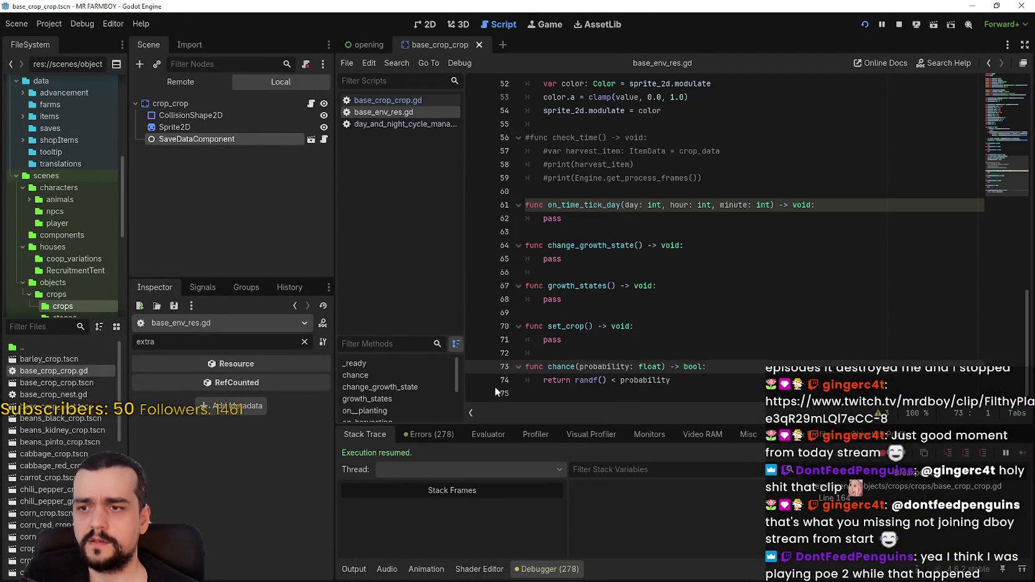
Inspect the probability parameter on lines 73–74, continue to the next hit, then reopen base_crop_crop.gd
{"action": "double_click", "coordinate": [649, 381]}
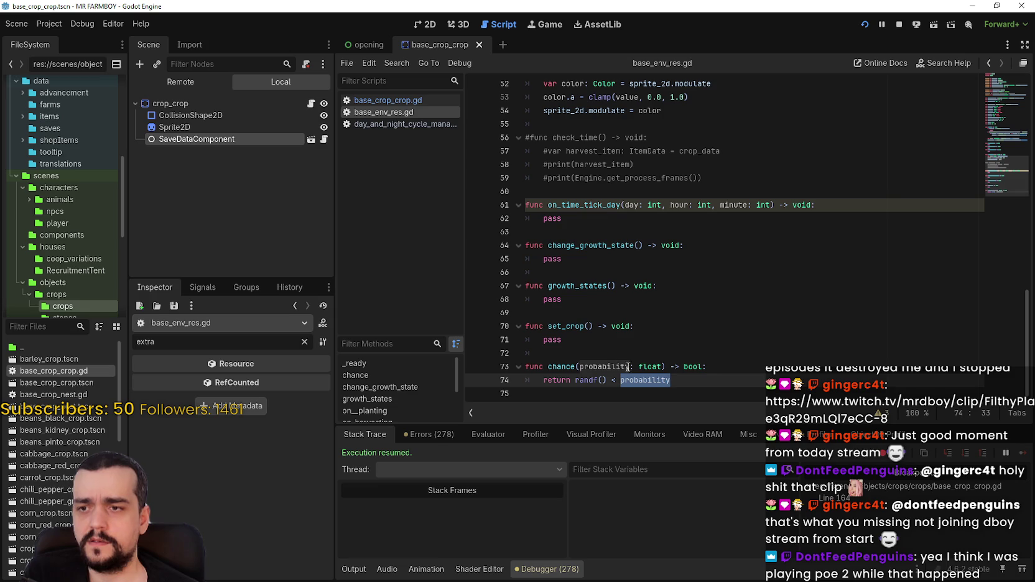
{"action": "double_click", "coordinate": [628, 366]}
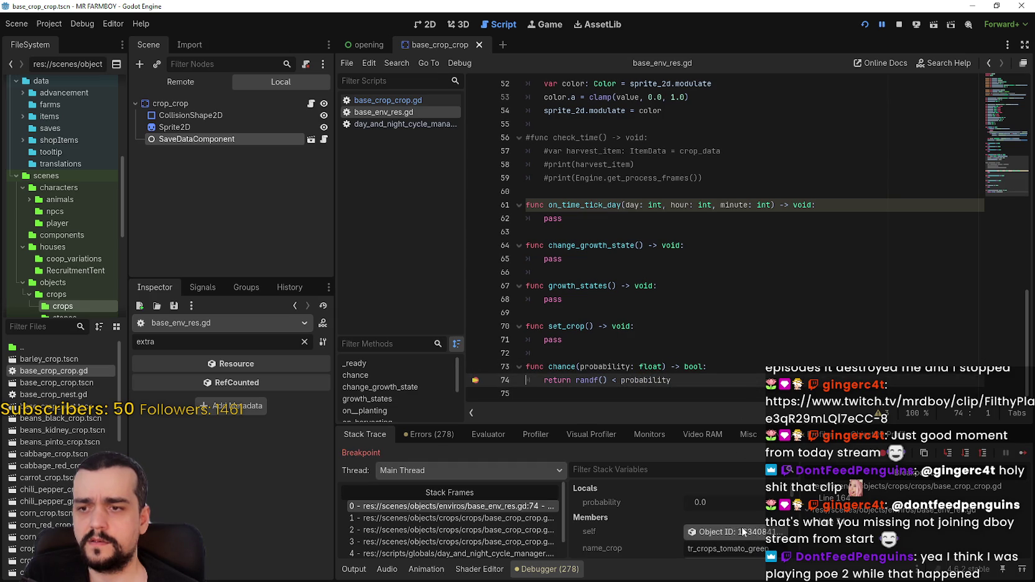
{"action": "left_click", "coordinate": [1021, 457]}
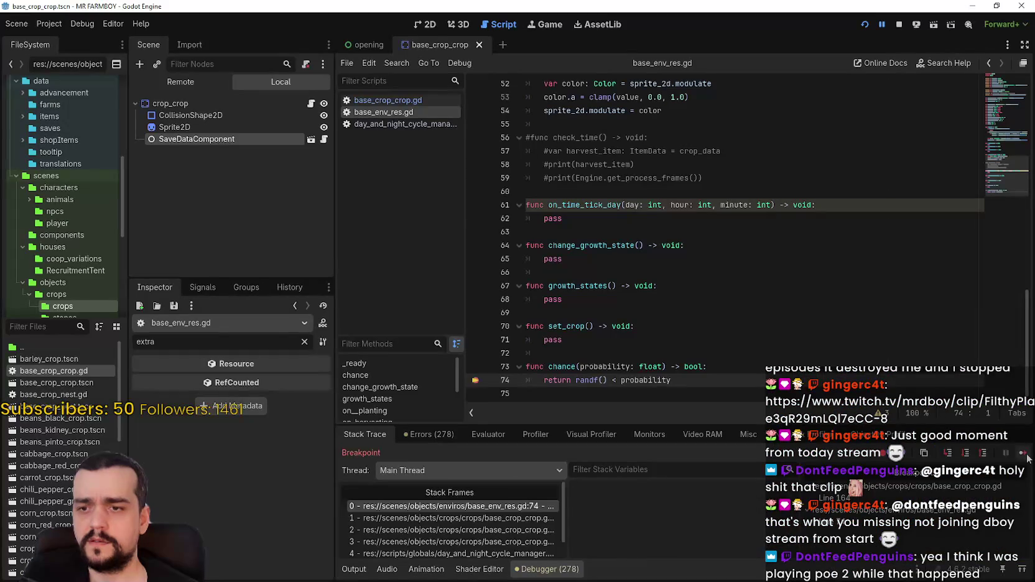
{"action": "left_click", "coordinate": [693, 367]}
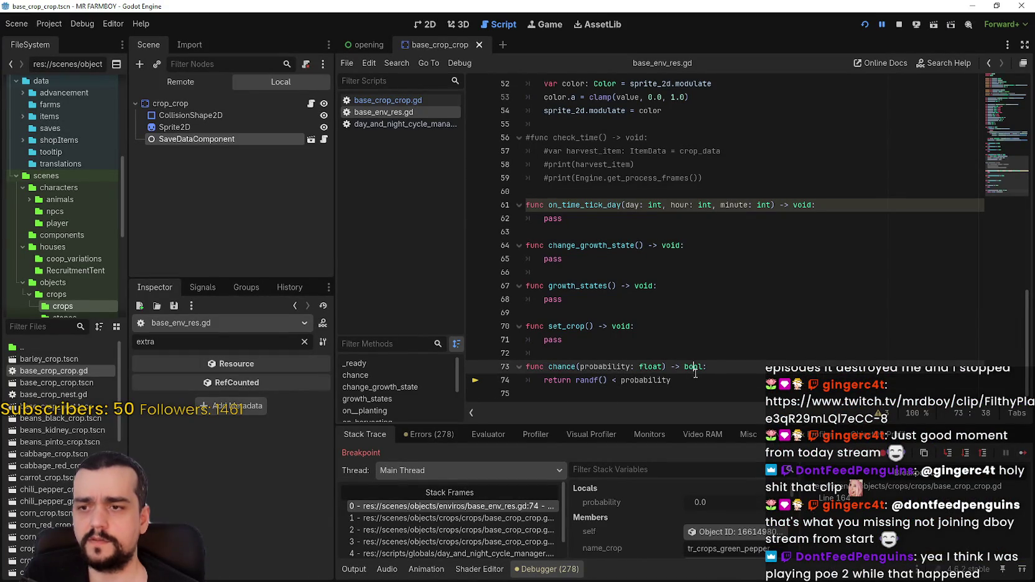
{"action": "left_click", "coordinate": [407, 99]}
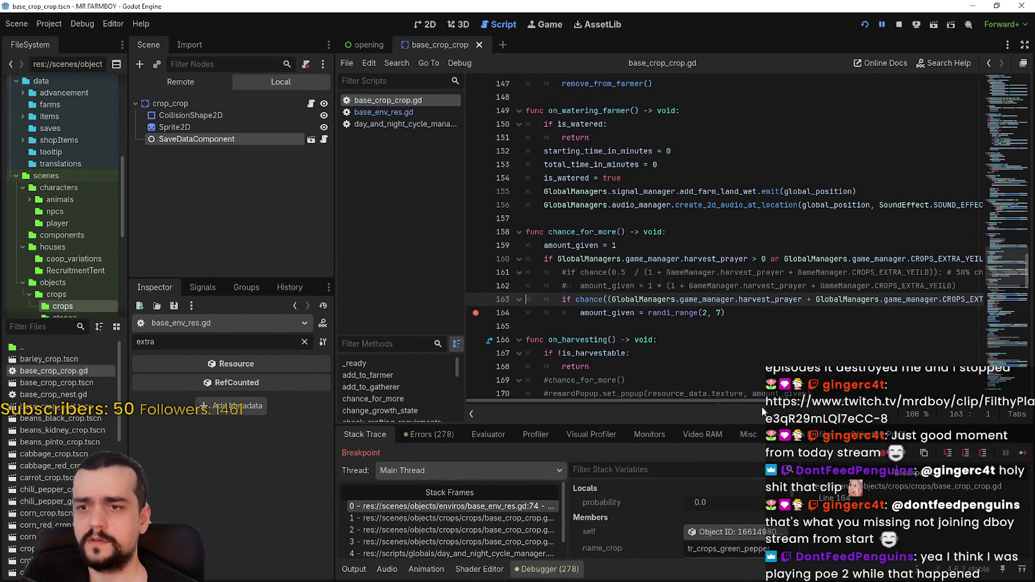
Scroll along line 163 and select the argument passed to chance()
{"action": "scroll", "coordinate": [762, 401], "scroll_direction": "right", "scroll_amount": 3}
{"action": "scroll", "coordinate": [762, 401], "scroll_direction": "right", "scroll_amount": 2}
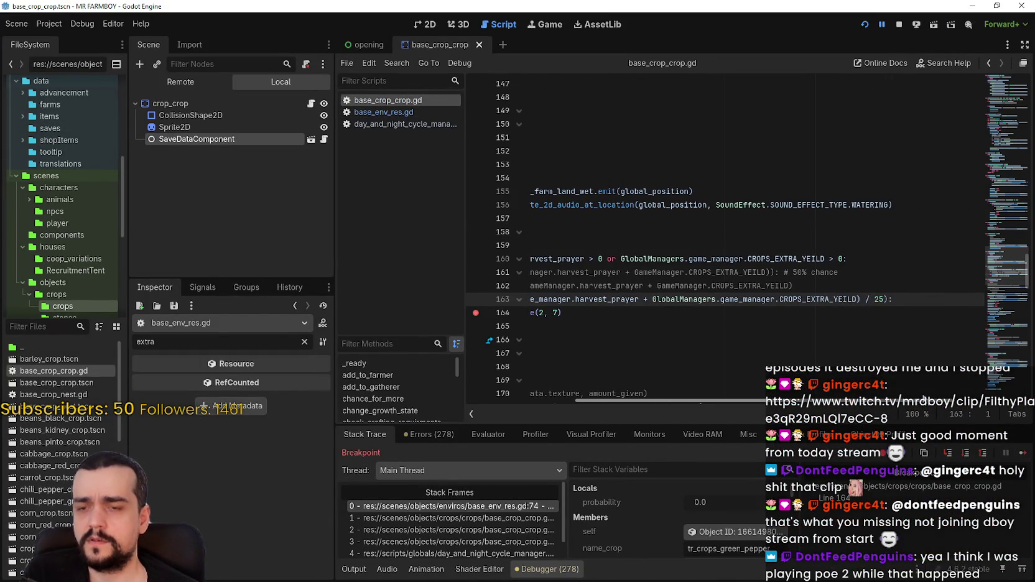
{"action": "scroll", "coordinate": [828, 394], "scroll_direction": "left", "scroll_amount": 5}
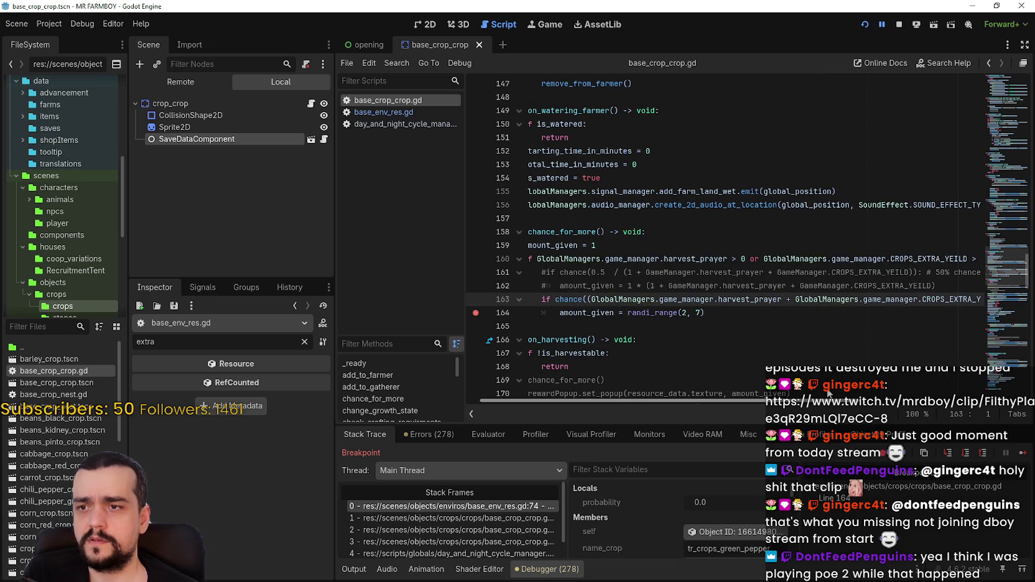
{"action": "scroll", "coordinate": [829, 394], "scroll_direction": "right", "scroll_amount": 4}
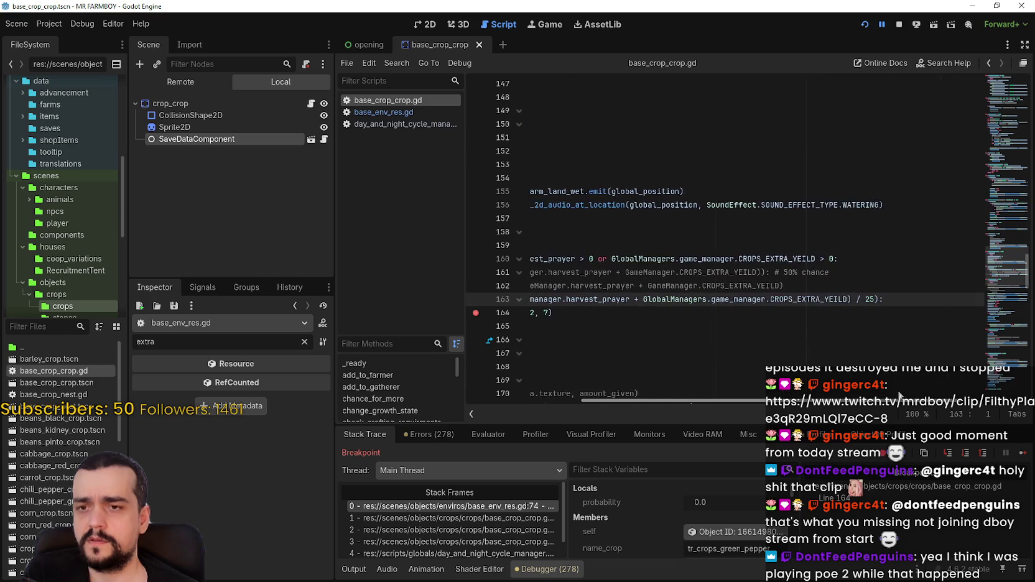
{"action": "scroll", "coordinate": [787, 376], "scroll_direction": "left", "scroll_amount": 4}
{"action": "scroll", "coordinate": [787, 376], "scroll_direction": "up", "scroll_amount": 2}
{"action": "scroll", "coordinate": [787, 375], "scroll_direction": "down", "scroll_amount": 2}
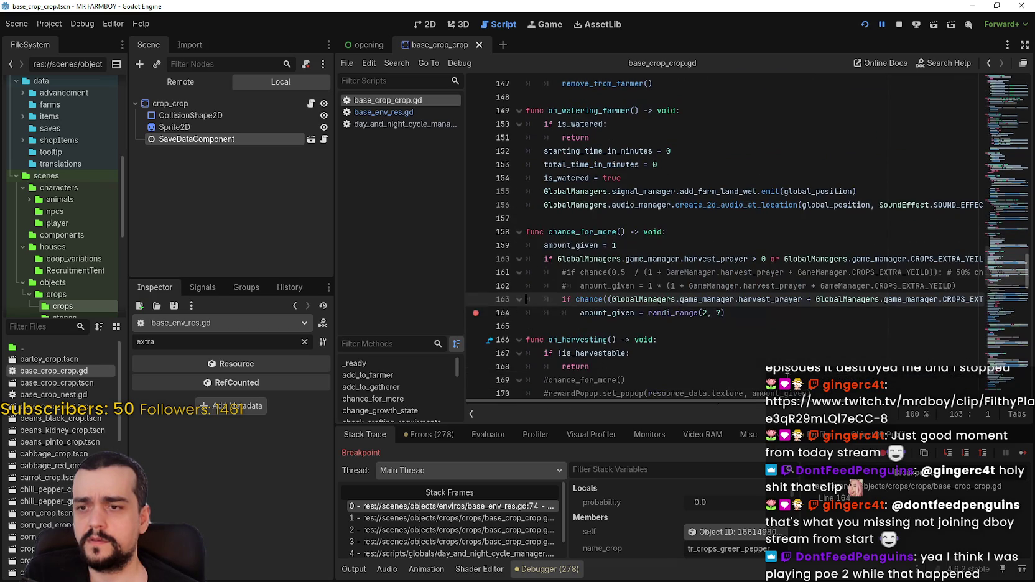
{"action": "scroll", "coordinate": [787, 375], "scroll_direction": "right", "scroll_amount": 5}
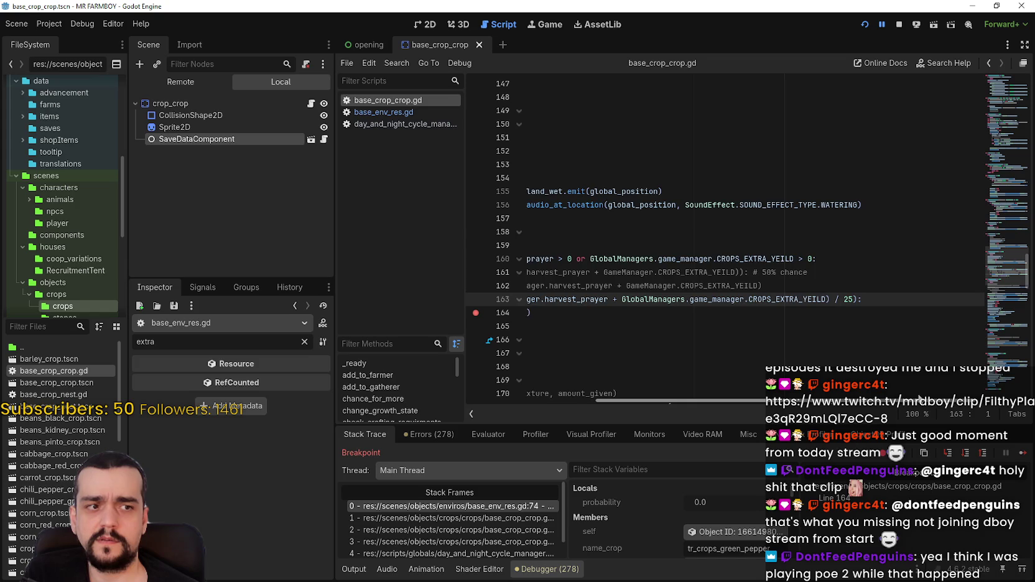
{"action": "scroll", "coordinate": [776, 373], "scroll_direction": "left", "scroll_amount": 5}
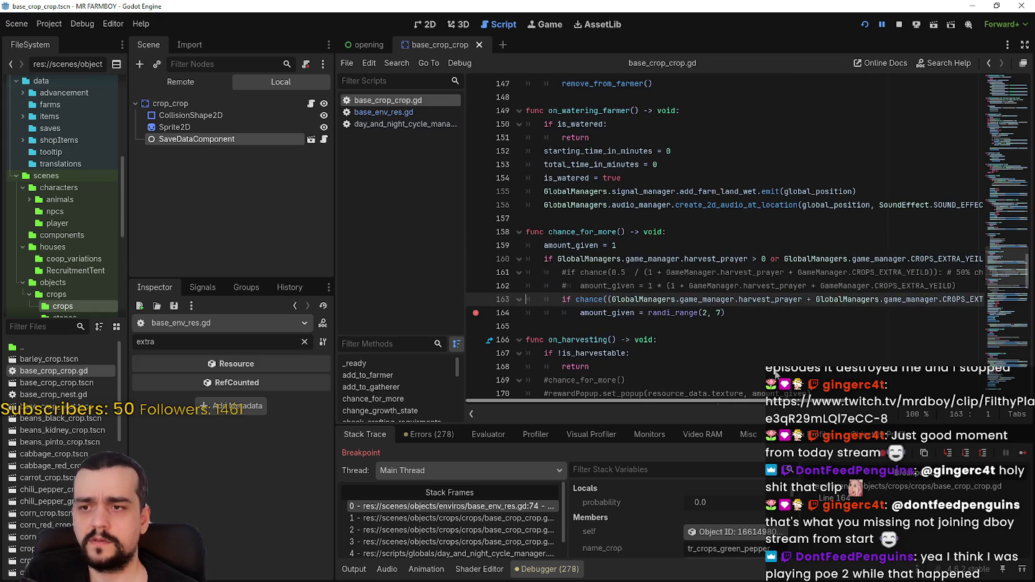
{"action": "scroll", "coordinate": [797, 374], "scroll_direction": "right", "scroll_amount": 2}
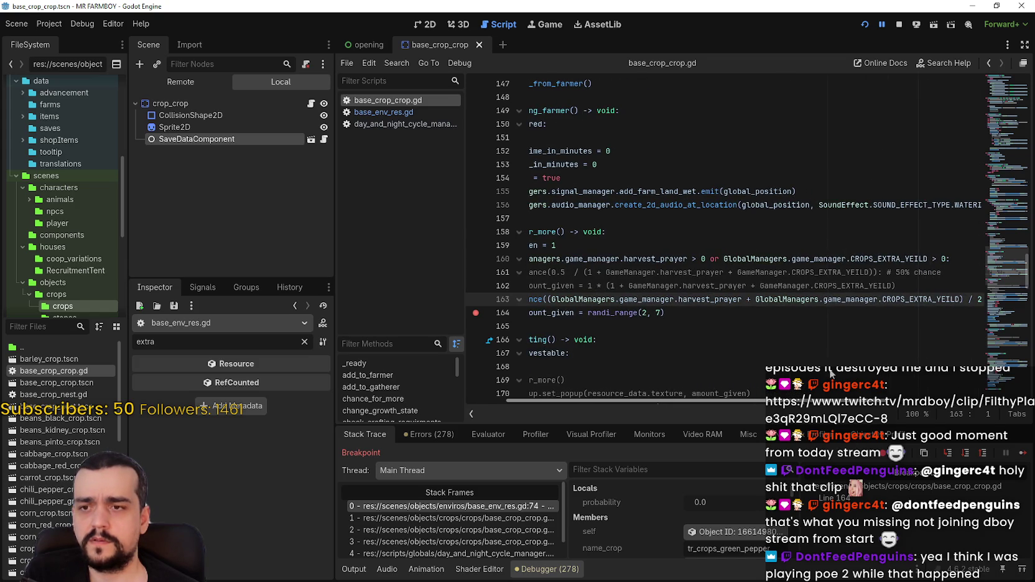
{"action": "scroll", "coordinate": [831, 373], "scroll_direction": "right", "scroll_amount": 3}
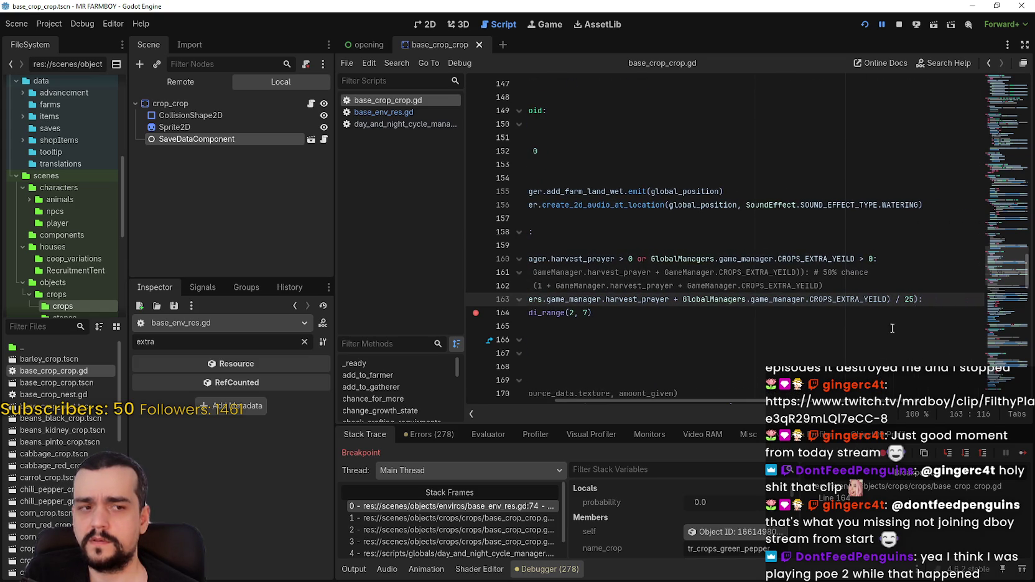
{"action": "scroll", "coordinate": [626, 314], "scroll_direction": "left", "scroll_amount": 5}
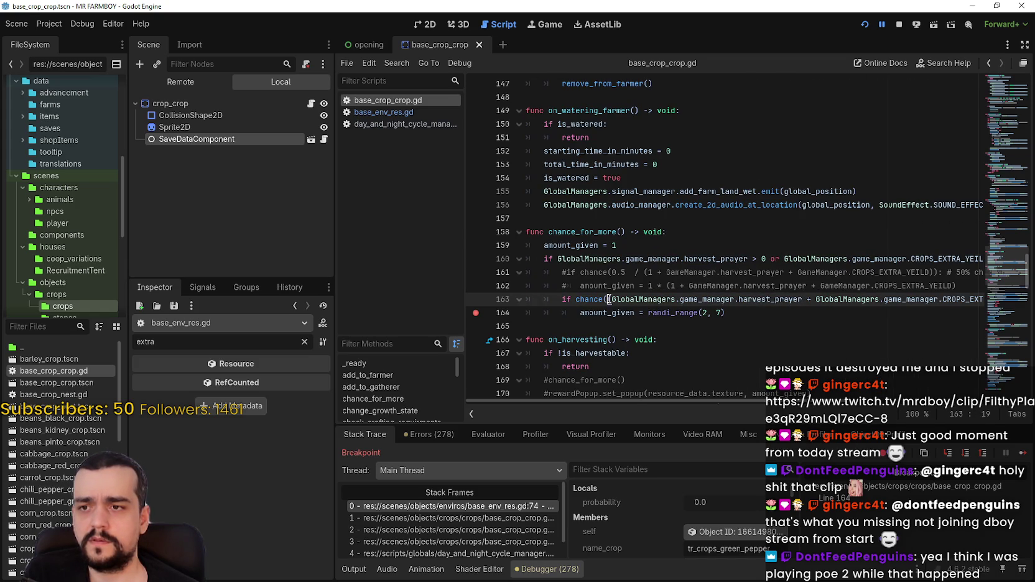
{"action": "scroll", "coordinate": [706, 404], "scroll_direction": "right", "scroll_amount": 5}
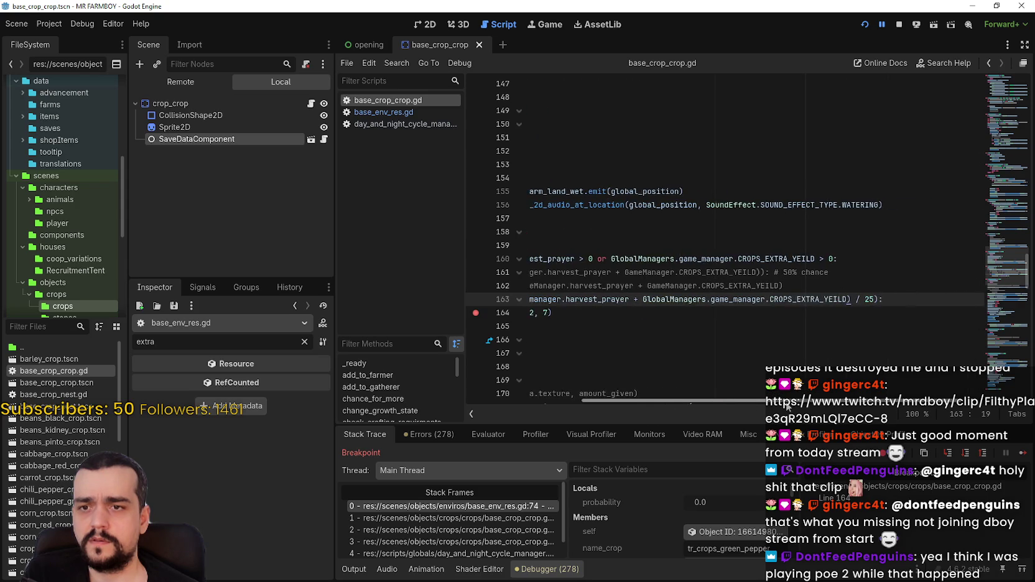
{"action": "scroll", "coordinate": [715, 397], "scroll_direction": "left", "scroll_amount": 5}
{"action": "scroll", "coordinate": [730, 395], "scroll_direction": "right", "scroll_amount": 6}
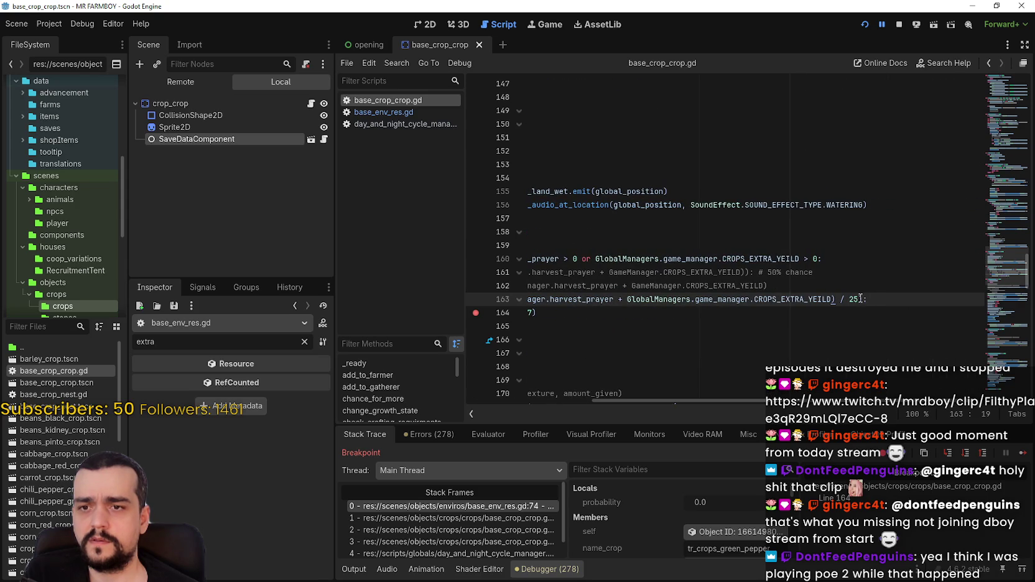
{"action": "mouse_move", "coordinate": [855, 299]}
{"action": "left_mouse_down"}
{"action": "mouse_move", "coordinate": [529, 300]}
{"action": "mouse_move", "coordinate": [644, 303]}
{"action": "left_mouse_up"}
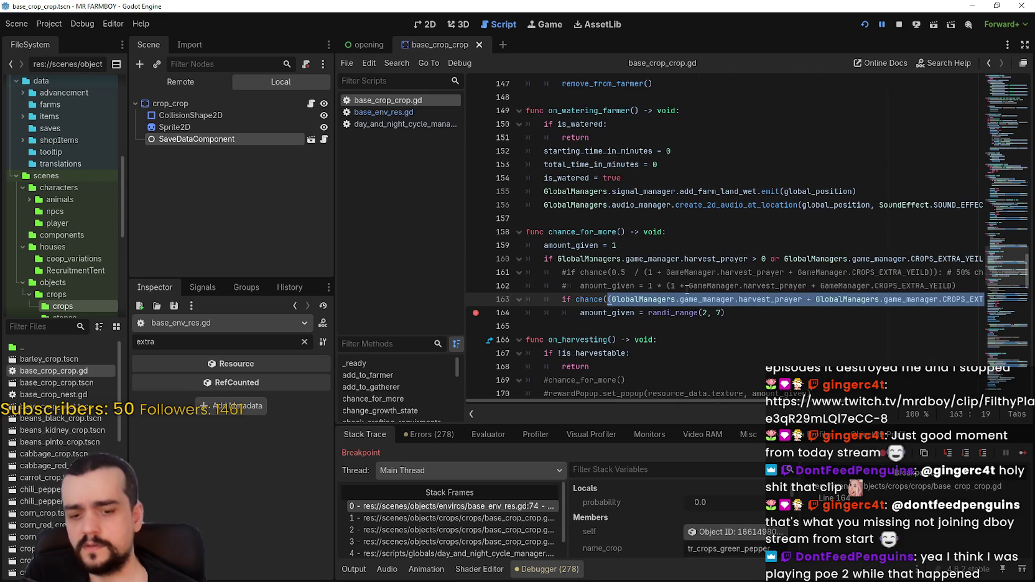
Insert float( after chance( on line 163, save the script, and resume the game
{"action": "key", "text": "ctrl+z"}
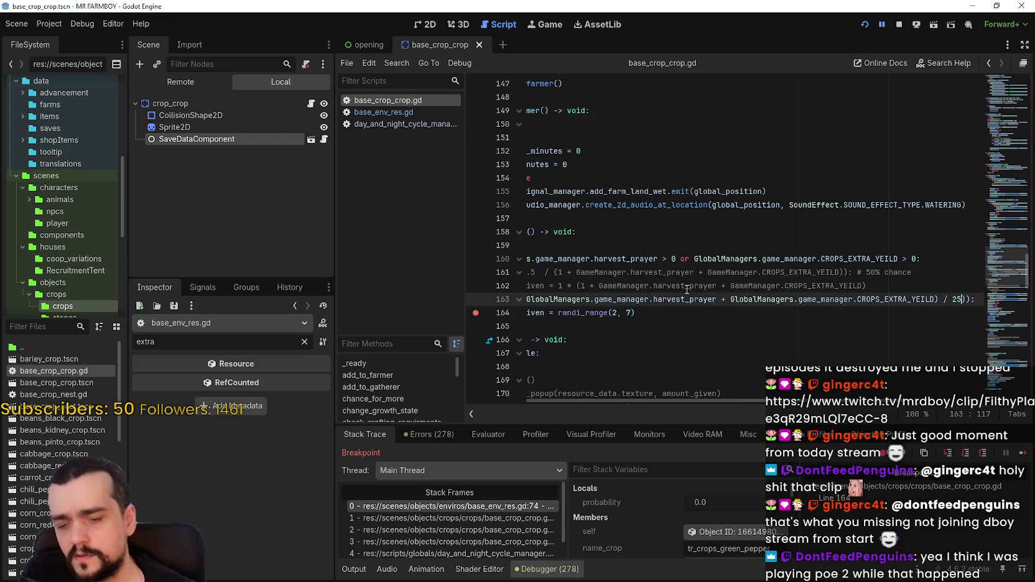
{"action": "key", "text": "ctrl+z"}
{"action": "key", "text": "ctrl+z"}
{"action": "key", "text": "ctrl+z"}
{"action": "key", "text": "ctrl+z"}
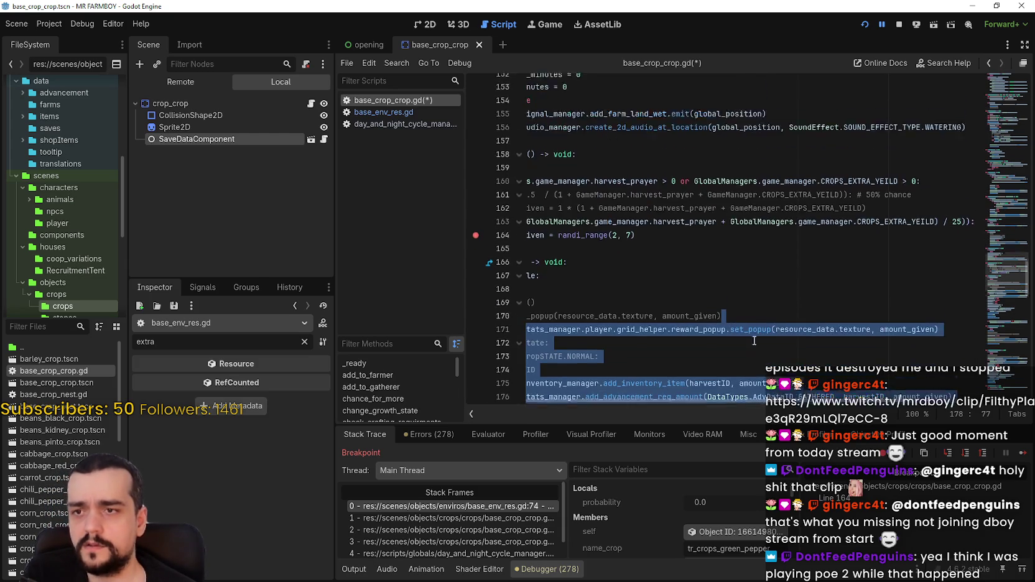
{"action": "left_click", "coordinate": [606, 266]}
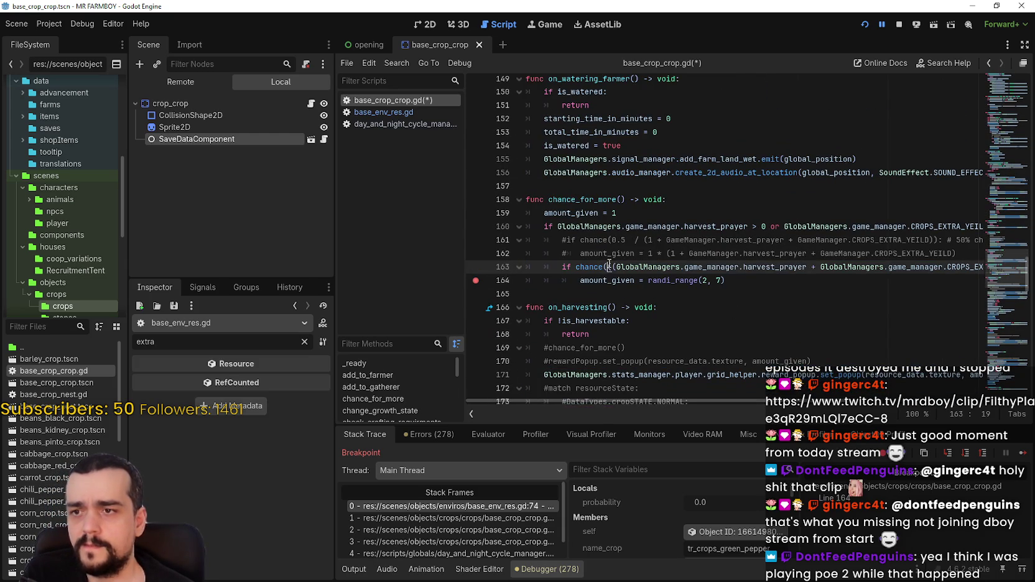
{"action": "type", "text": "f"}
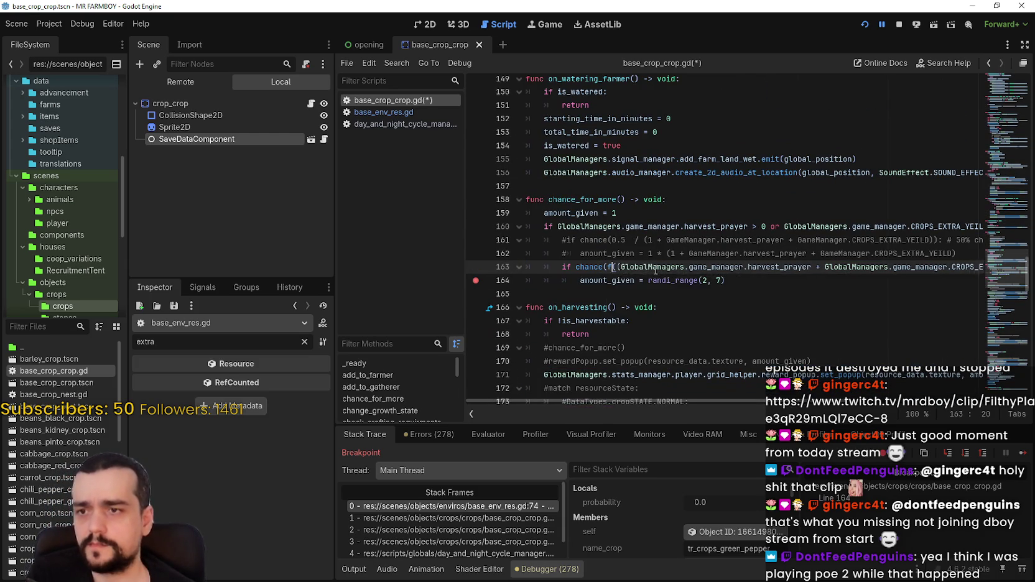
{"action": "type", "text": "loat"}
{"action": "key", "text": "ctrl+s"}
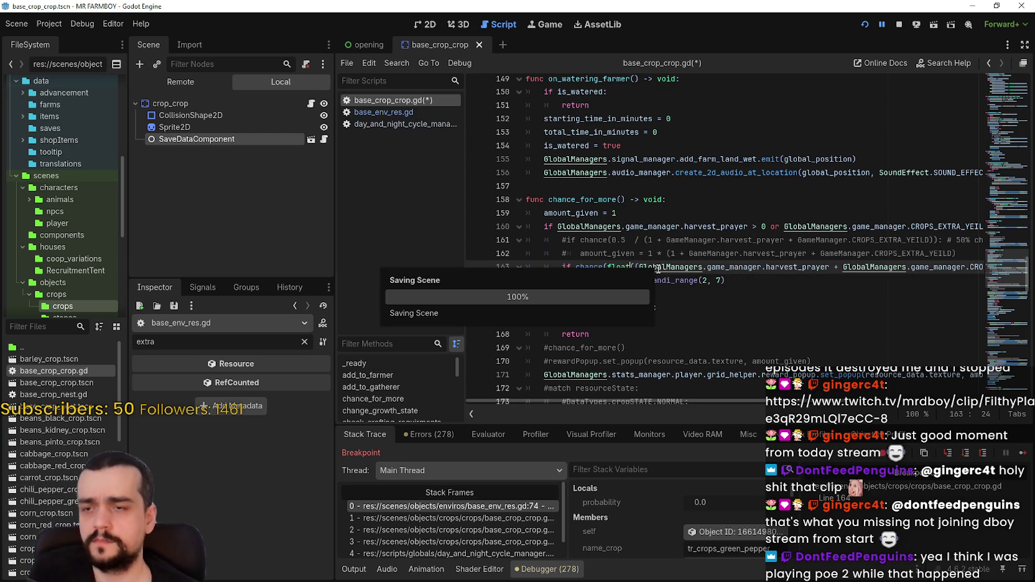
{"action": "left_click", "coordinate": [1014, 451]}
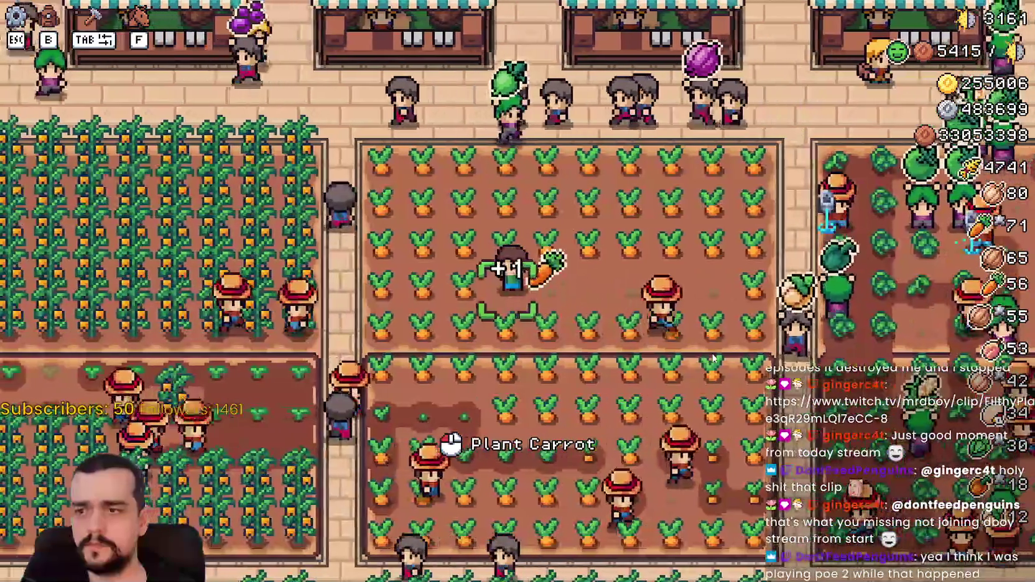
Walk the farmer east through the carrots into the green tomato field, then check line 163's float edit
{"action": "key", "text": "a"}
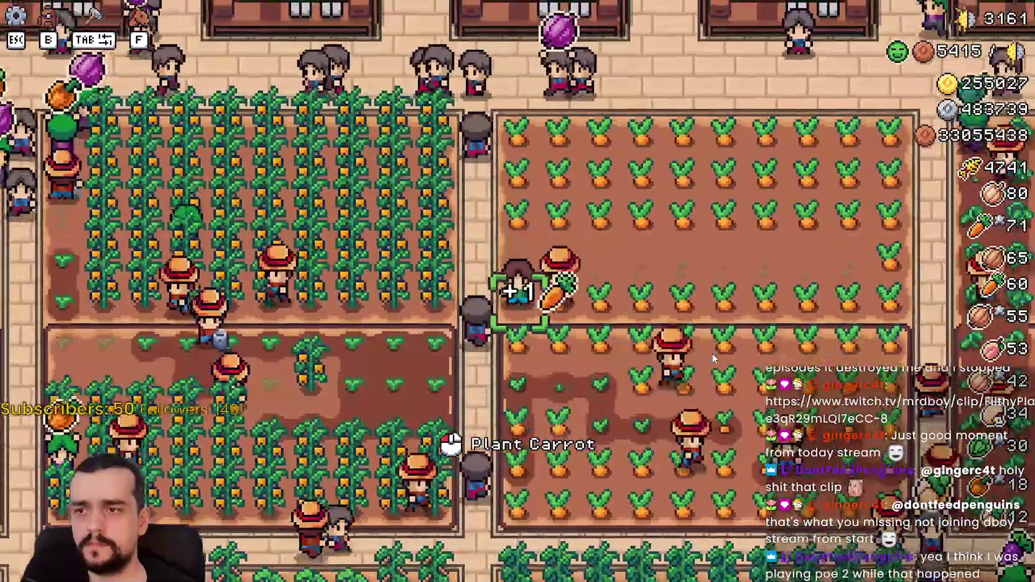
{"action": "key", "text": "d"}
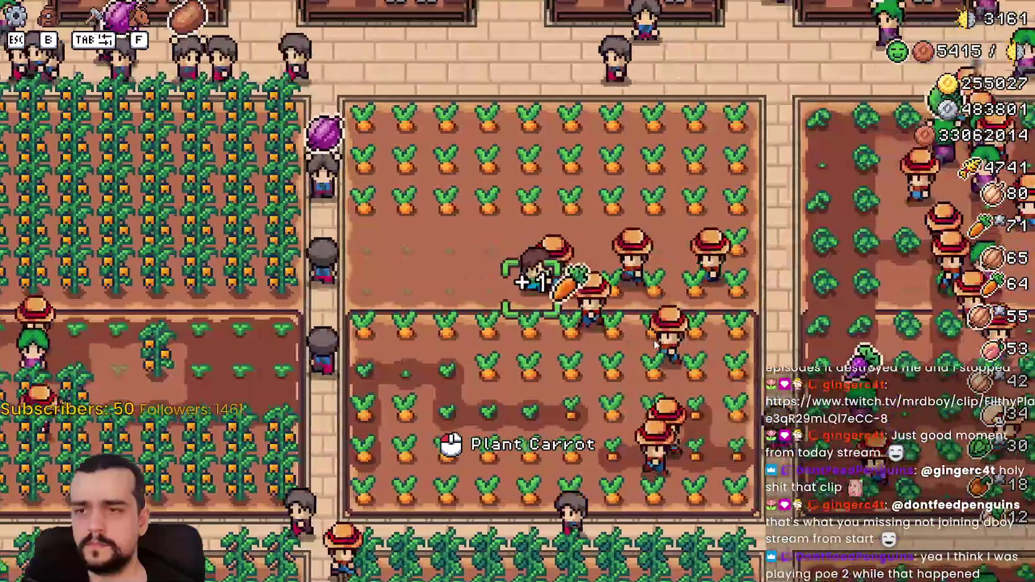
{"action": "key", "text": "d"}
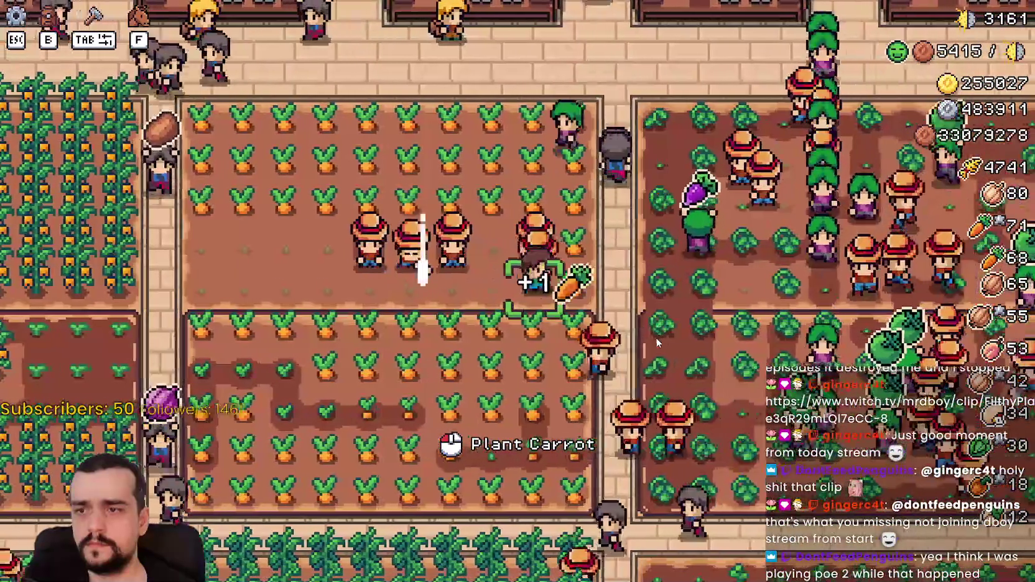
{"action": "key", "text": "d"}
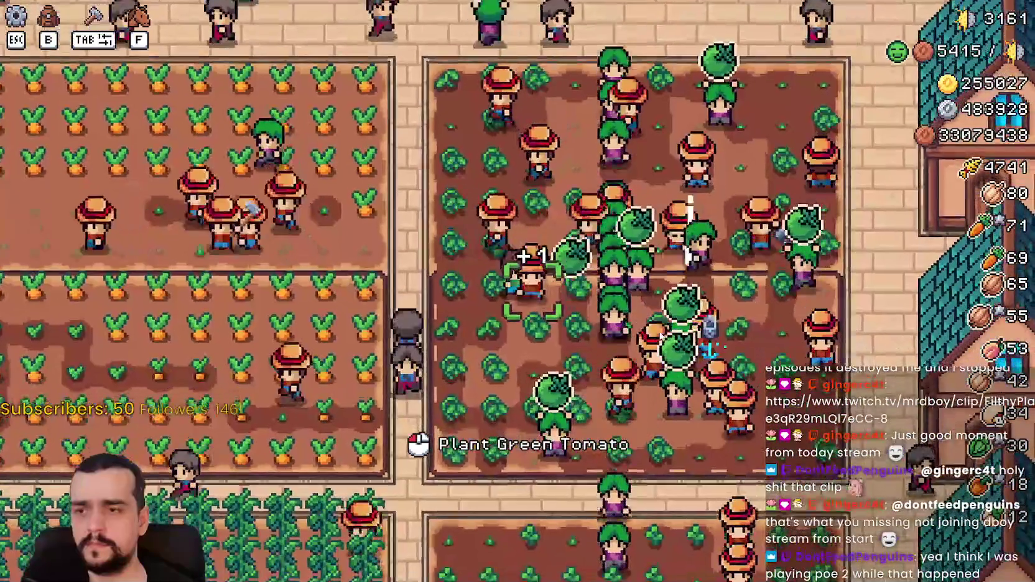
{"action": "key", "text": "alt+Tab"}
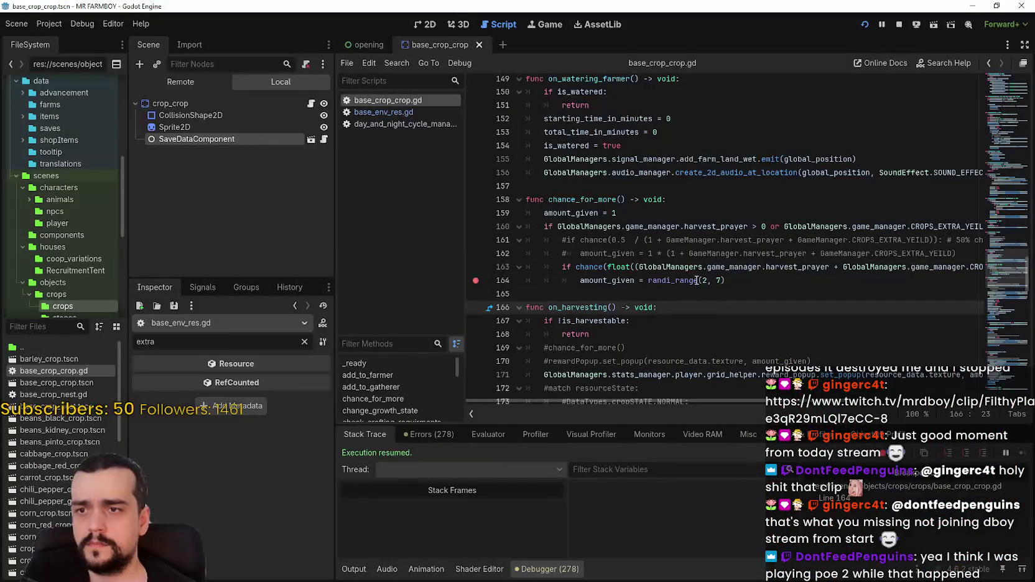
{"action": "left_click", "coordinate": [697, 281]}
{"action": "mouse_move", "coordinate": [731, 402]}
{"action": "left_mouse_down"}
{"action": "mouse_move", "coordinate": [891, 401]}
{"action": "mouse_move", "coordinate": [655, 389]}
{"action": "left_mouse_up"}
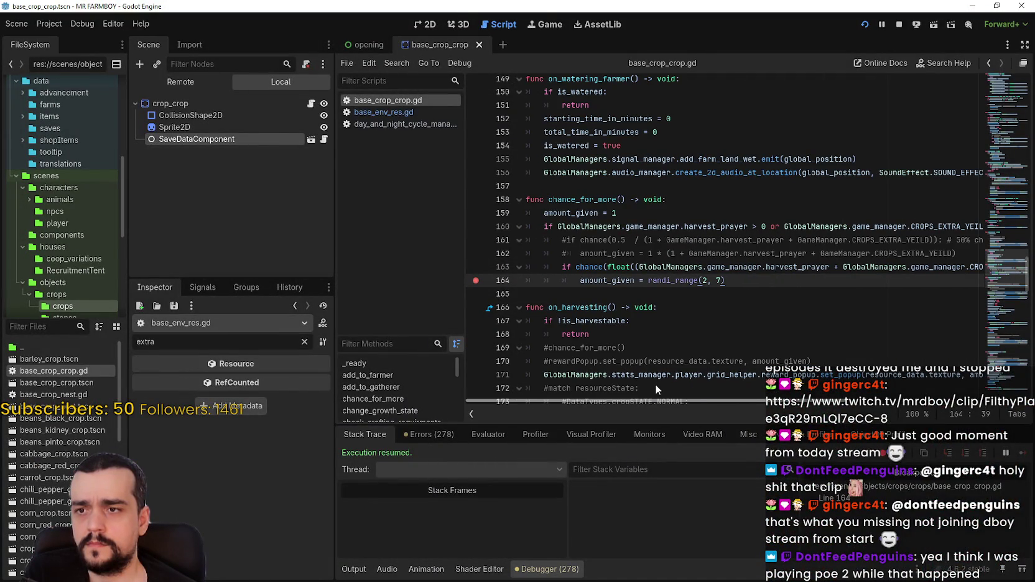
{"action": "double_click", "coordinate": [619, 267]}
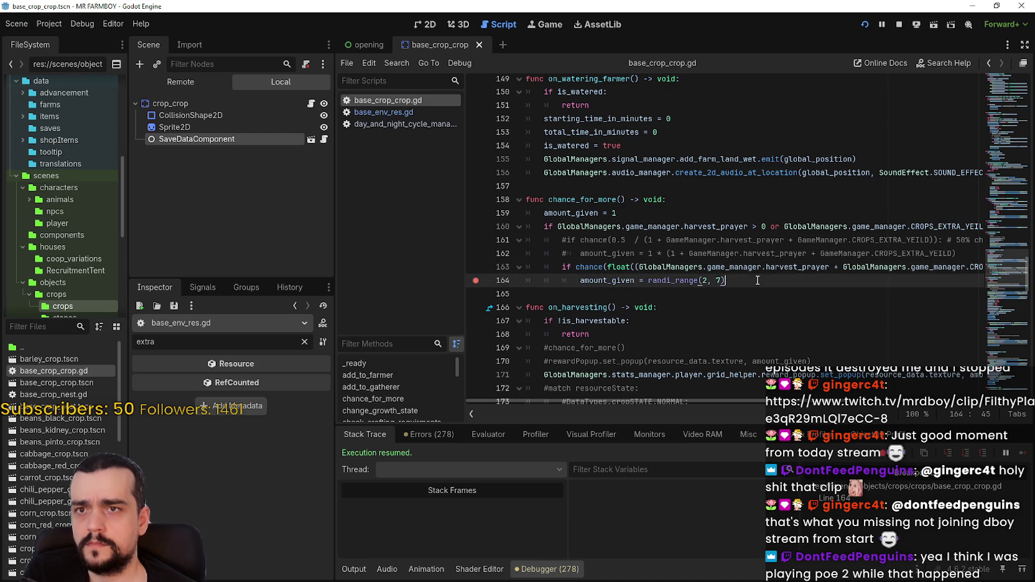
{"action": "key", "text": "alt+Tab"}
Walk through the cucumber, strawberry and tomato fields until the line 163 breakpoint hits on a strawberry
{"action": "key", "text": "s"}
{"action": "key", "text": "a"}
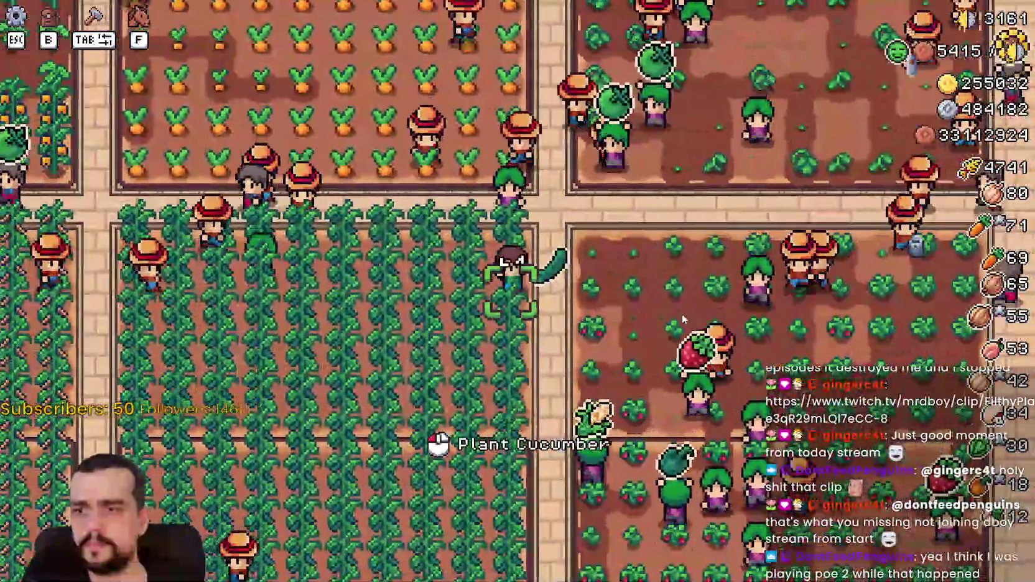
{"action": "key", "text": "d"}
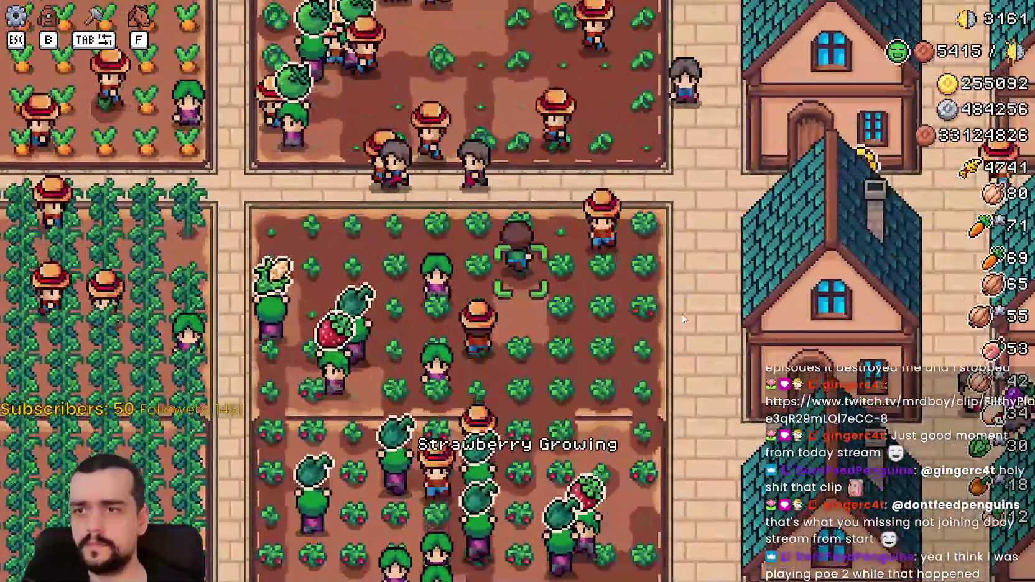
{"action": "key", "text": "w"}
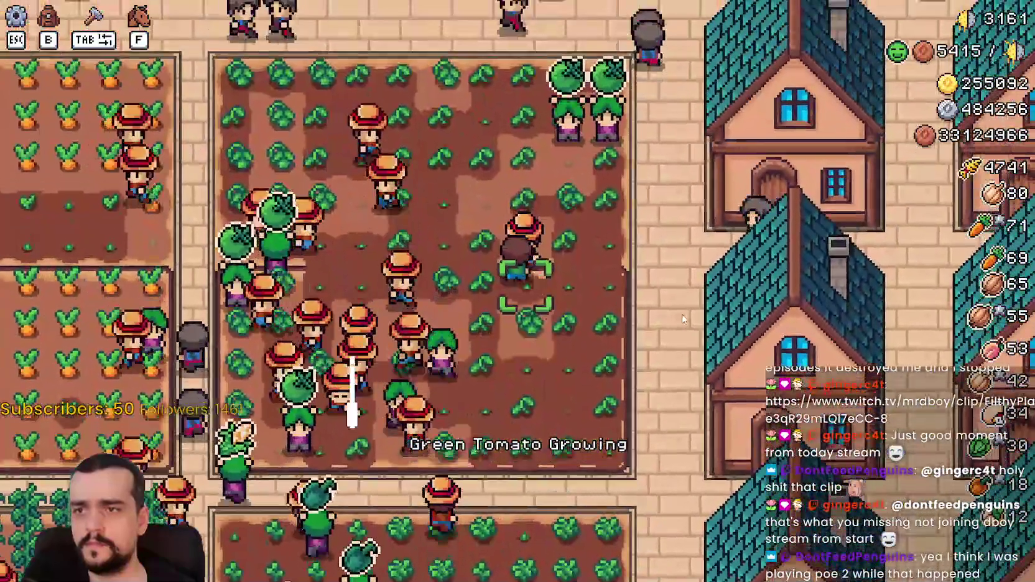
{"action": "key", "text": "s"}
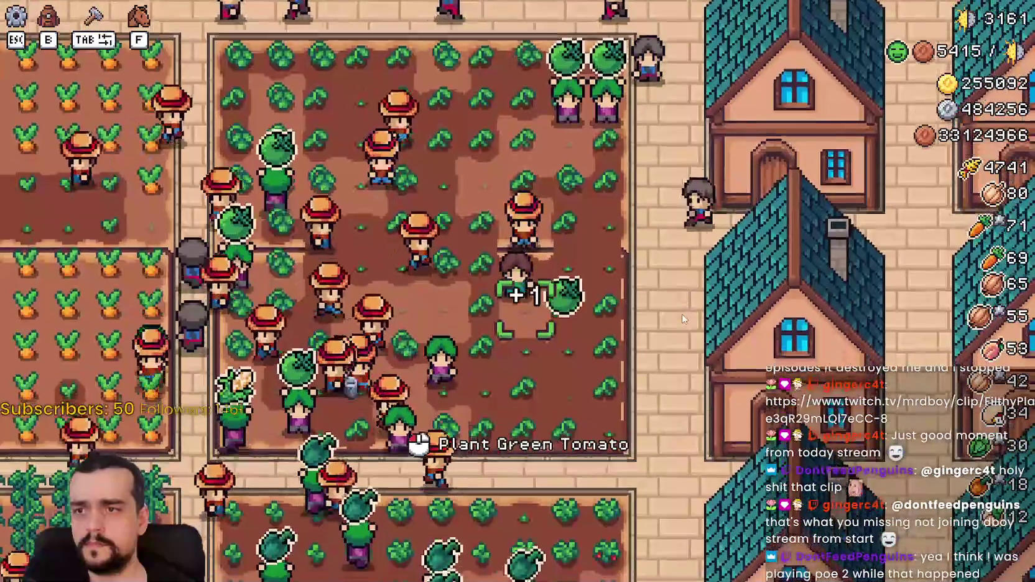
{"action": "key", "text": "a"}
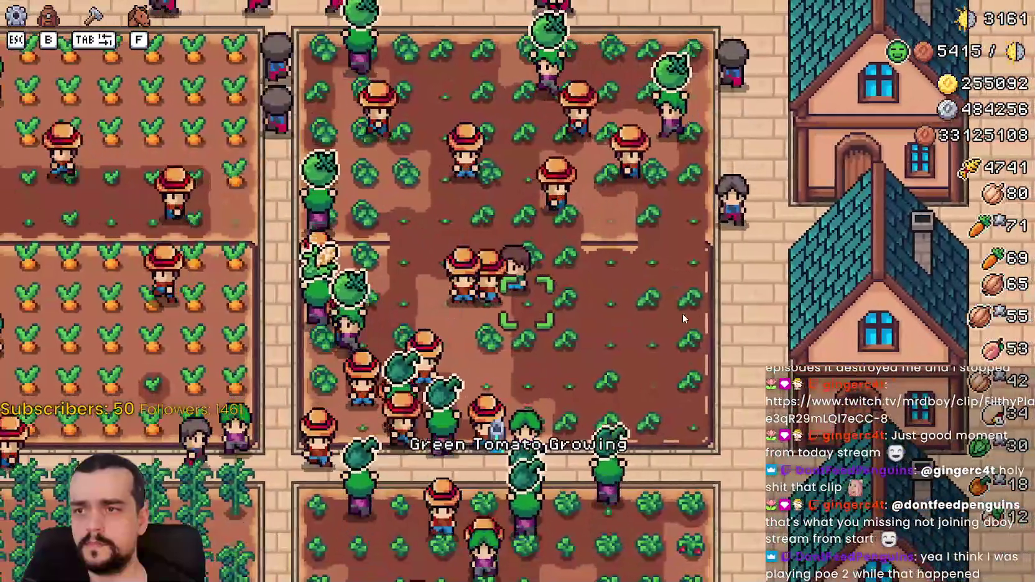
{"action": "key", "text": "alt+Tab"}
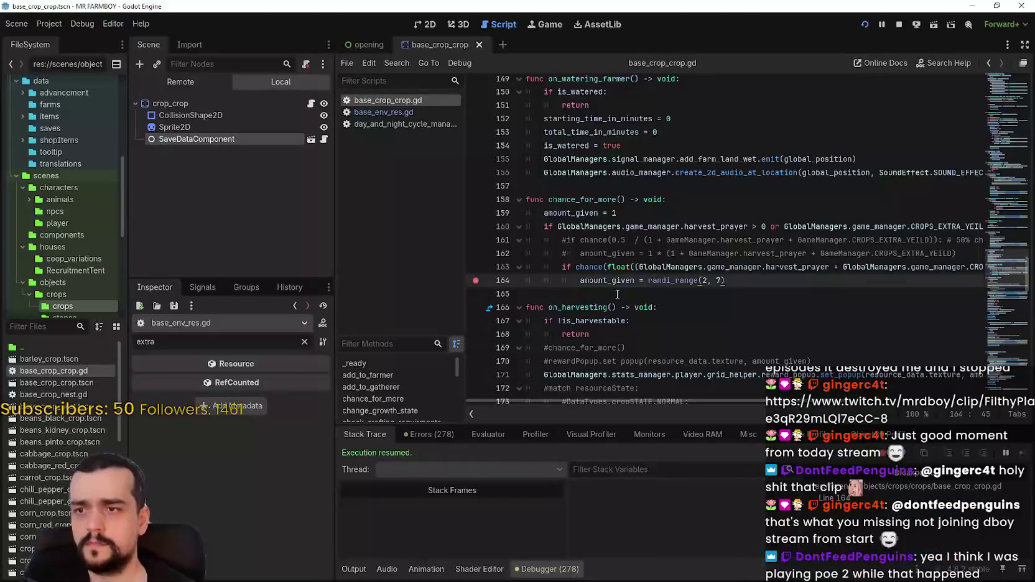
{"action": "key", "text": "alt+Tab"}
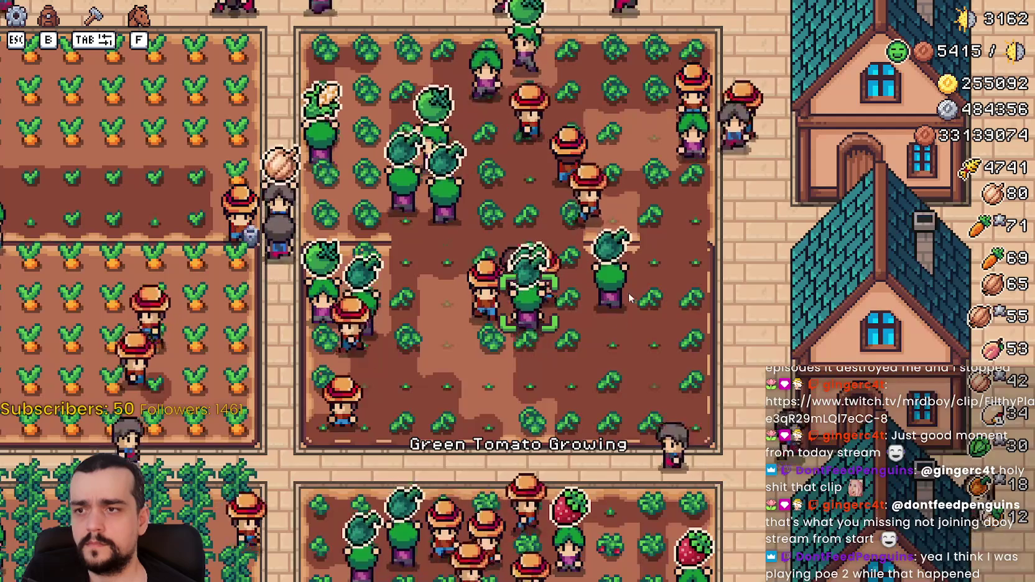
Delete the stray letter on line 163, remove that line's breakpoint and resume the game
{"action": "type", "text": "s"}
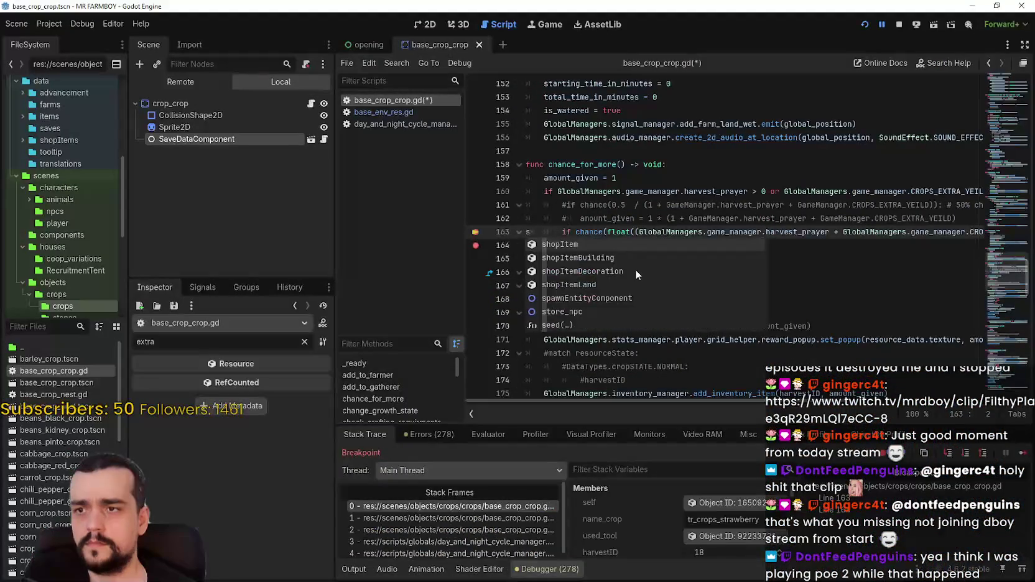
{"action": "key", "text": "BackSpace"}
{"action": "left_click", "coordinate": [1023, 454]}
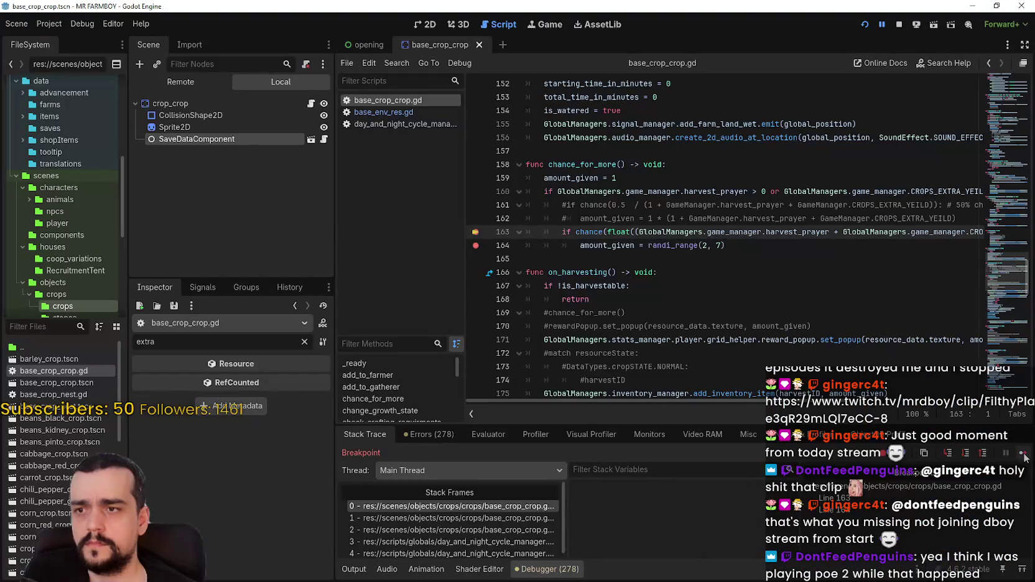
{"action": "scroll", "coordinate": [630, 544], "scroll_direction": "down", "scroll_amount": 1}
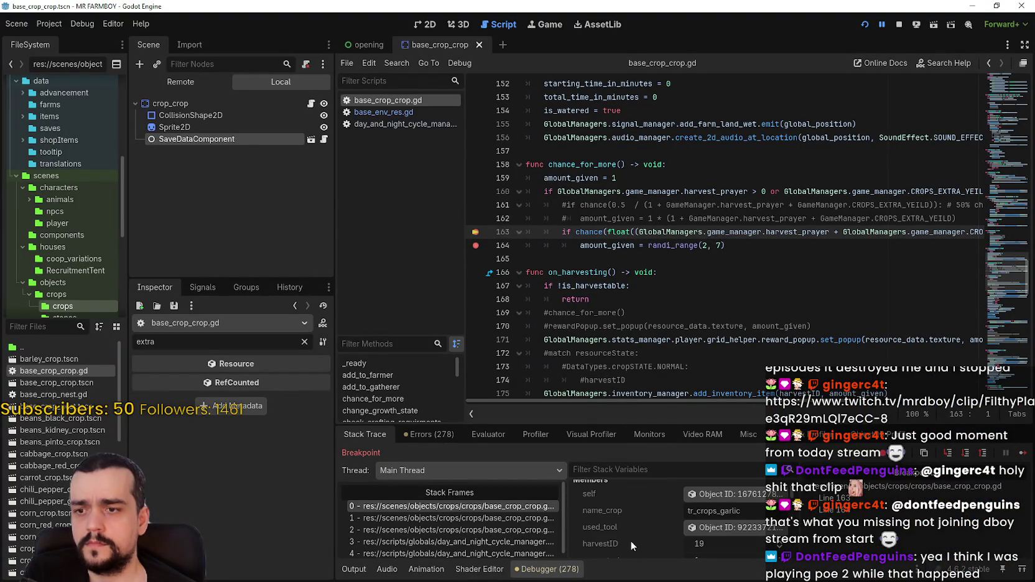
{"action": "left_click", "coordinate": [474, 235]}
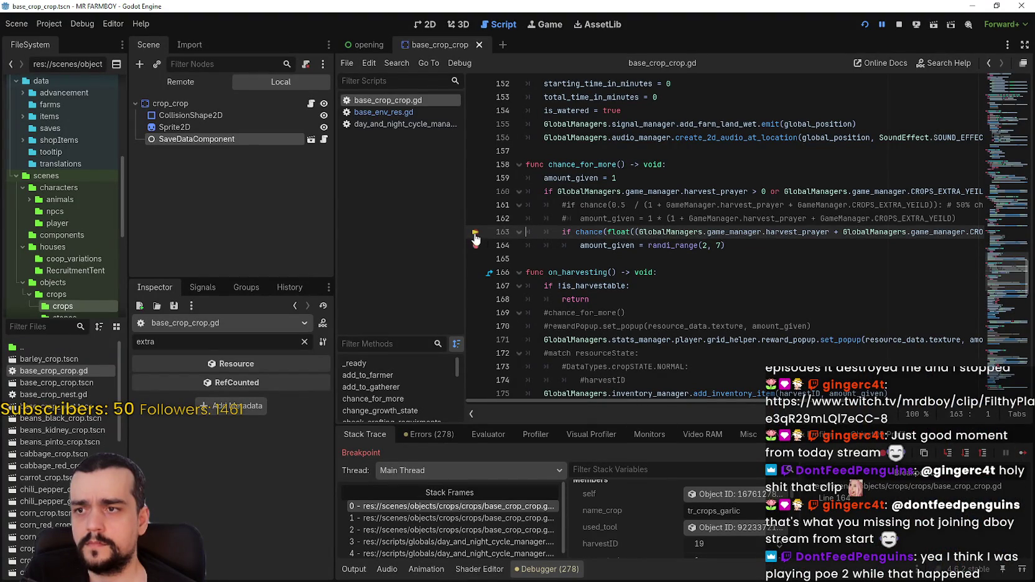
{"action": "left_click", "coordinate": [1019, 454]}
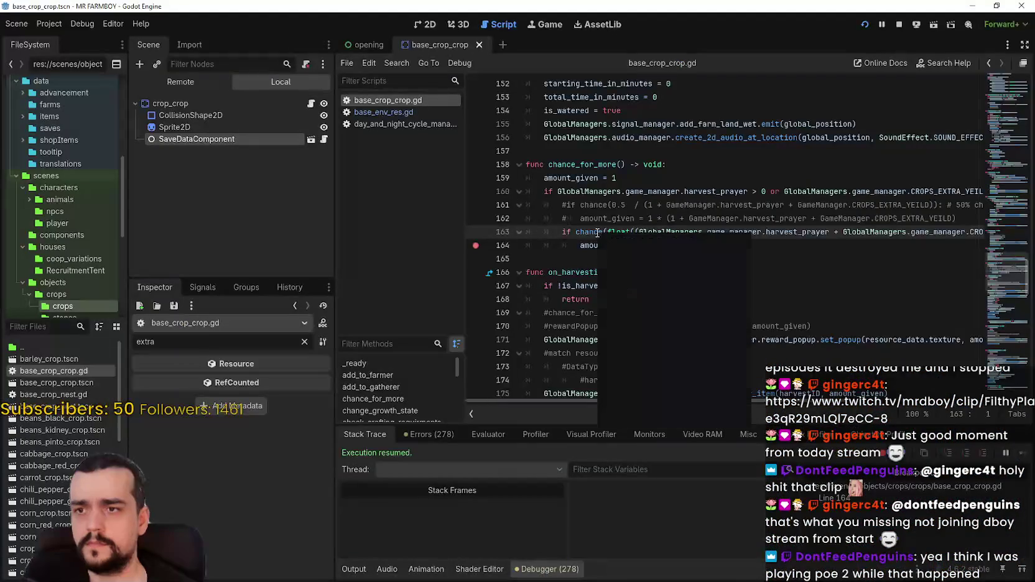
Use Lookup Symbol on the chance call to jump to its definition in base_env_res.gd
{"action": "right_click", "coordinate": [597, 232]}
{"action": "left_click", "coordinate": [647, 417]}
{"action": "right_click", "coordinate": [589, 233]}
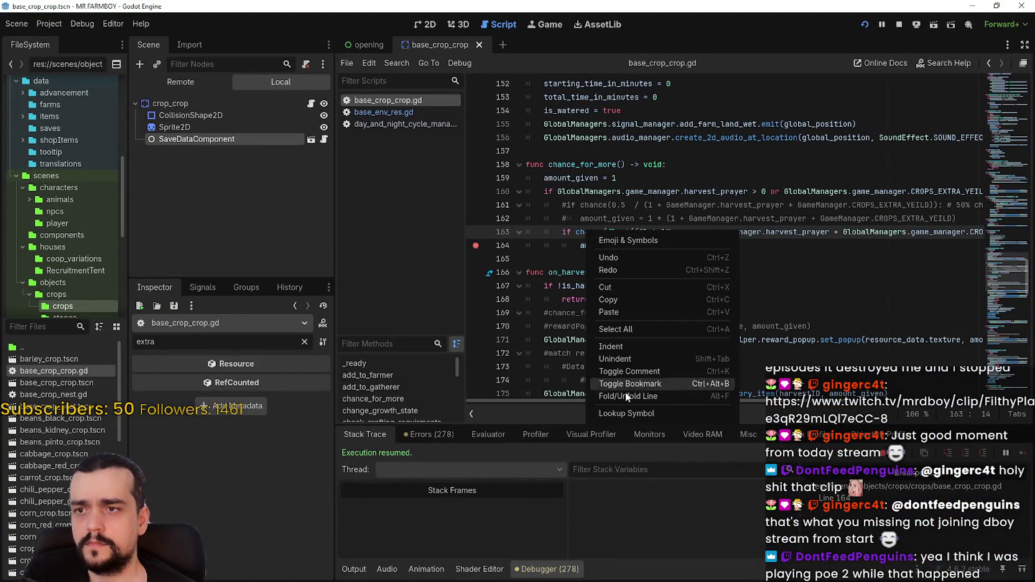
{"action": "left_click", "coordinate": [633, 414]}
Break at line 74 of chance, where probability reads 0.0, then return to base_crop_crop.gd
{"action": "left_click", "coordinate": [473, 381]}
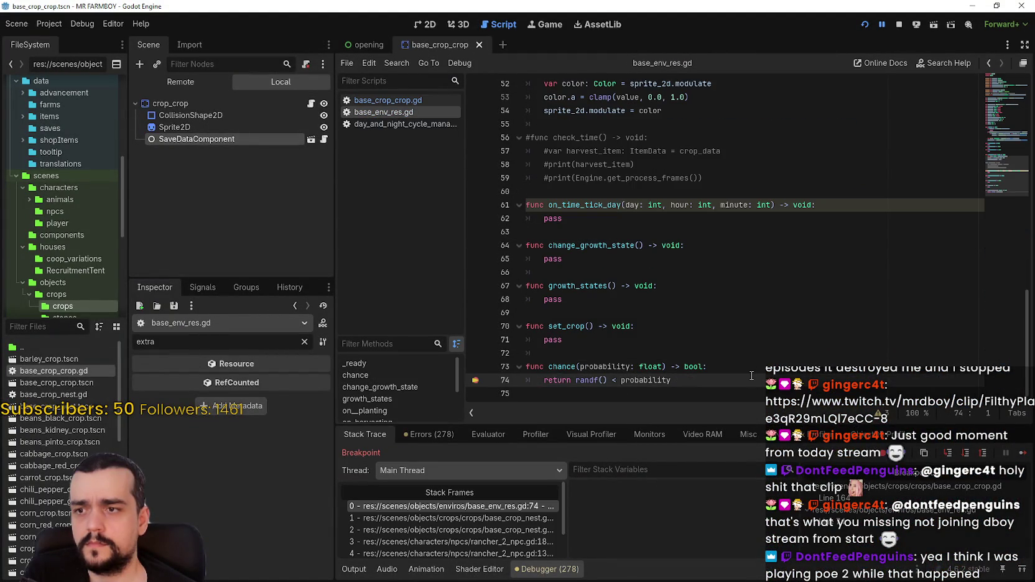
{"action": "left_click", "coordinate": [1026, 456]}
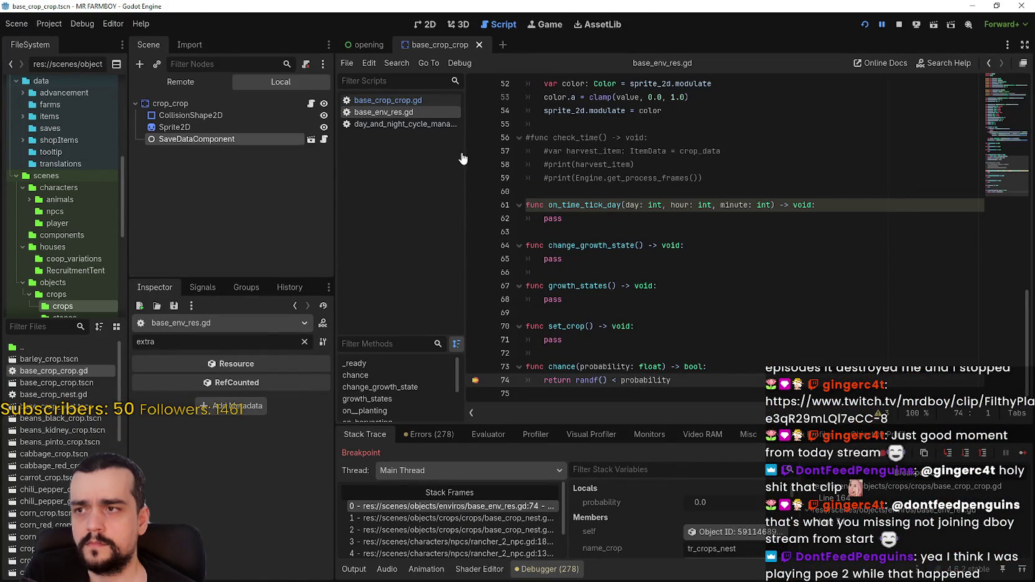
{"action": "left_click", "coordinate": [398, 100]}
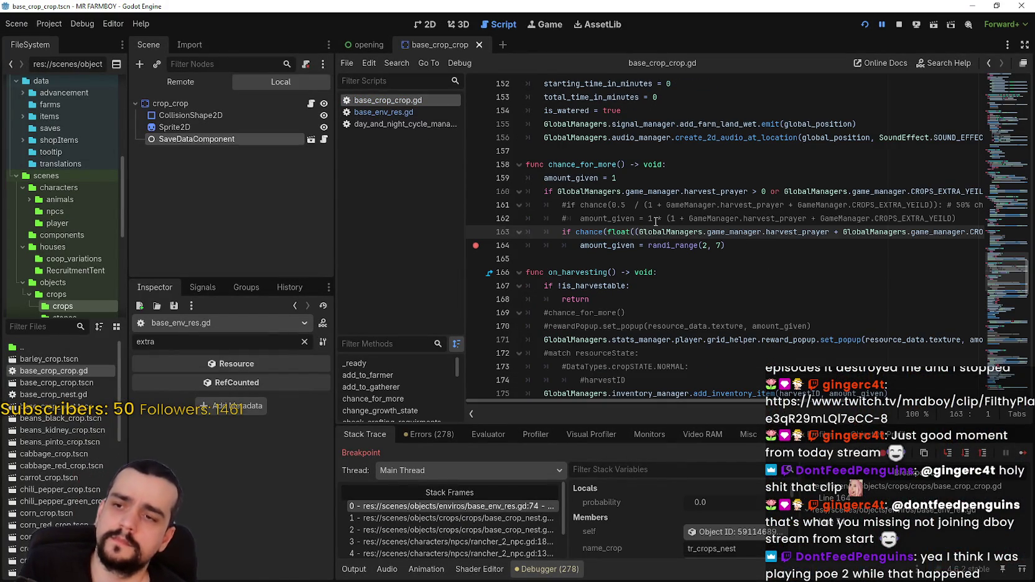
Drag the dock splitter left so the long chance_for_more lines fit in the code area
{"action": "mouse_move", "coordinate": [590, 231]}
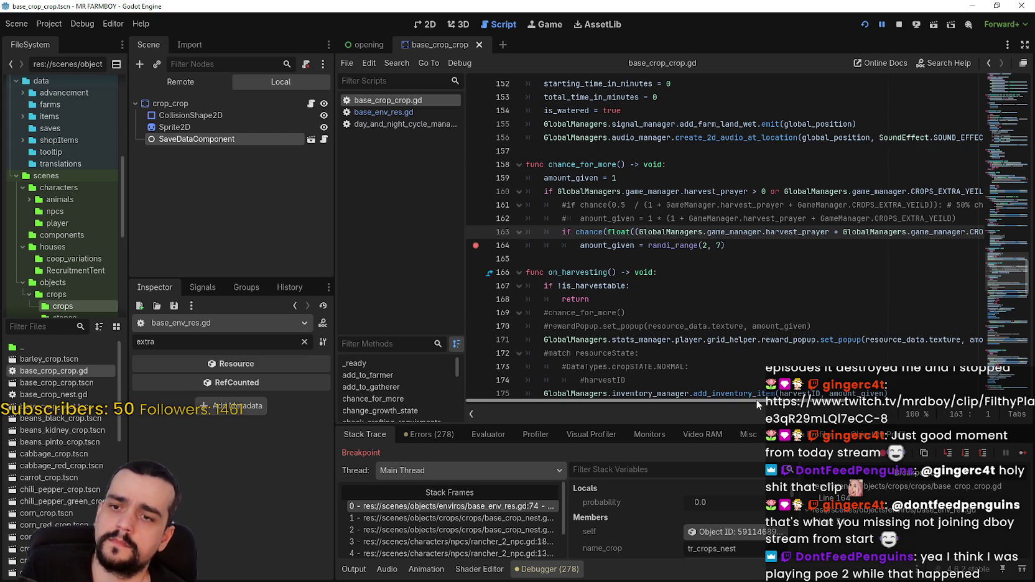
{"action": "scroll", "coordinate": [869, 401], "scroll_direction": "right", "scroll_amount": 5}
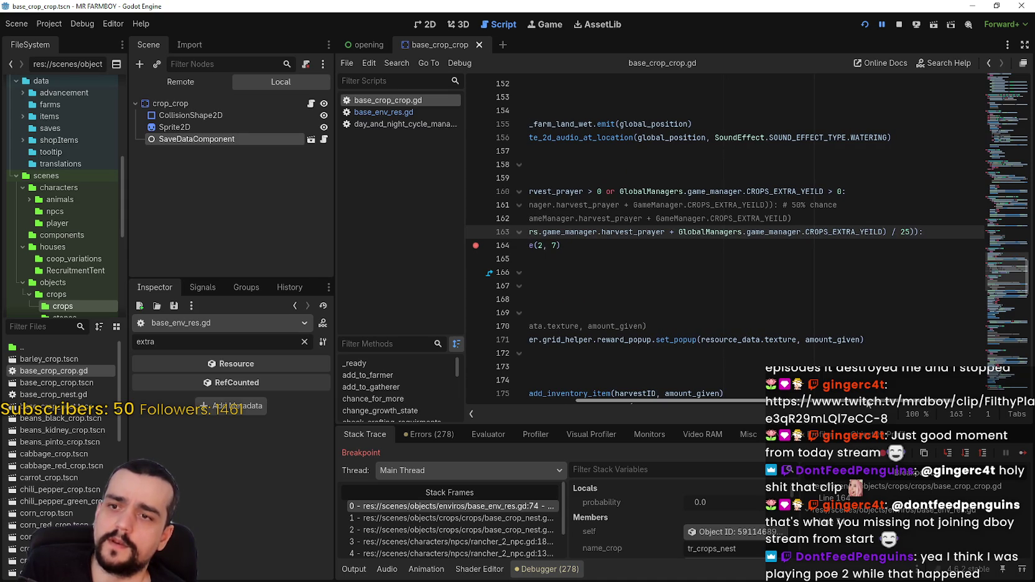
{"action": "scroll", "coordinate": [721, 385], "scroll_direction": "left", "scroll_amount": 5}
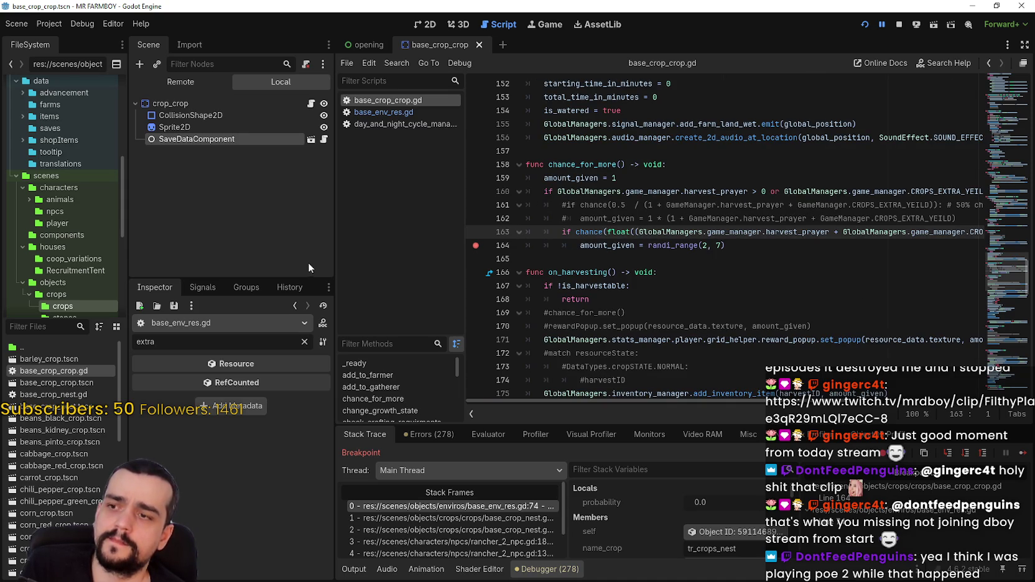
{"action": "left_click_drag", "start_coordinate": [332, 261], "coordinate": [267, 249]}
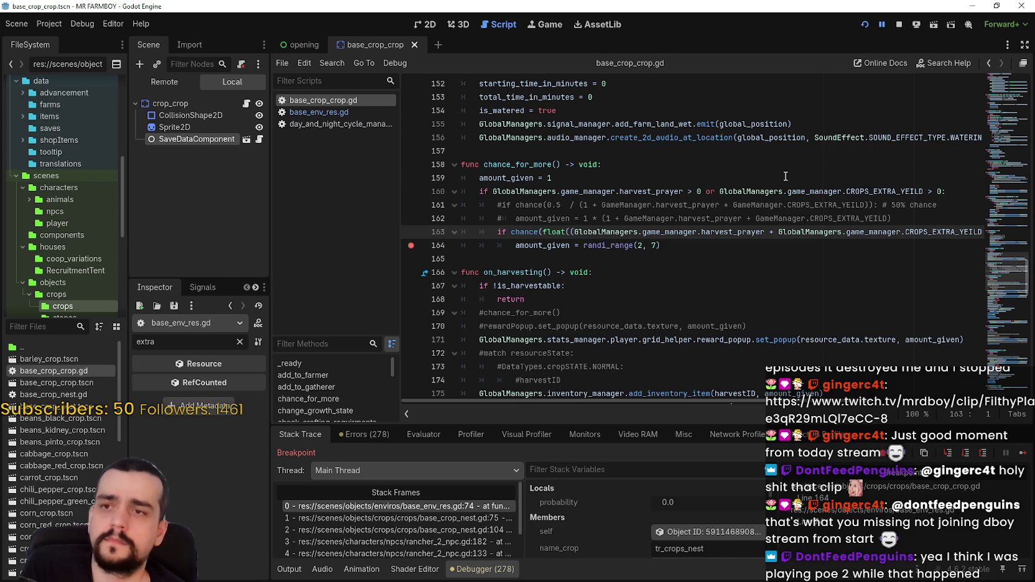
{"action": "left_click", "coordinate": [800, 246]}
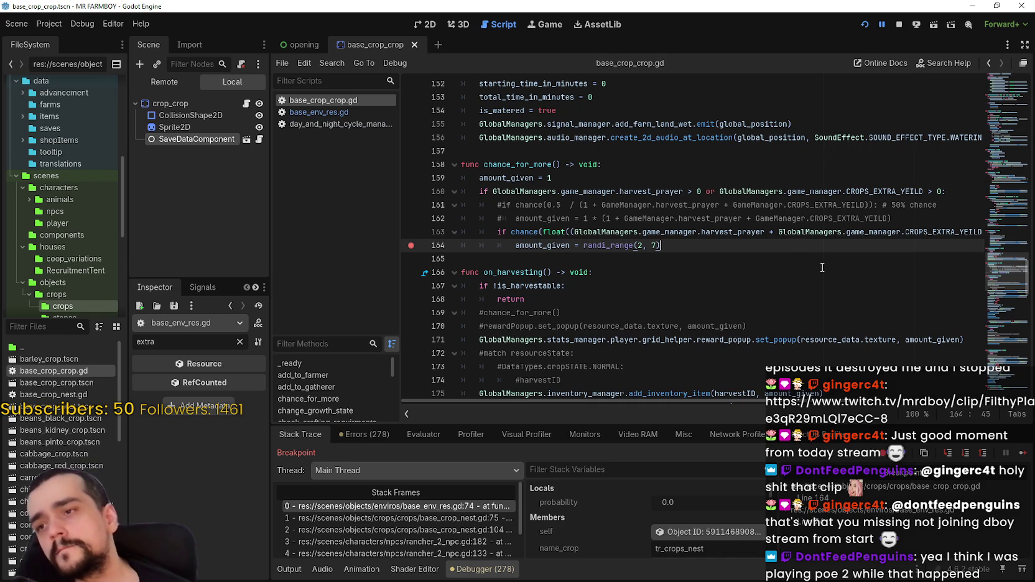
{"action": "key", "text": "Down"}
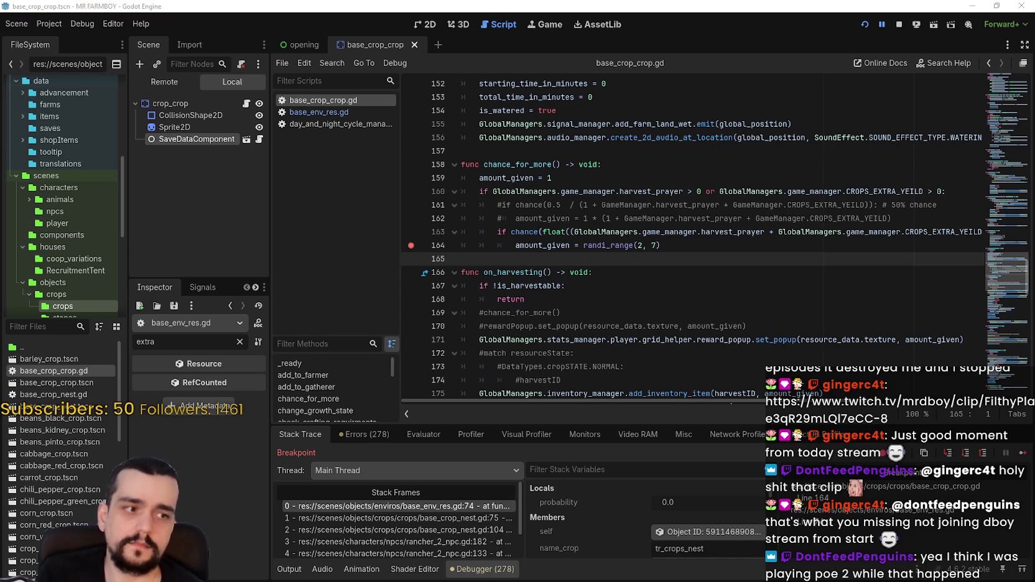
{"action": "left_click", "coordinate": [737, 245]}
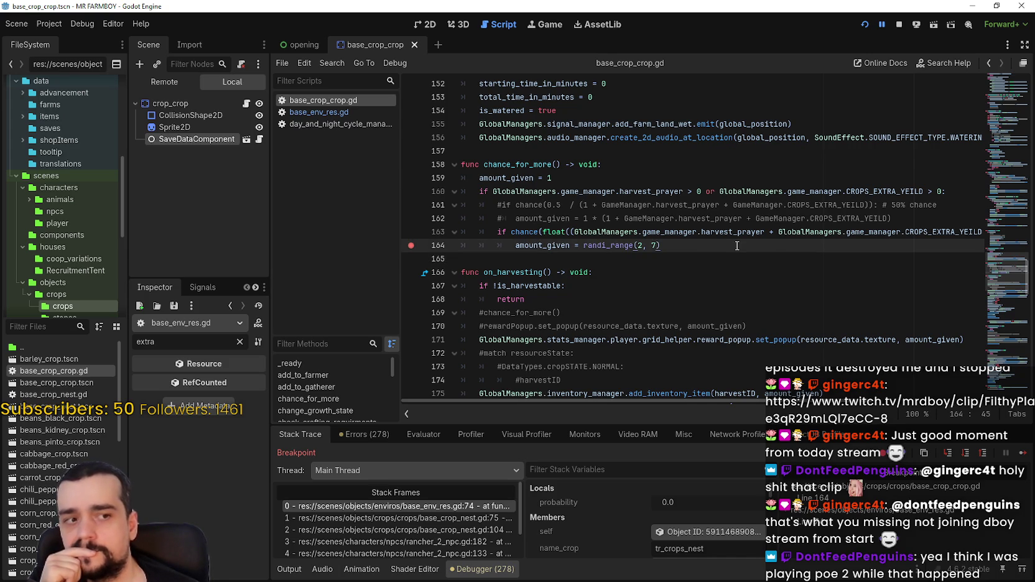
Scroll to lines 31–36 and inspect the harvestID assignments on lines 34 and 36
{"action": "scroll", "coordinate": [737, 245], "scroll_direction": "up", "scroll_amount": 8}
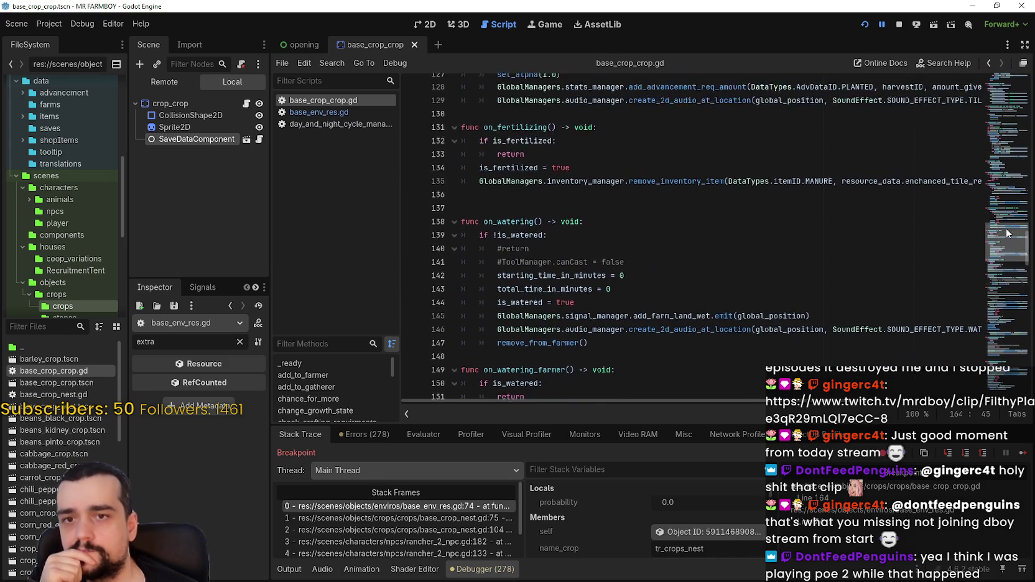
{"action": "mouse_move", "coordinate": [1006, 228]}
{"action": "left_mouse_down"}
{"action": "mouse_move", "coordinate": [1011, 102]}
{"action": "mouse_move", "coordinate": [1010, 116]}
{"action": "left_mouse_up"}
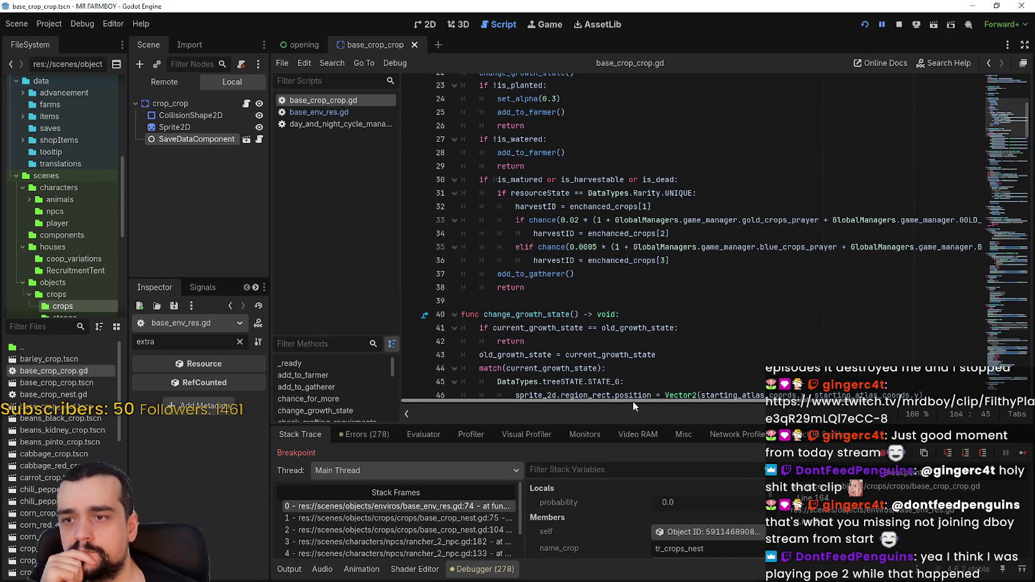
{"action": "mouse_move", "coordinate": [633, 401]}
{"action": "left_mouse_down"}
{"action": "mouse_move", "coordinate": [778, 399]}
{"action": "mouse_move", "coordinate": [664, 402]}
{"action": "mouse_move", "coordinate": [759, 400]}
{"action": "left_mouse_up"}
{"action": "mouse_move", "coordinate": [758, 400]}
{"action": "left_mouse_down"}
{"action": "mouse_move", "coordinate": [775, 400]}
{"action": "mouse_move", "coordinate": [632, 400]}
{"action": "left_mouse_up"}
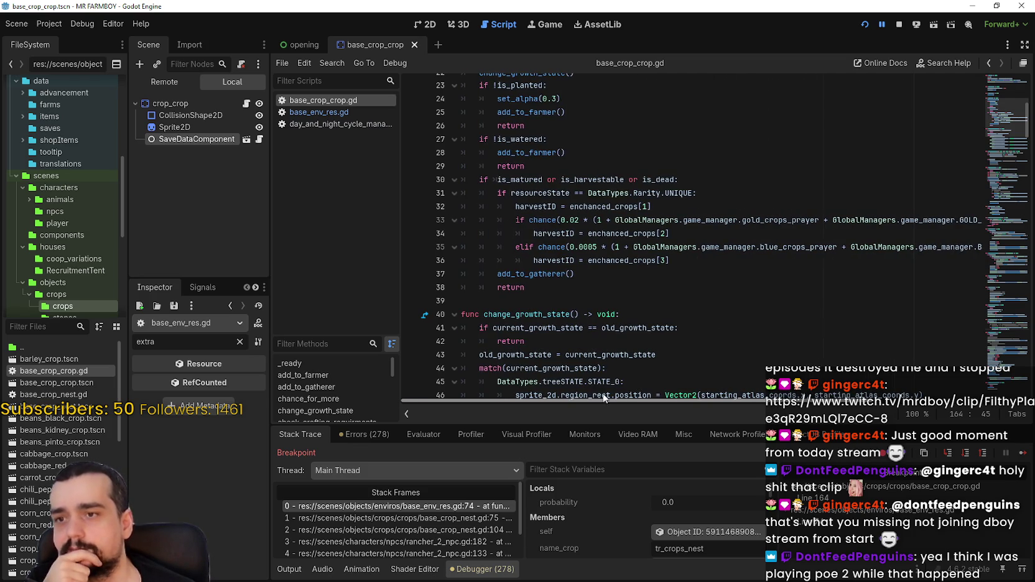
{"action": "left_click", "coordinate": [532, 260]}
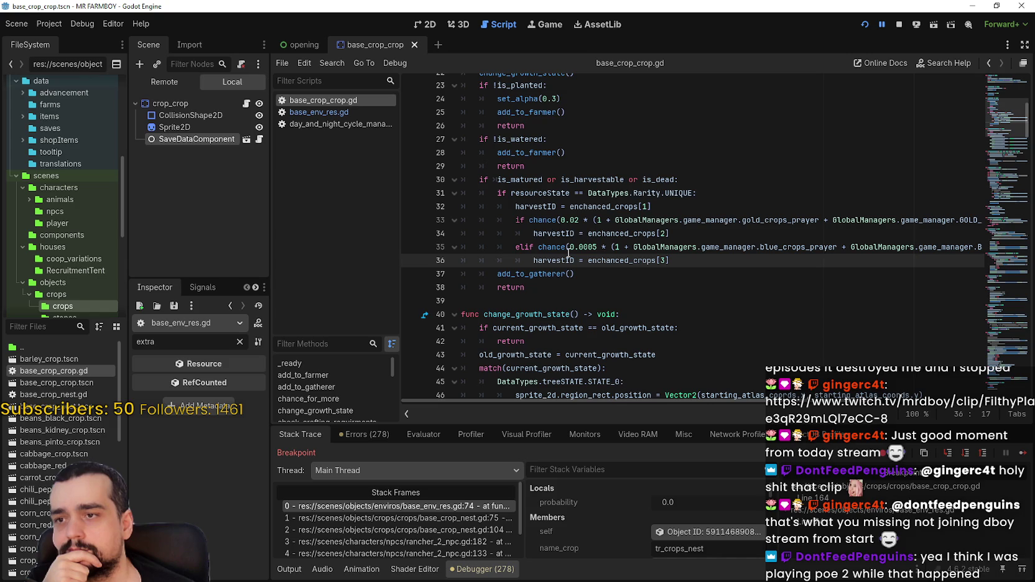
{"action": "left_click", "coordinate": [513, 234]}
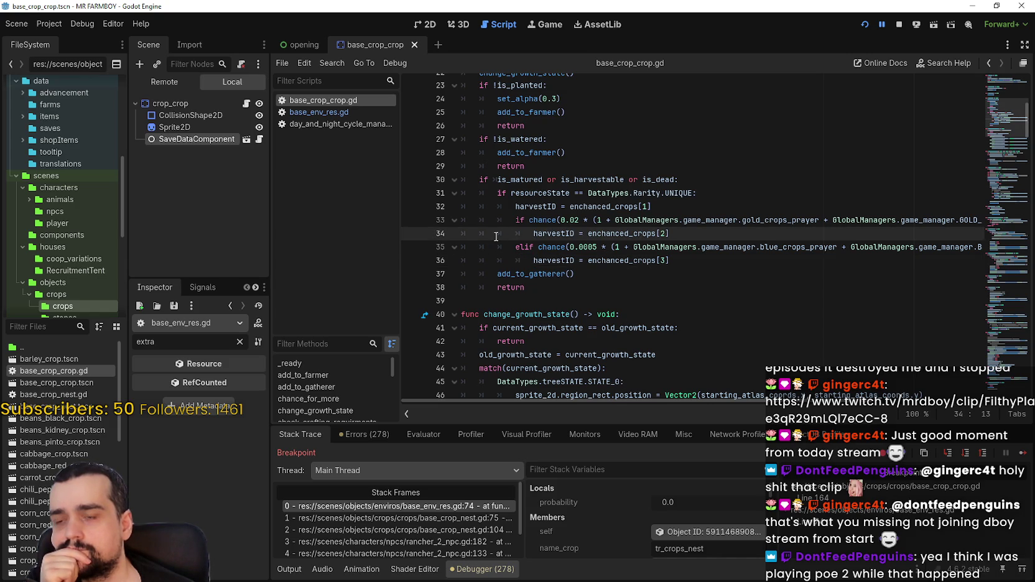
{"action": "left_click", "coordinate": [515, 260]}
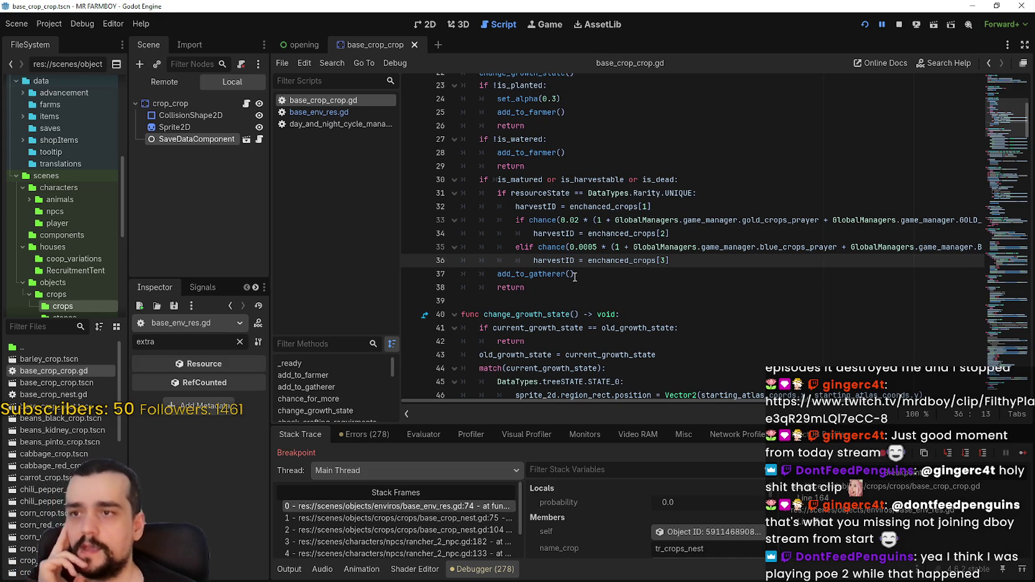
{"action": "scroll", "coordinate": [578, 283], "scroll_direction": "up", "scroll_amount": 2}
{"action": "scroll", "coordinate": [576, 270], "scroll_direction": "down", "scroll_amount": 2}
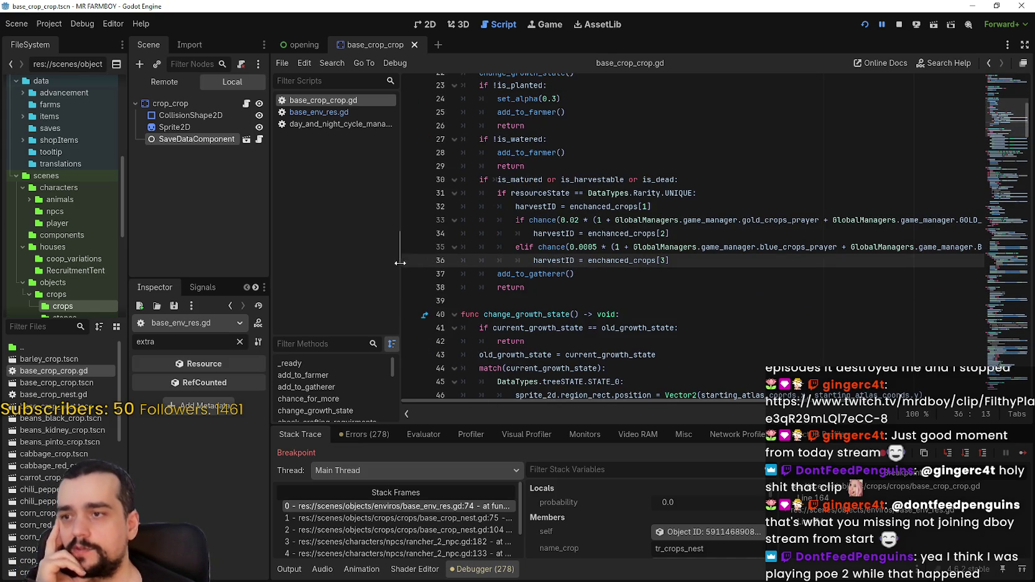
Toggle breakpoints on lines 33, 34, 35 and 36 of base_crop_crop.gd
{"action": "left_click", "coordinate": [413, 222]}
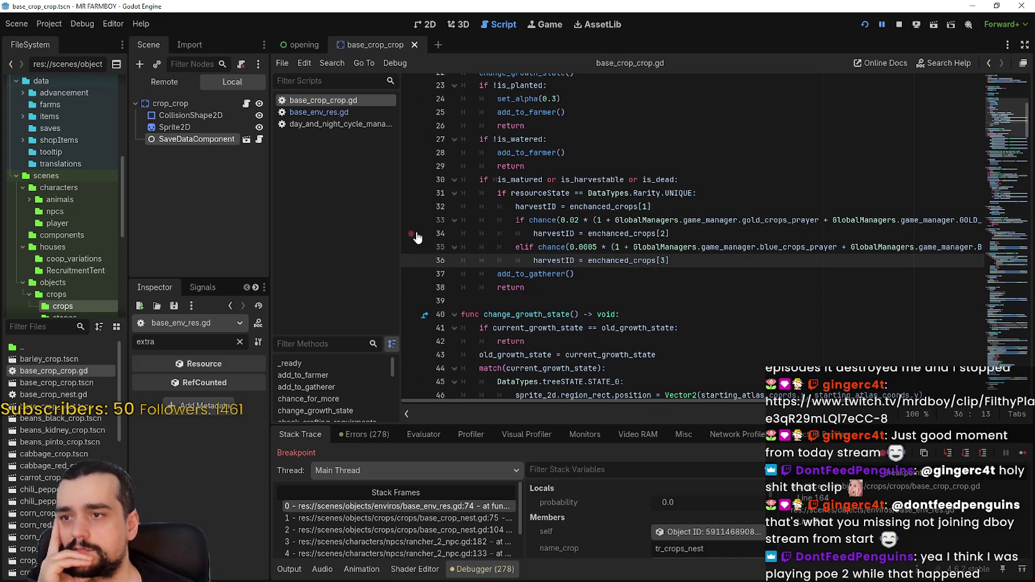
{"action": "left_click", "coordinate": [415, 235]}
{"action": "left_click", "coordinate": [414, 247]}
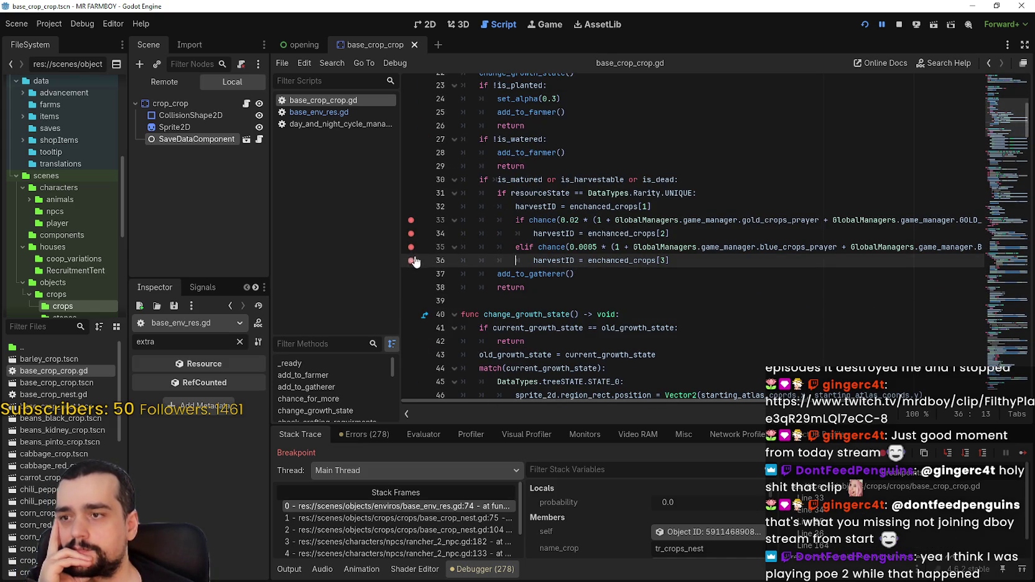
{"action": "left_click", "coordinate": [411, 274]}
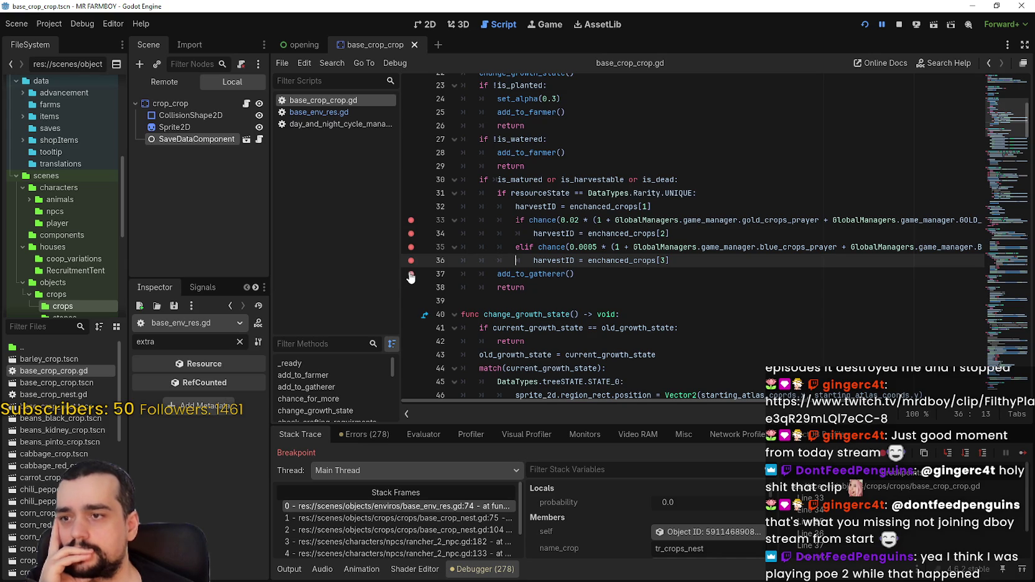
Resume past the repeated line 74 stops until the game keeps running
{"action": "left_click", "coordinate": [1020, 458]}
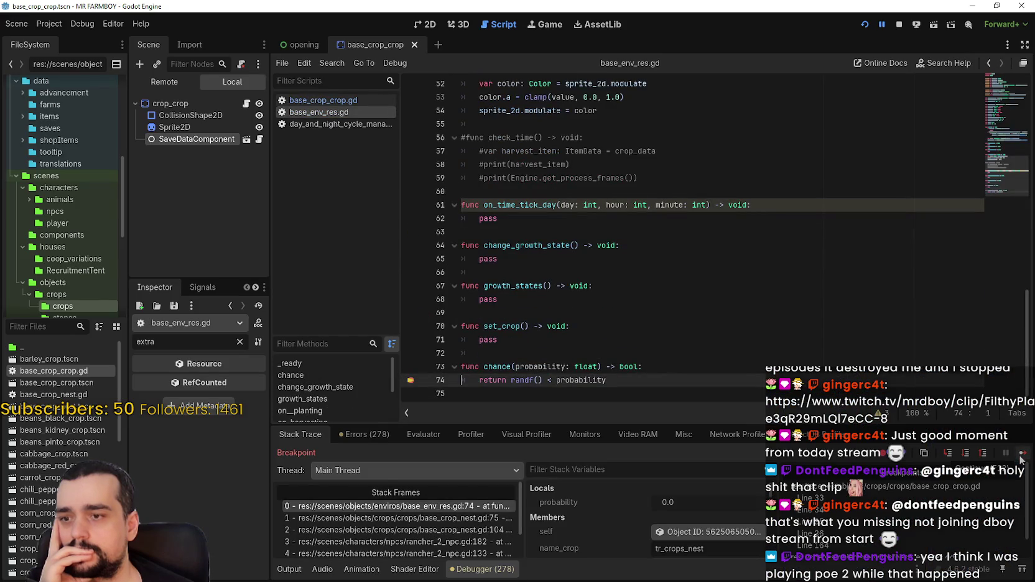
{"action": "left_click", "coordinate": [1020, 458]}
{"action": "left_click", "coordinate": [1021, 458]}
{"action": "left_click", "coordinate": [1020, 457]}
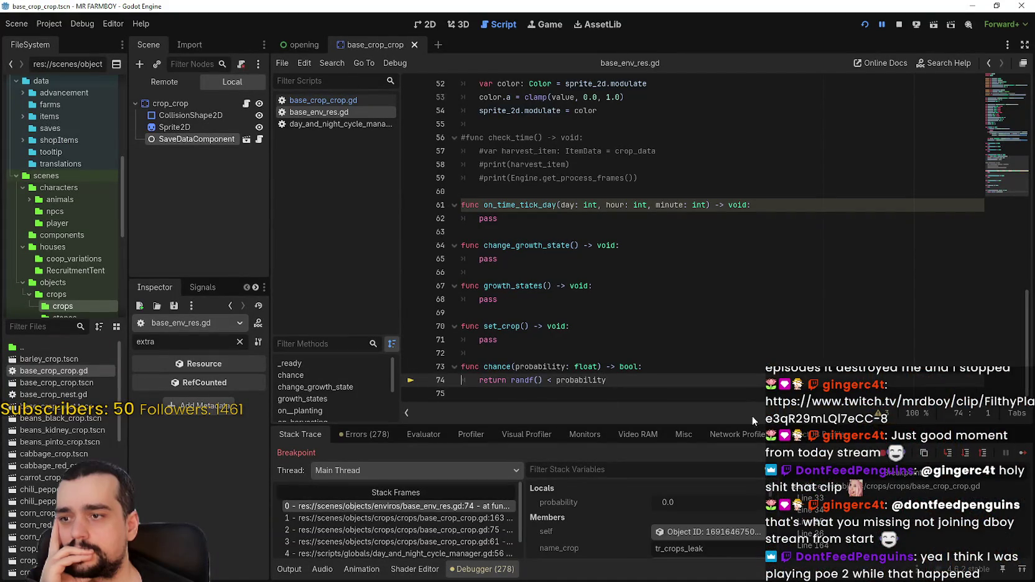
{"action": "left_click", "coordinate": [1029, 455]}
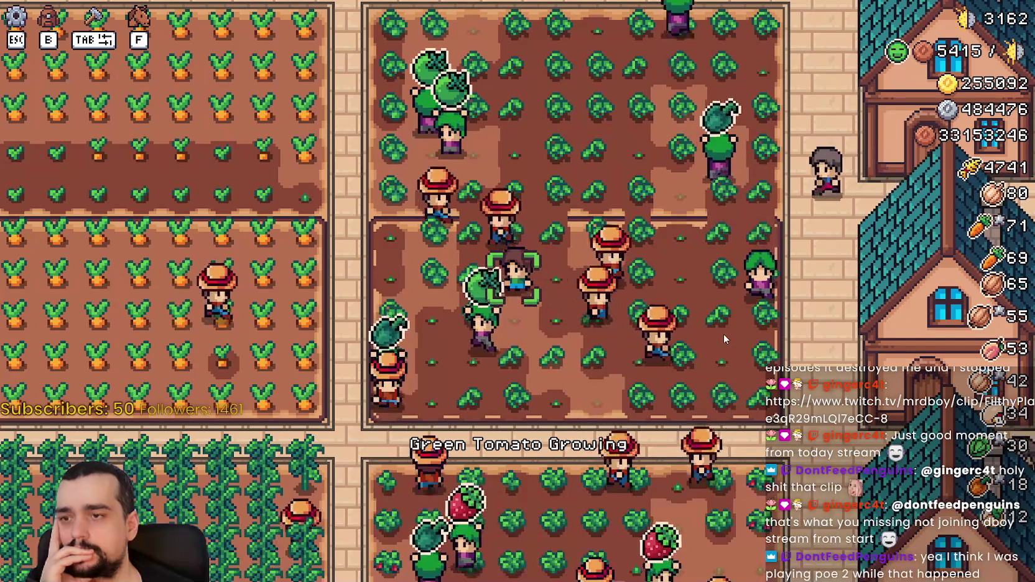
Walk the farmer over a green tomato to harvest it, then check the inventory
{"action": "key", "text": "a"}
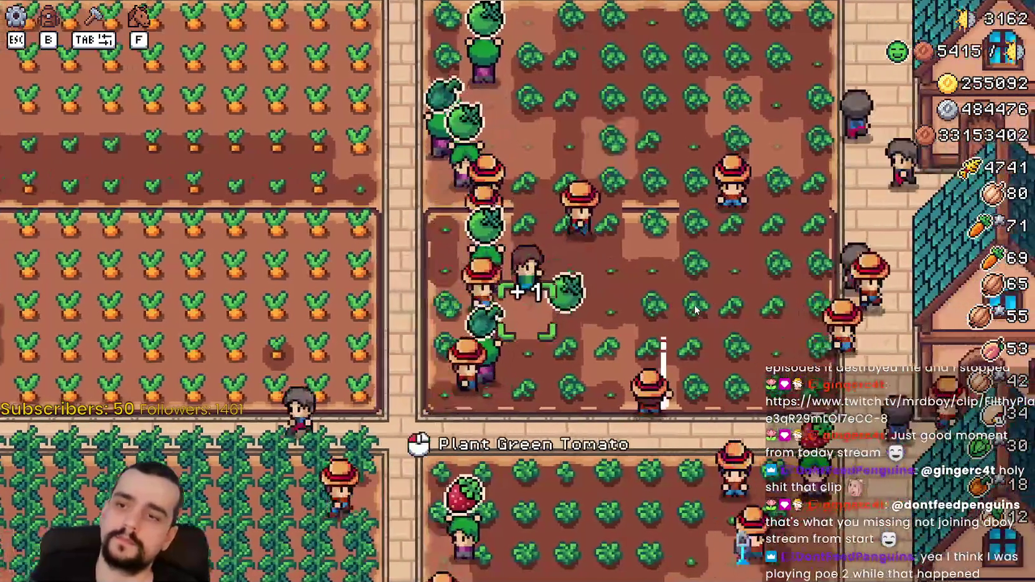
{"action": "key", "text": "a"}
{"action": "key", "text": "s"}
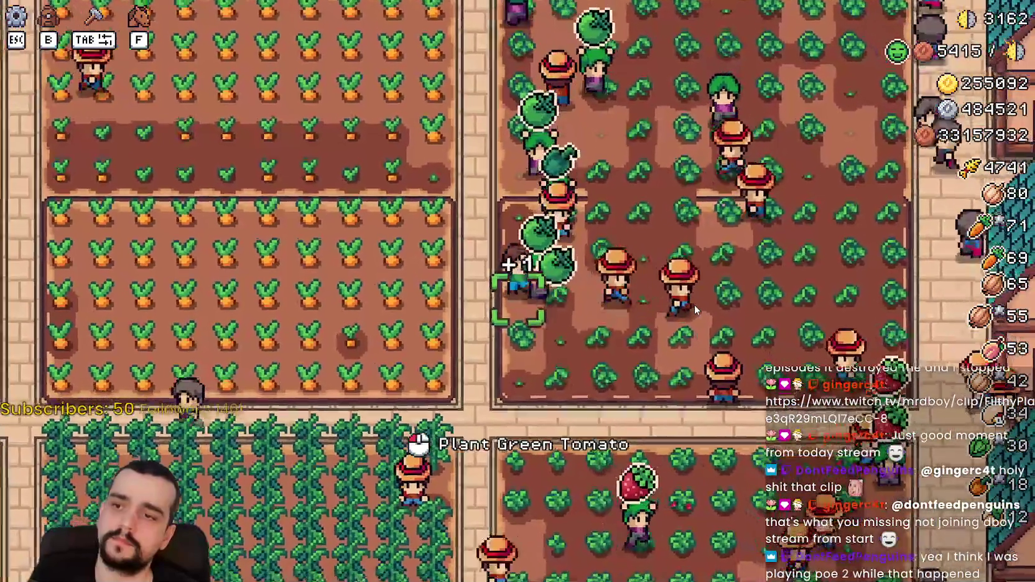
{"action": "scroll", "coordinate": [693, 303], "scroll_direction": "down", "scroll_amount": 3}
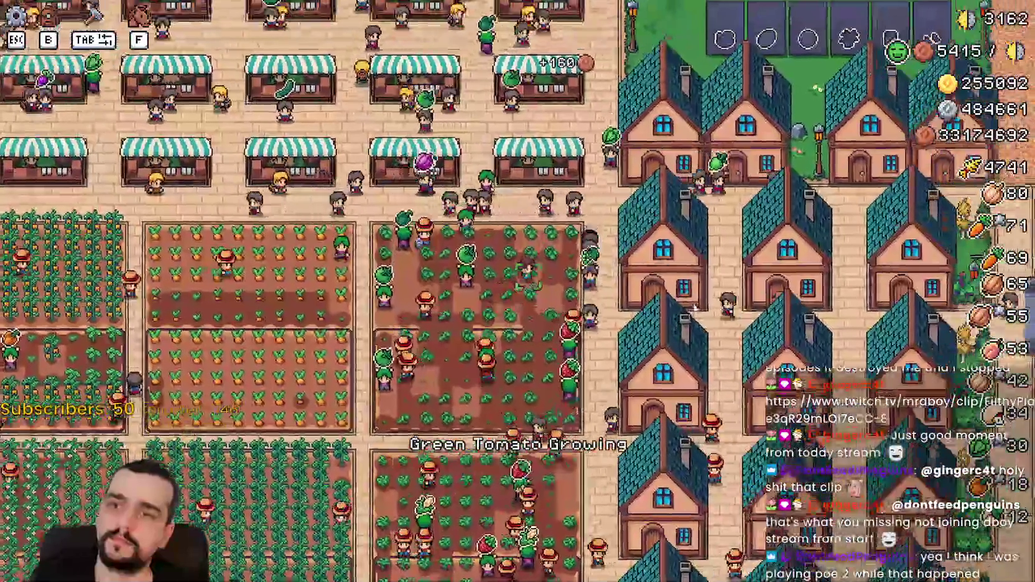
{"action": "key", "text": "b"}
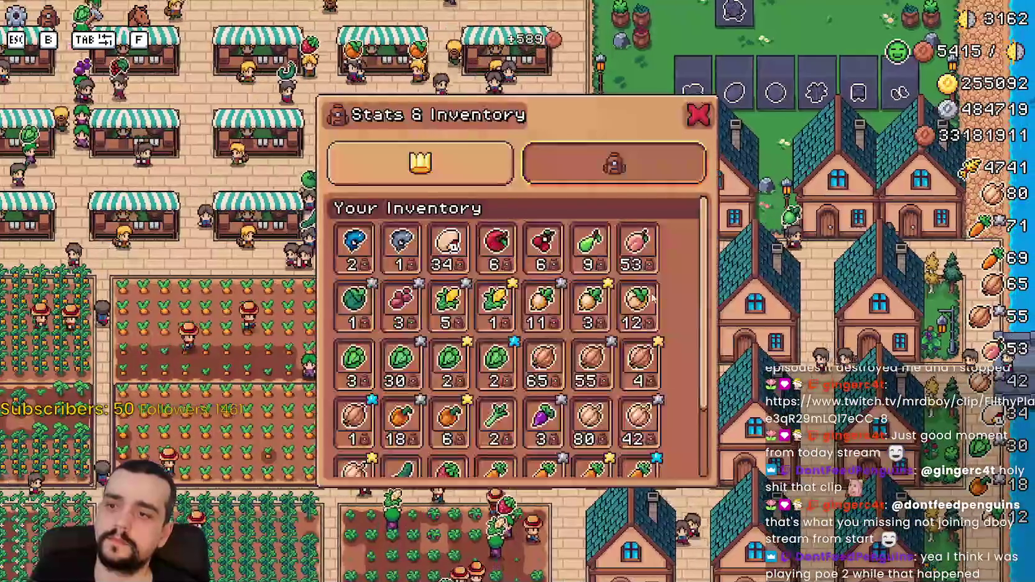
{"action": "scroll", "coordinate": [613, 302], "scroll_direction": "down", "scroll_amount": 2}
{"action": "scroll", "coordinate": [613, 303], "scroll_direction": "up", "scroll_amount": 3}
{"action": "key", "text": "b"}
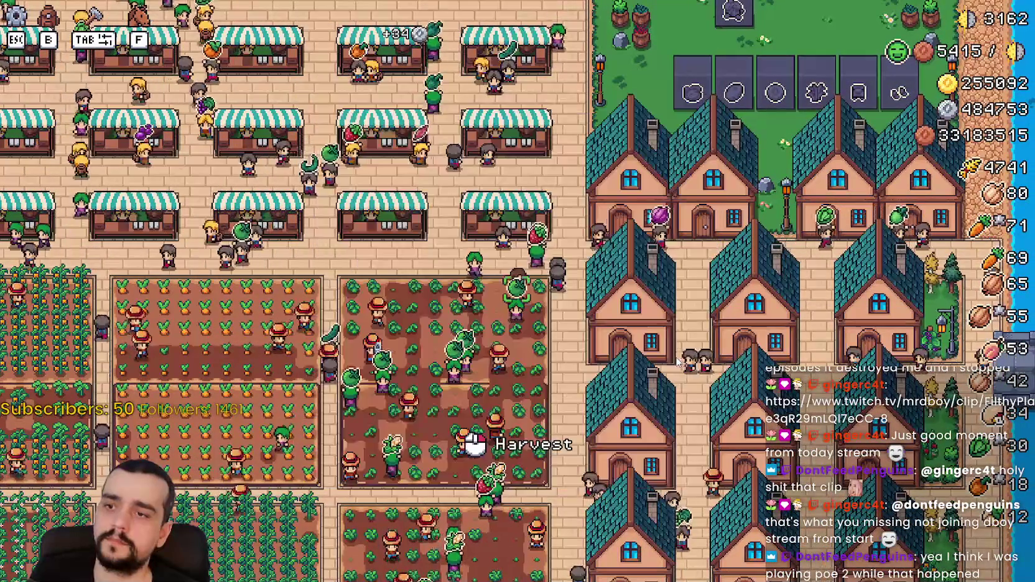
{"action": "scroll", "coordinate": [676, 361], "scroll_direction": "up", "scroll_amount": 2}
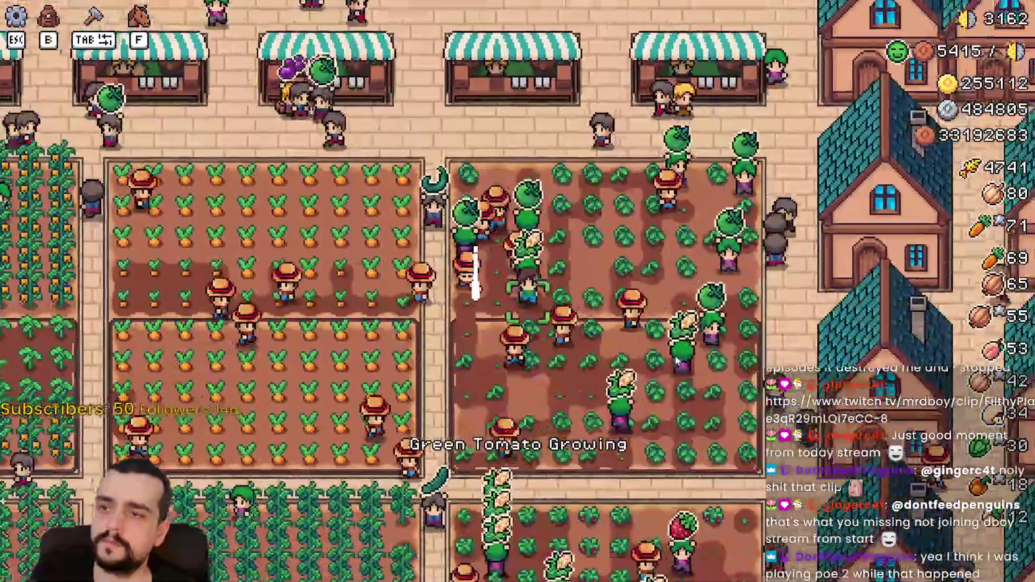
Walk through the tomato field with WASD, harvesting another green tomato
{"action": "key", "text": "d"}
{"action": "key", "text": "w"}
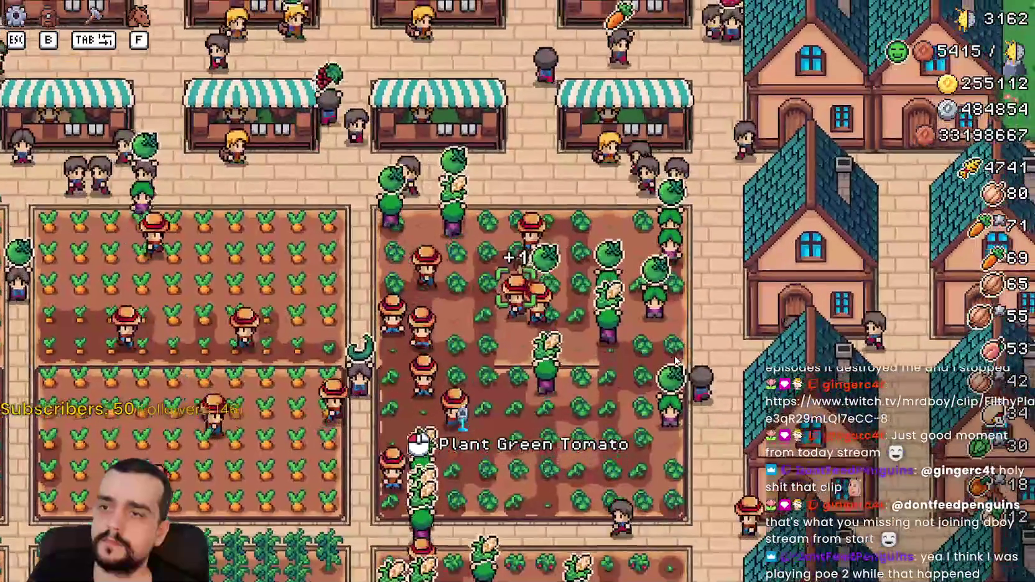
{"action": "key", "text": "d"}
{"action": "key", "text": "w"}
{"action": "key", "text": "s"}
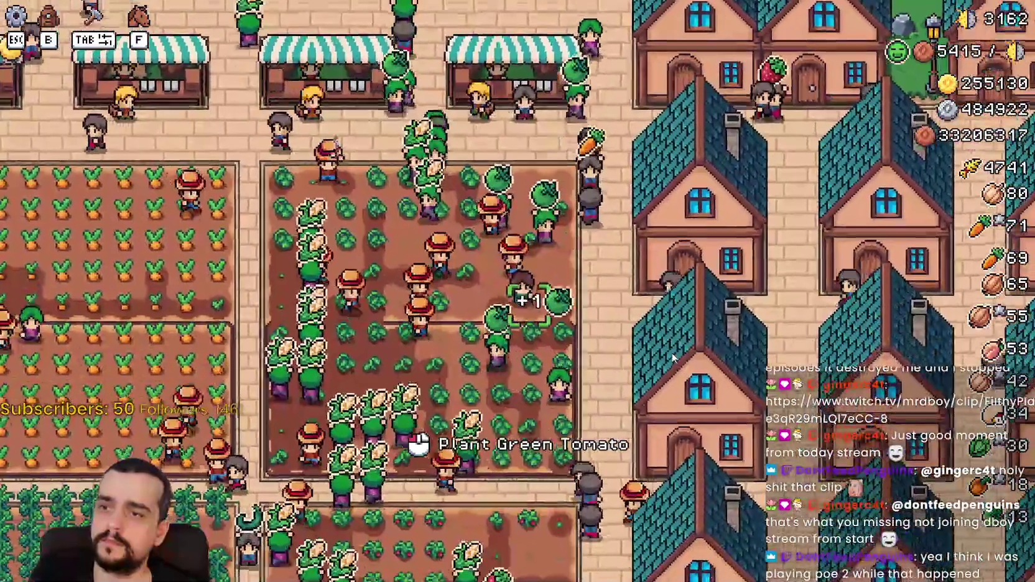
{"action": "key", "text": "s"}
{"action": "key", "text": "d"}
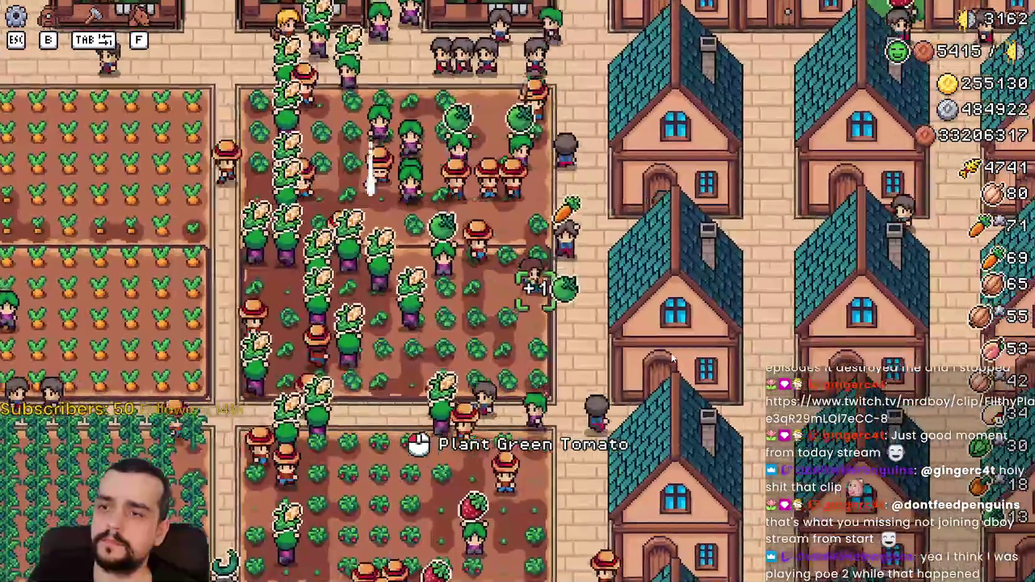
{"action": "key", "text": "s"}
{"action": "key", "text": "a"}
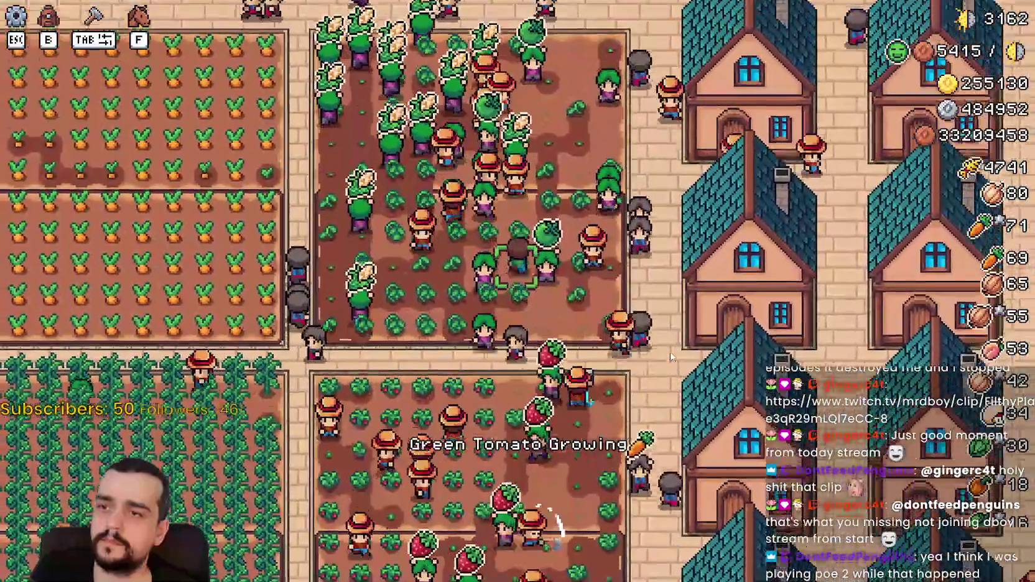
{"action": "key", "text": "w"}
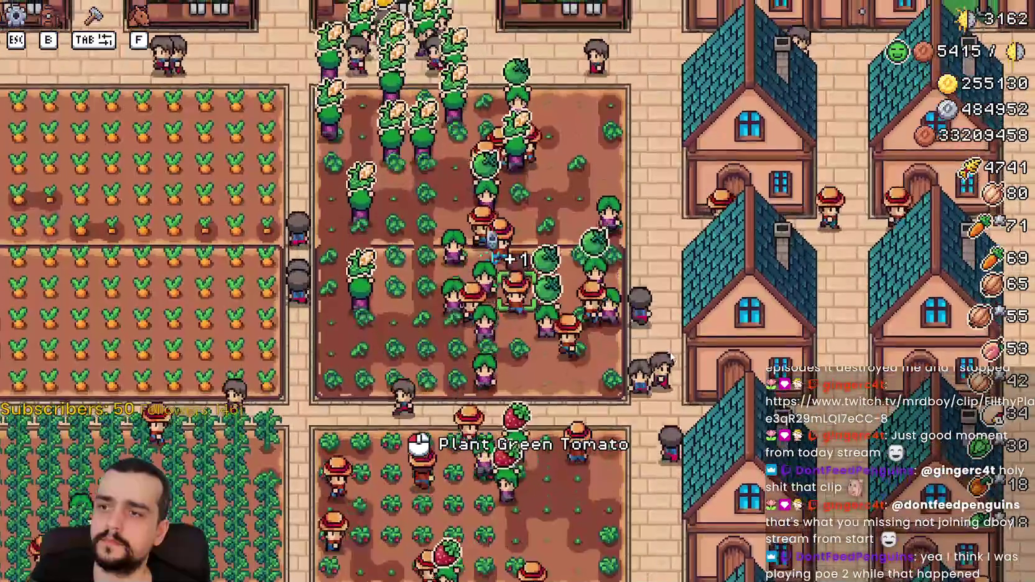
{"action": "scroll", "coordinate": [672, 349], "scroll_direction": "up", "scroll_amount": 2}
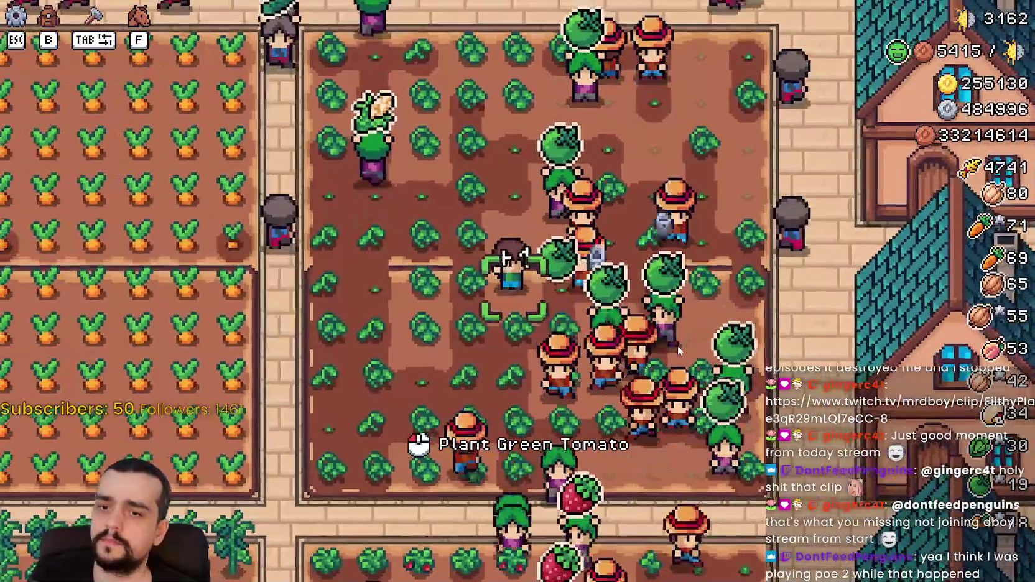
{"action": "key", "text": "s"}
{"action": "key", "text": "a"}
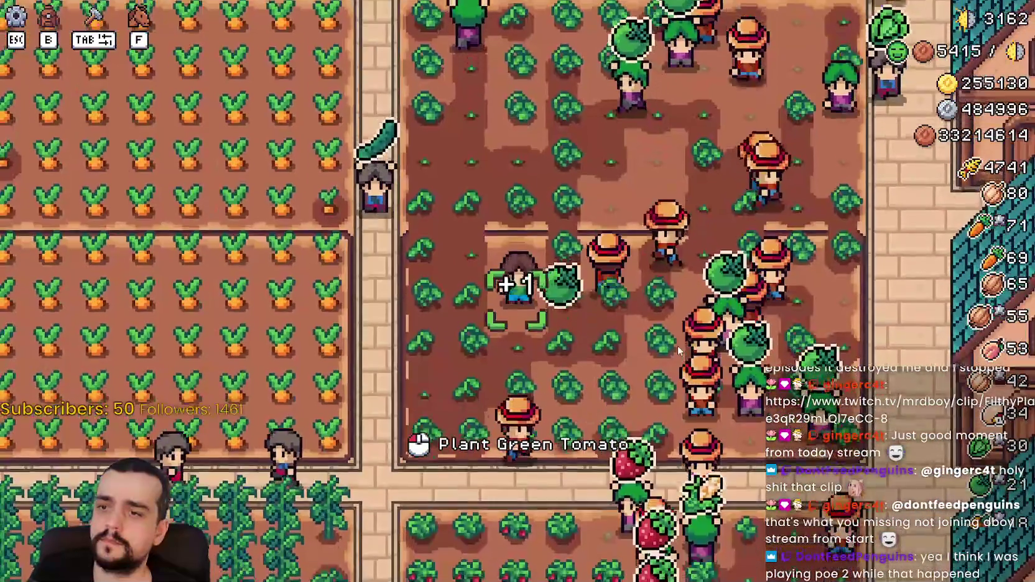
{"action": "key", "text": "s"}
{"action": "key", "text": "a"}
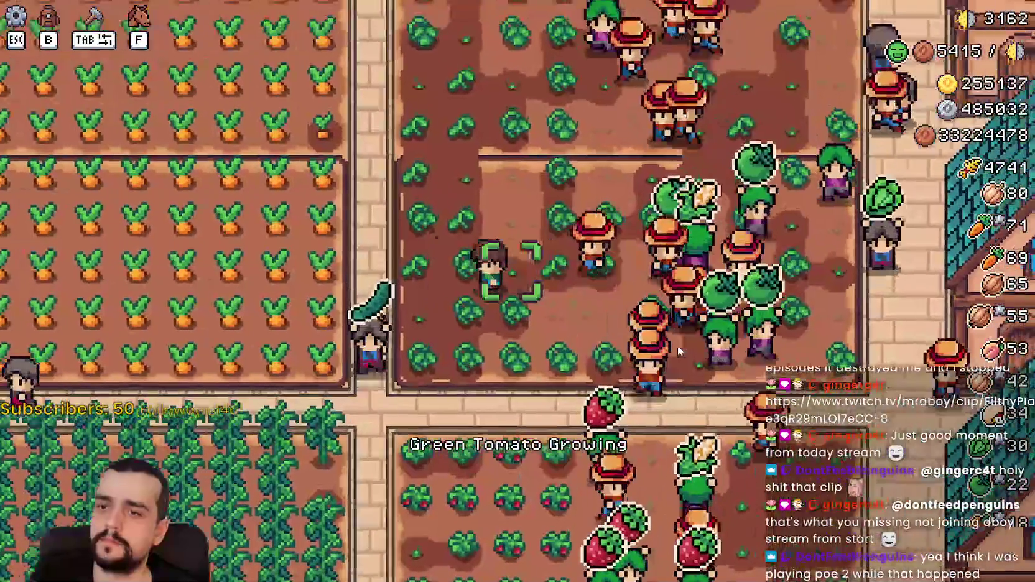
{"action": "key", "text": "d"}
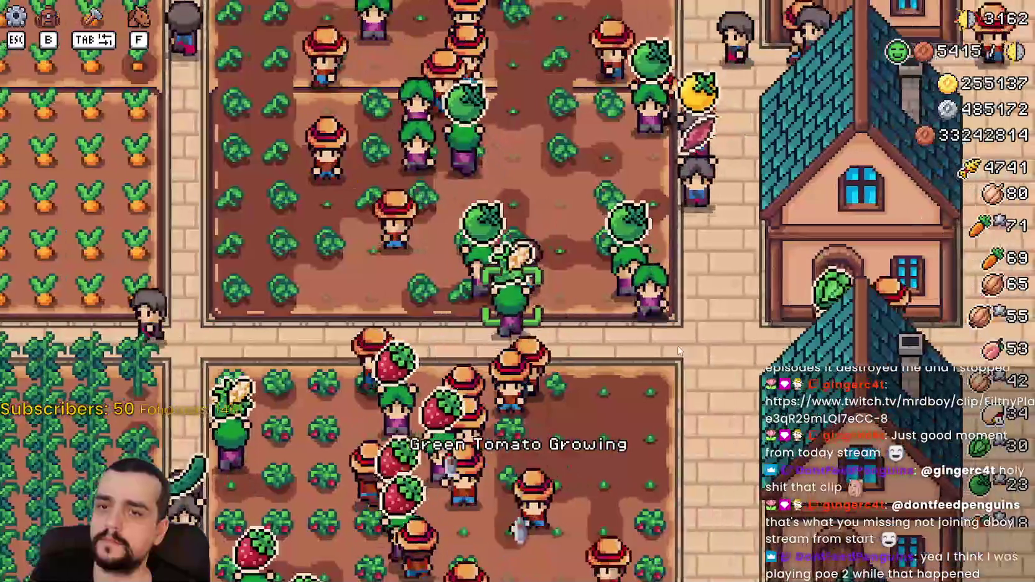
Recheck the inventory item counts, then switch back to Godot
{"action": "key", "text": "b"}
{"action": "scroll", "coordinate": [677, 346], "scroll_direction": "down", "scroll_amount": 1}
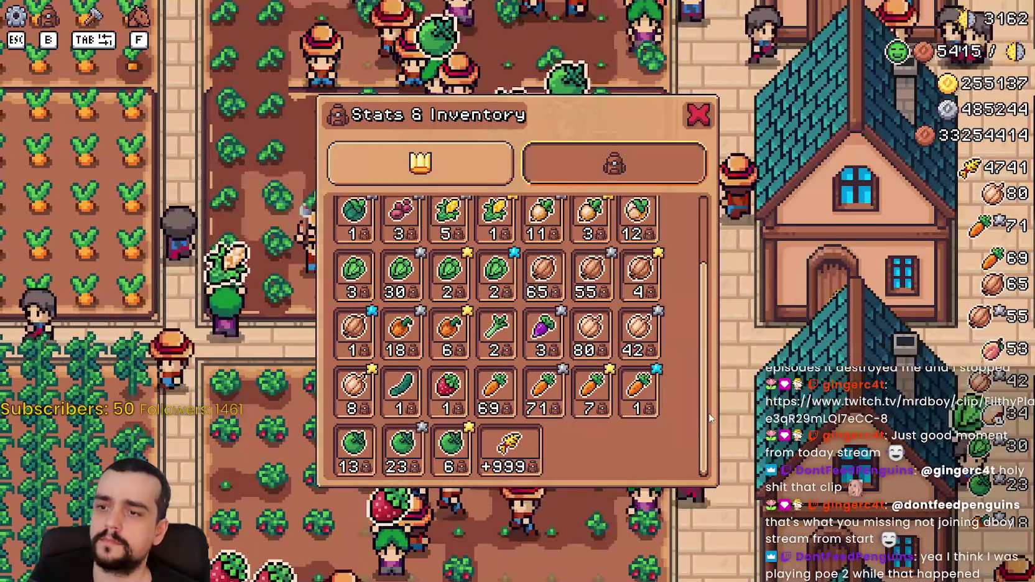
{"action": "scroll", "coordinate": [690, 405], "scroll_direction": "up", "scroll_amount": 2}
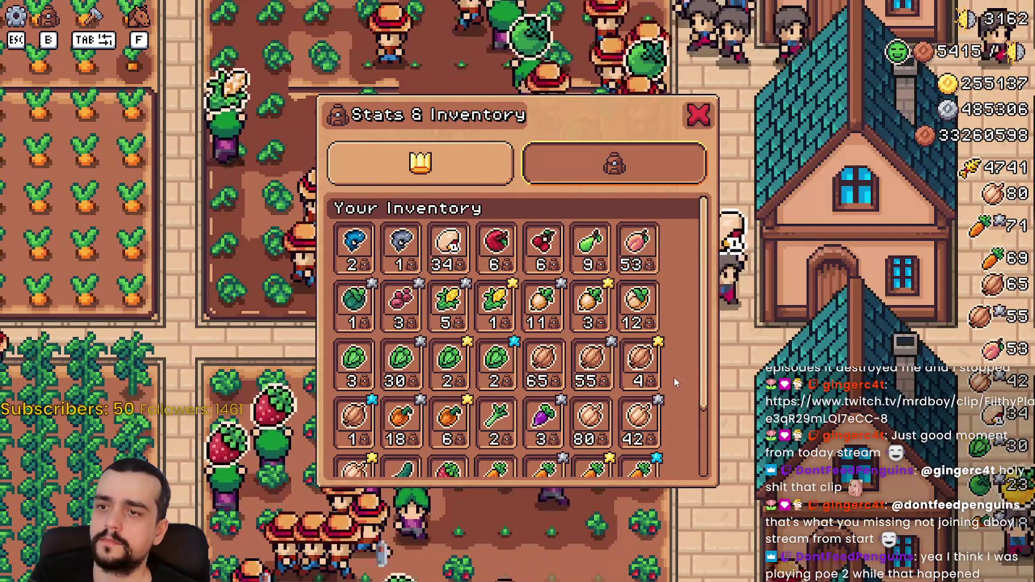
{"action": "key", "text": "b"}
{"action": "key", "text": "alt+Tab"}
Leave base_env_res.gd and reopen base_crop_crop.gd from the script list
{"action": "scroll", "coordinate": [632, 293], "scroll_direction": "up", "scroll_amount": 8}
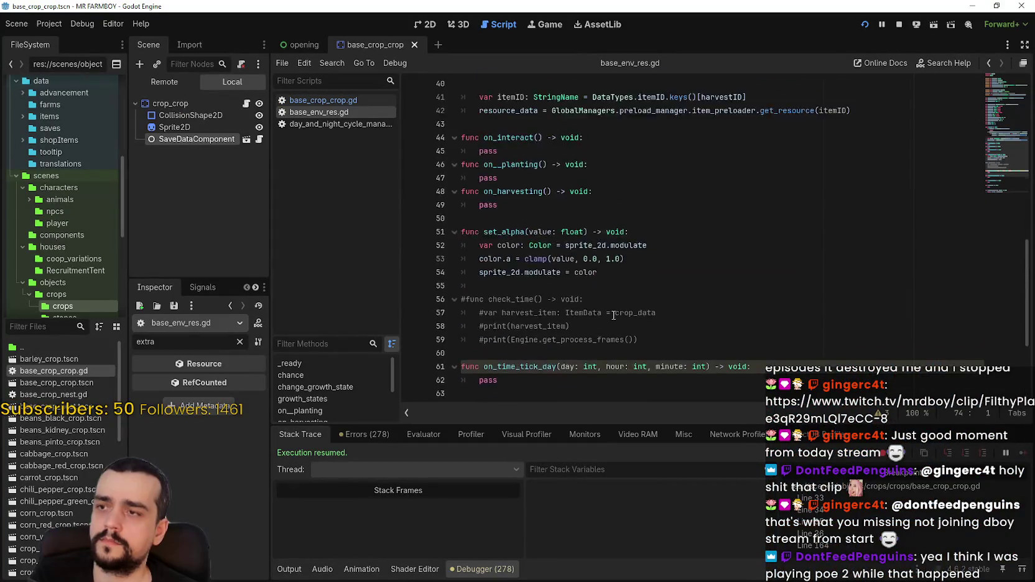
{"action": "scroll", "coordinate": [554, 267], "scroll_direction": "down", "scroll_amount": 5}
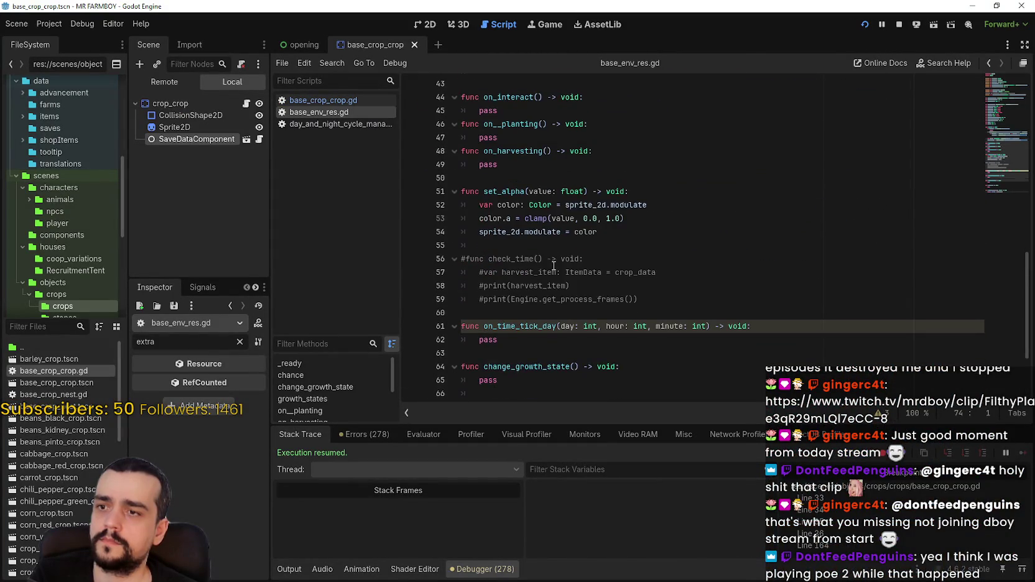
{"action": "scroll", "coordinate": [553, 266], "scroll_direction": "up", "scroll_amount": 13}
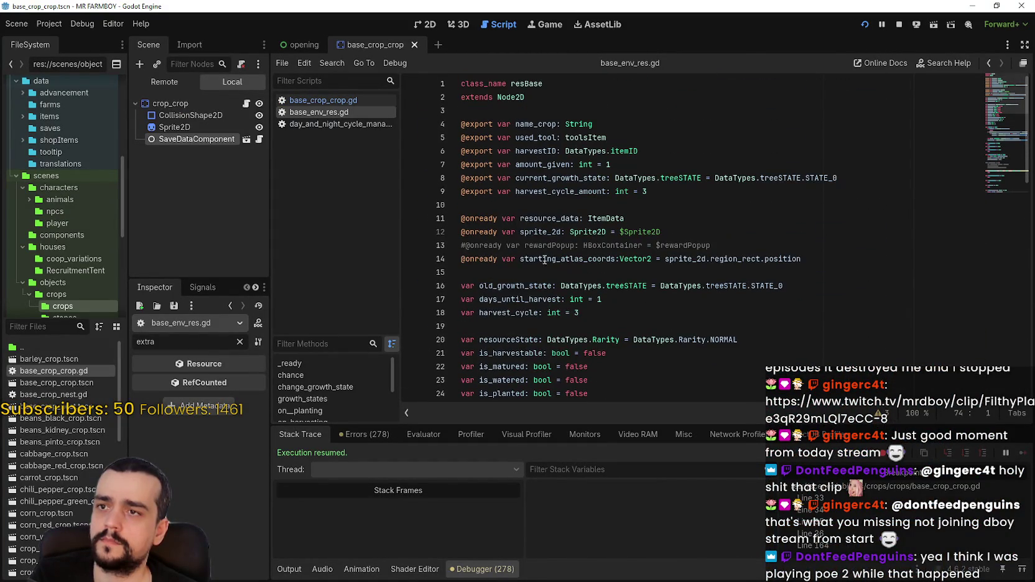
{"action": "left_click", "coordinate": [324, 100]}
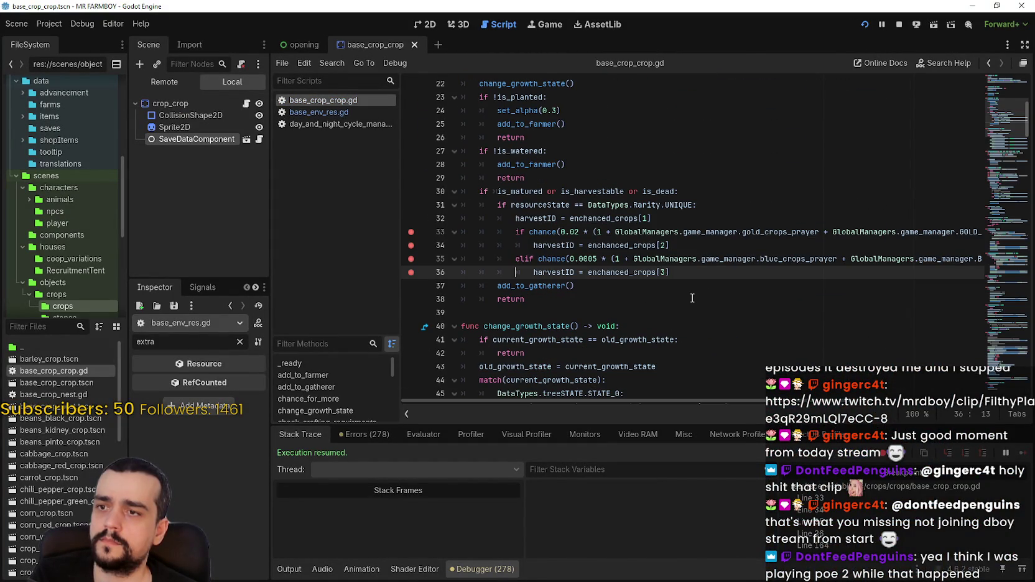
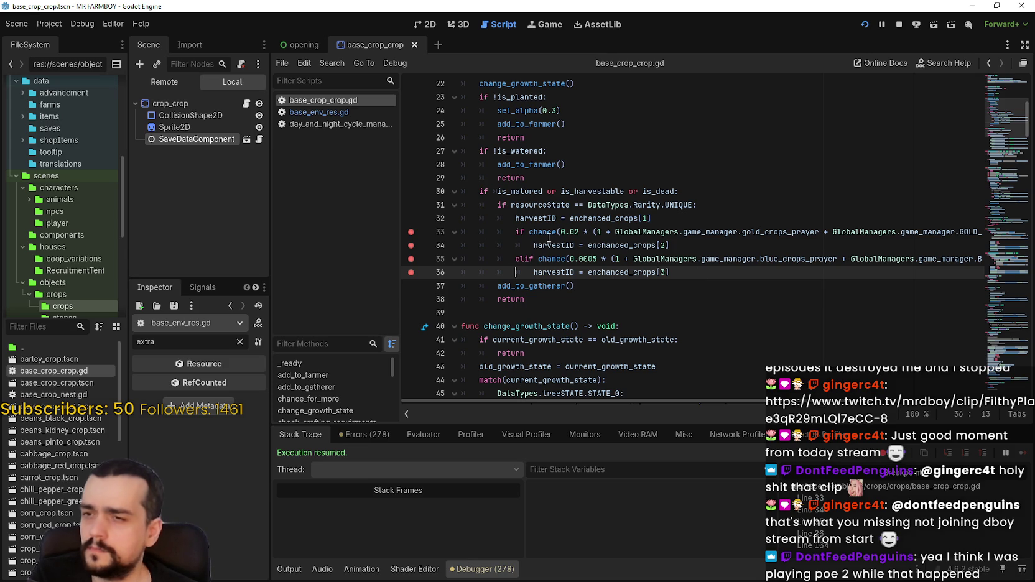
Add a breakpoint on line 32 of set_crop and select the set_crop function name
{"action": "left_click", "coordinate": [410, 222]}
{"action": "left_click", "coordinate": [681, 312]}
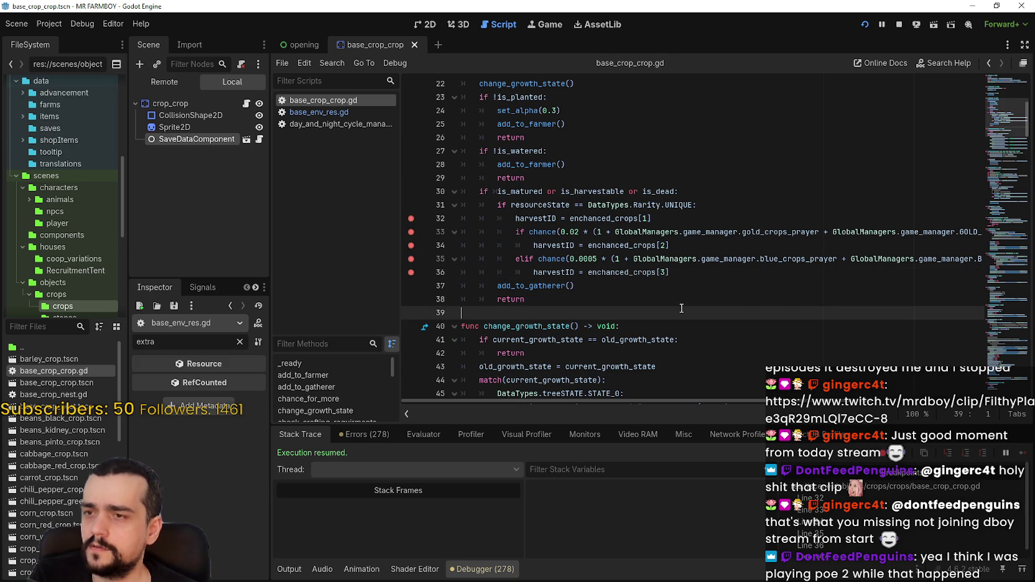
{"action": "scroll", "coordinate": [680, 306], "scroll_direction": "up", "scroll_amount": 1}
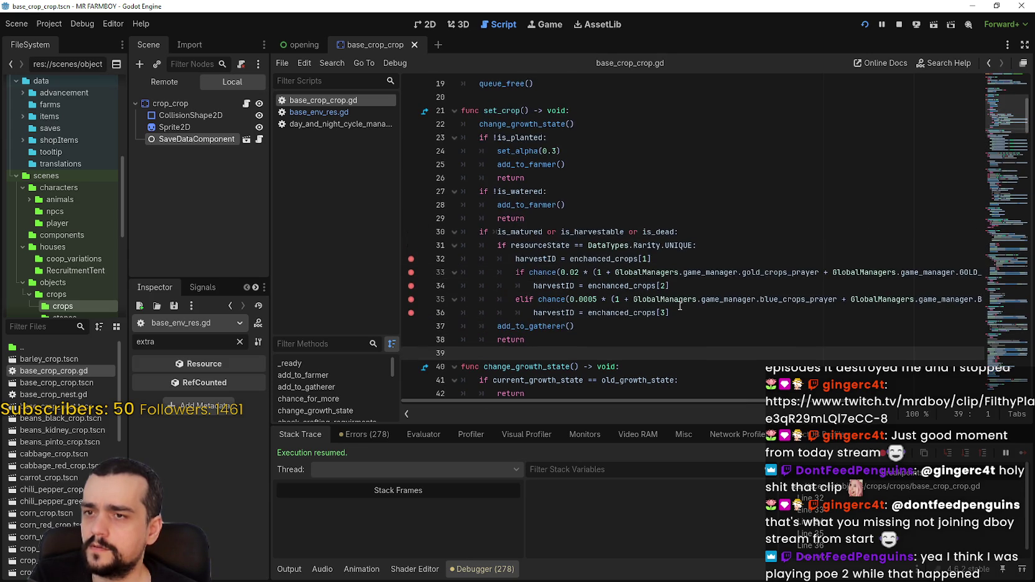
{"action": "double_click", "coordinate": [505, 110]}
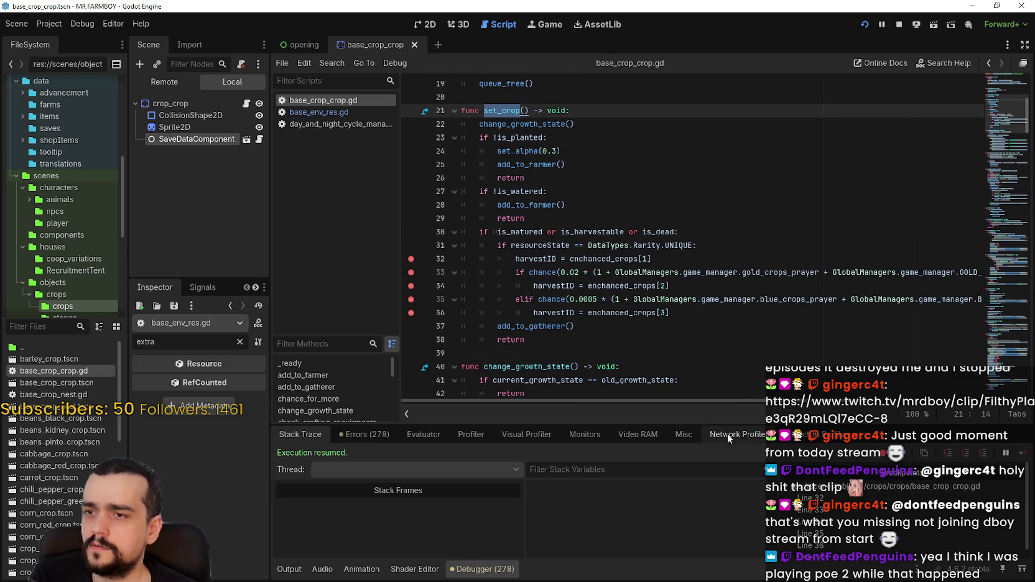
{"action": "scroll", "coordinate": [726, 402], "scroll_direction": "right", "scroll_amount": 3}
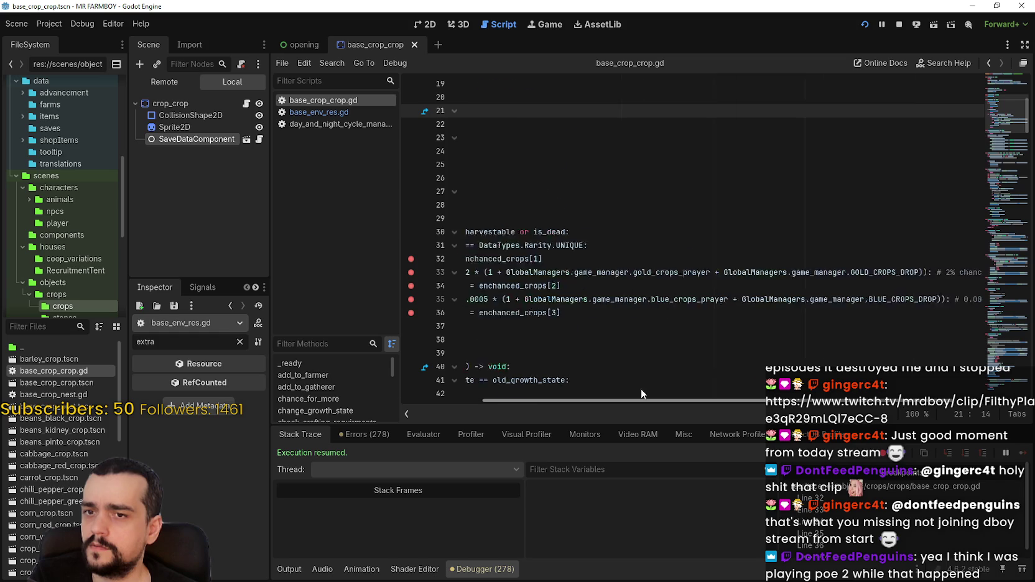
{"action": "scroll", "coordinate": [609, 386], "scroll_direction": "left", "scroll_amount": 3}
Add a breakpoint on line 30, then return to the line-33 gold chance check
{"action": "left_click", "coordinate": [545, 341]}
{"action": "left_click", "coordinate": [550, 350]}
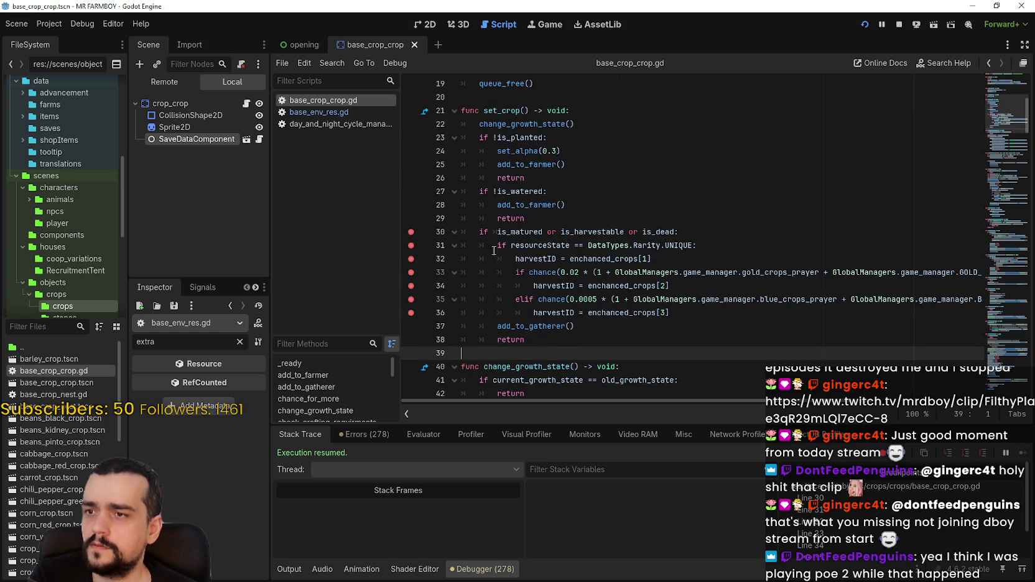
{"action": "key", "text": "ctrl+z"}
{"action": "key", "text": "ctrl+z"}
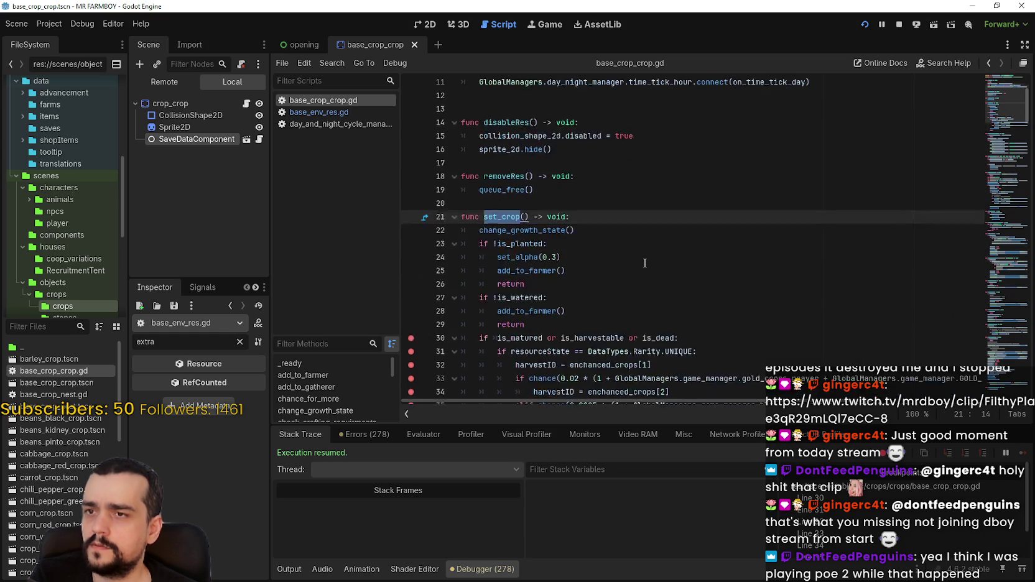
{"action": "scroll", "coordinate": [697, 255], "scroll_direction": "up", "scroll_amount": 3}
{"action": "scroll", "coordinate": [998, 120], "scroll_direction": "down", "scroll_amount": 5}
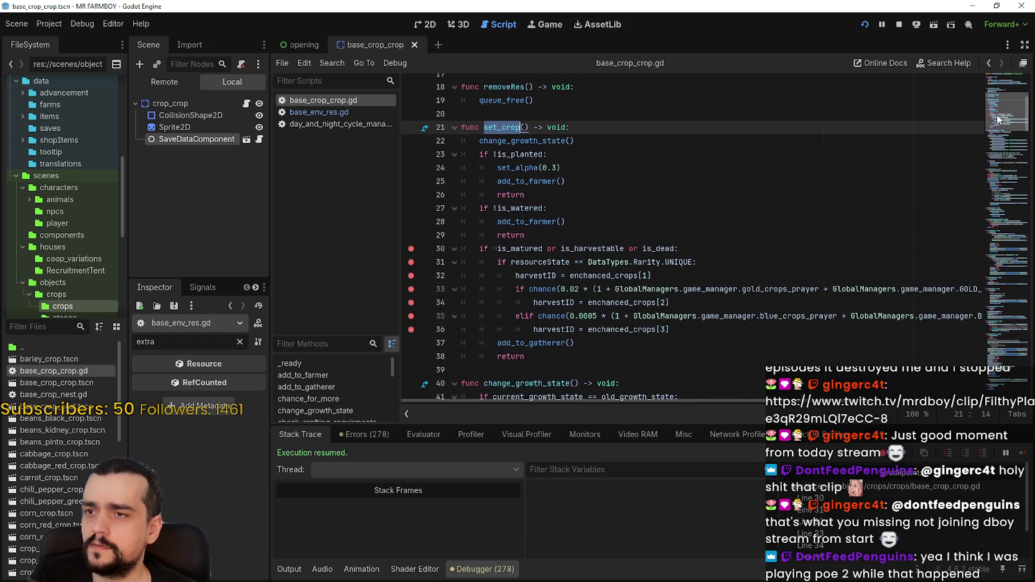
{"action": "left_click_drag", "start_coordinate": [998, 119], "coordinate": [998, 141]}
{"action": "scroll", "coordinate": [622, 249], "scroll_direction": "up", "scroll_amount": 5}
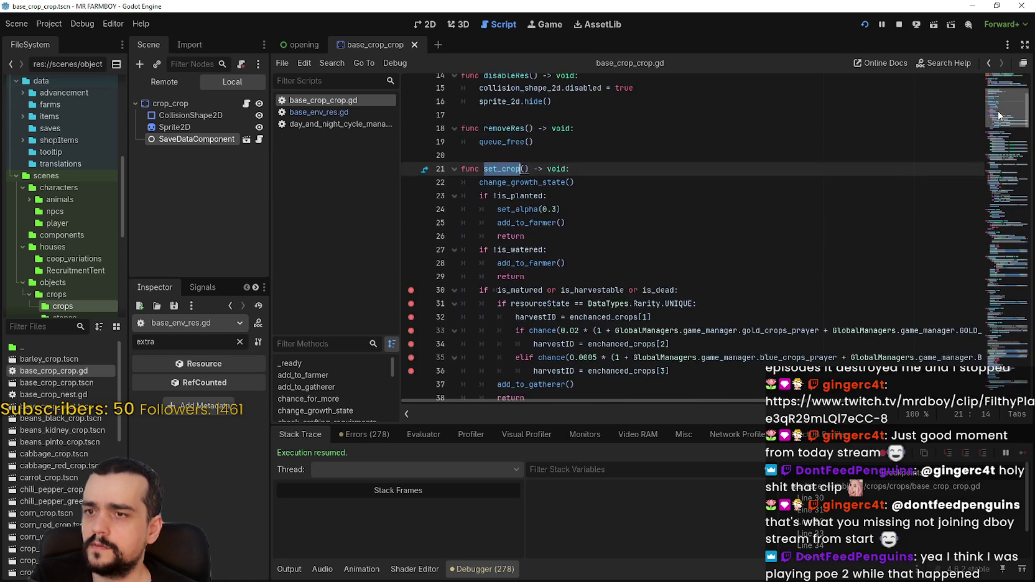
{"action": "scroll", "coordinate": [622, 249], "scroll_direction": "down", "scroll_amount": 2}
{"action": "left_click", "coordinate": [554, 249]}
Search for 'harvestID = enchanced_crops[1]' and jump to the matching line 77
{"action": "double_click", "coordinate": [552, 249]}
{"action": "key", "text": "ctrl+f"}
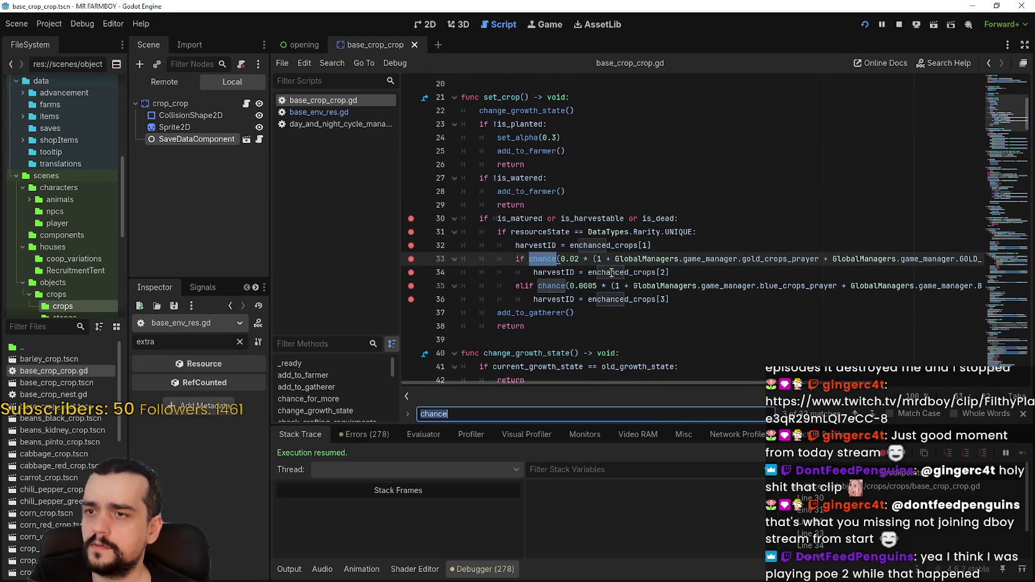
{"action": "left_click_drag", "start_coordinate": [515, 245], "coordinate": [638, 245]}
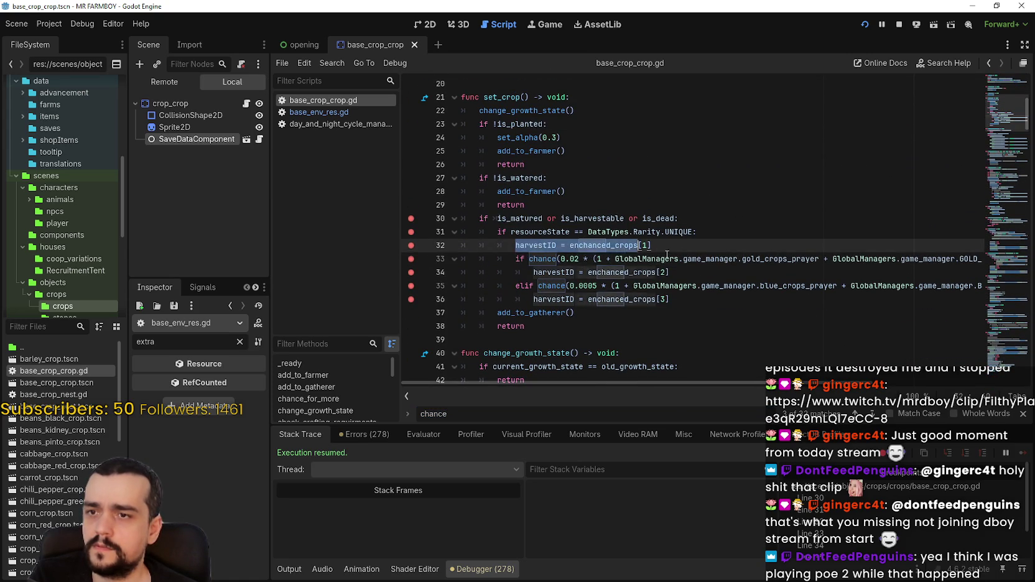
{"action": "key", "text": "shift+End"}
{"action": "key", "text": "ctrl+f"}
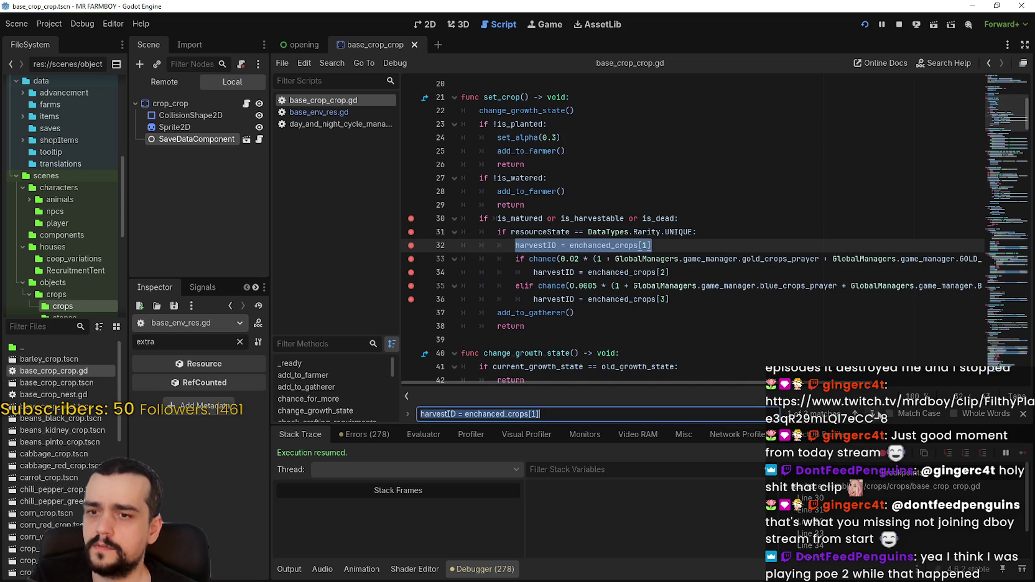
{"action": "key", "text": "Return"}
Add breakpoints on lines 80 and 81 of the second harvest block
{"action": "left_click", "coordinate": [678, 286]}
{"action": "left_click", "coordinate": [692, 257]}
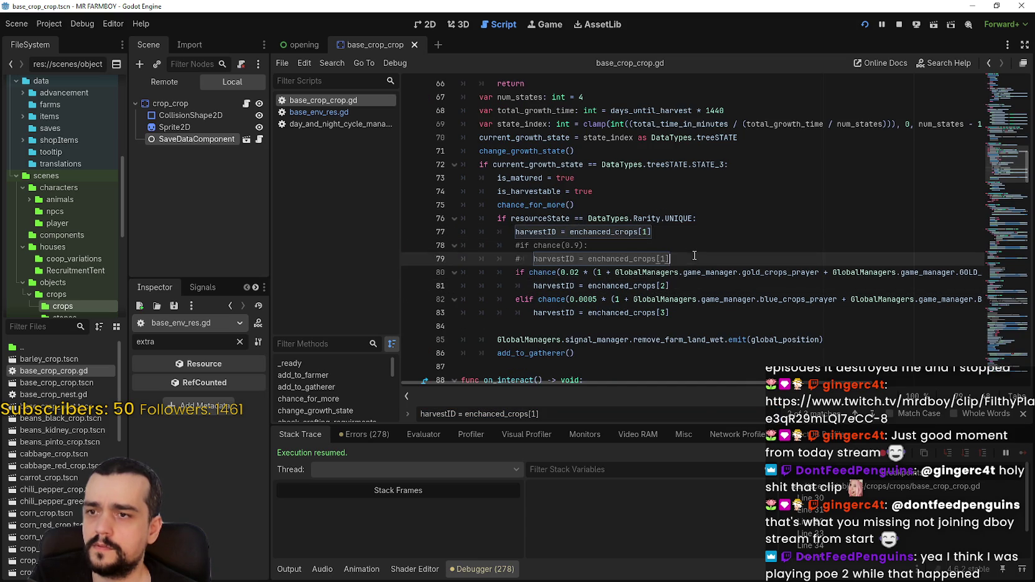
{"action": "scroll", "coordinate": [699, 321], "scroll_direction": "up", "scroll_amount": 4}
{"action": "scroll", "coordinate": [634, 281], "scroll_direction": "down", "scroll_amount": 5}
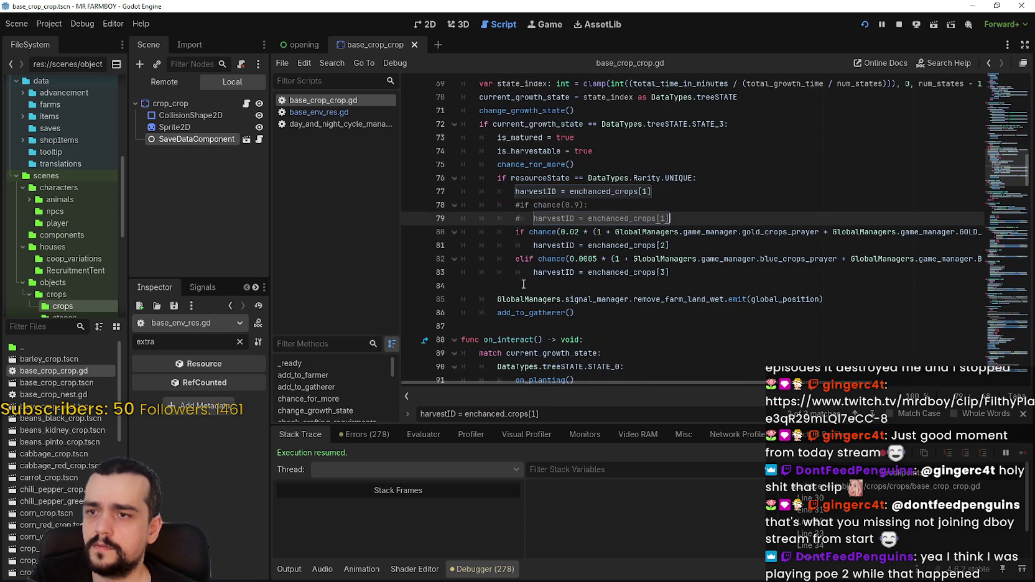
{"action": "left_click", "coordinate": [411, 233]}
{"action": "left_click", "coordinate": [516, 246]}
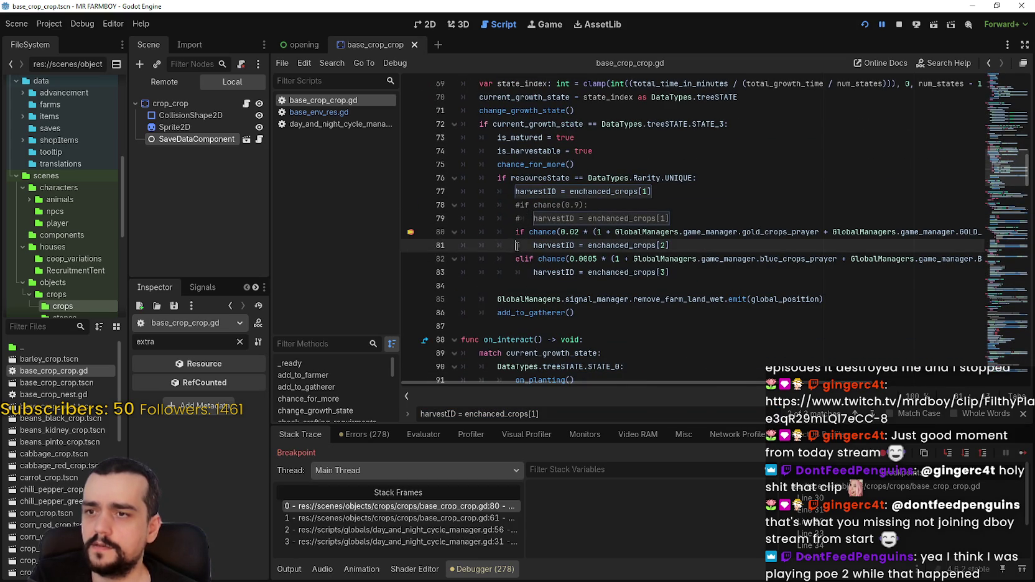
{"action": "left_click", "coordinate": [406, 247]}
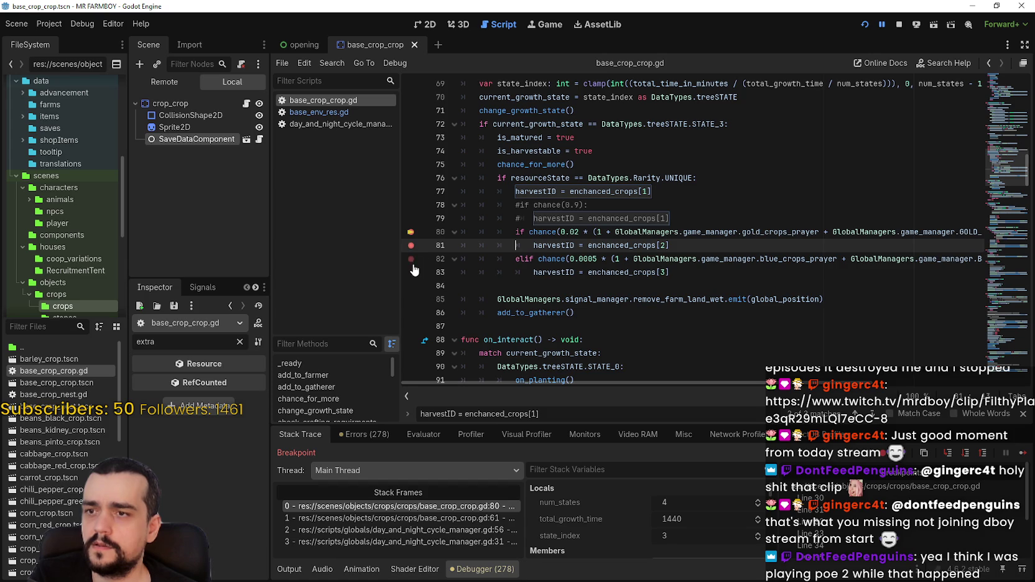
{"action": "left_click", "coordinate": [733, 285]}
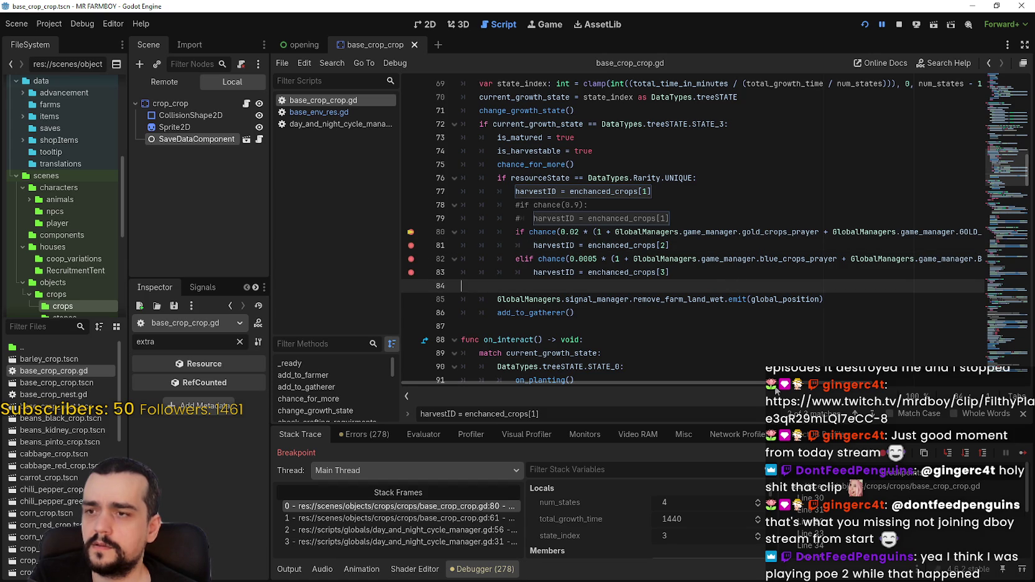
Continue the running game through the successive breakpoints
{"action": "left_click", "coordinate": [1025, 459]}
{"action": "left_click", "coordinate": [1025, 459]}
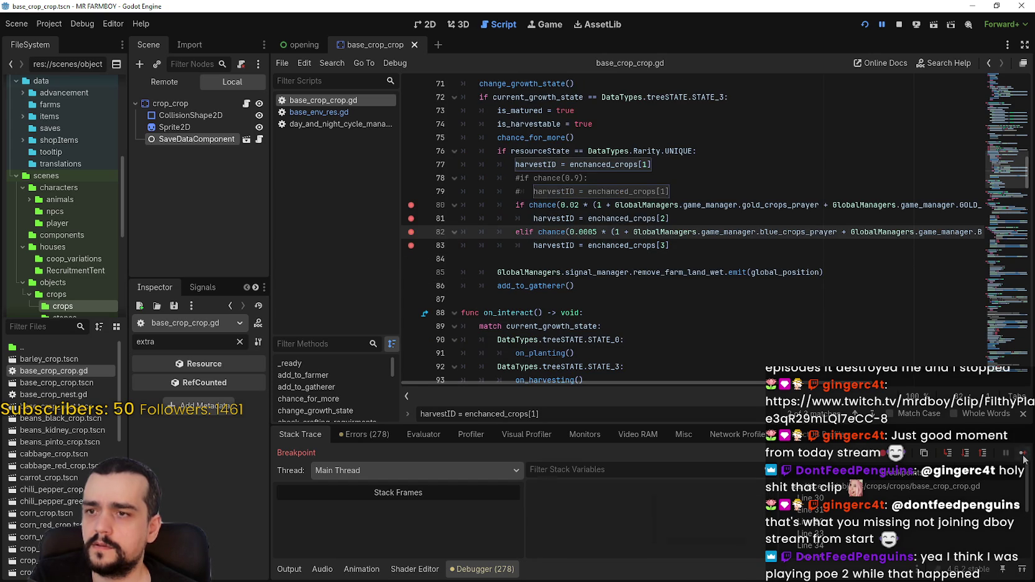
{"action": "left_click", "coordinate": [1026, 459]}
{"action": "left_click", "coordinate": [1025, 458]}
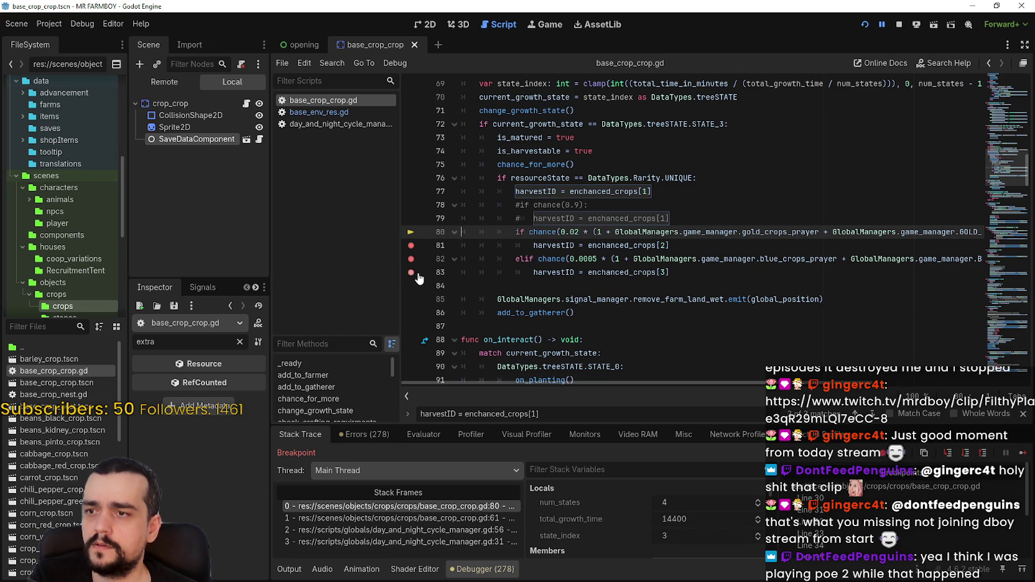
{"action": "left_click", "coordinate": [1024, 458]}
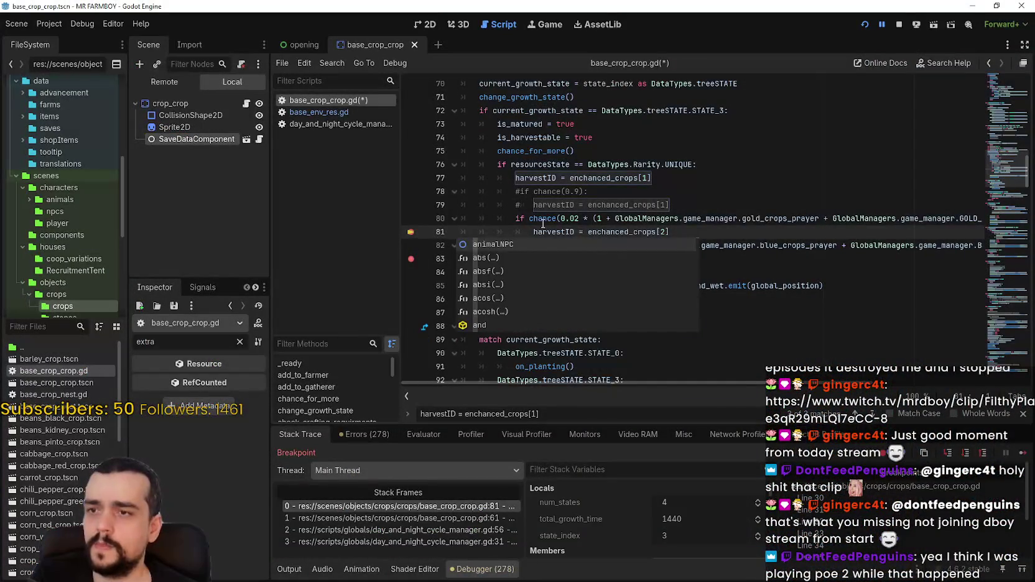
Save the script and look up the chance function's definition in base_env_res.gd
{"action": "right_click", "coordinate": [543, 217]}
{"action": "key", "text": "ctrl+s"}
{"action": "key", "text": "Escape"}
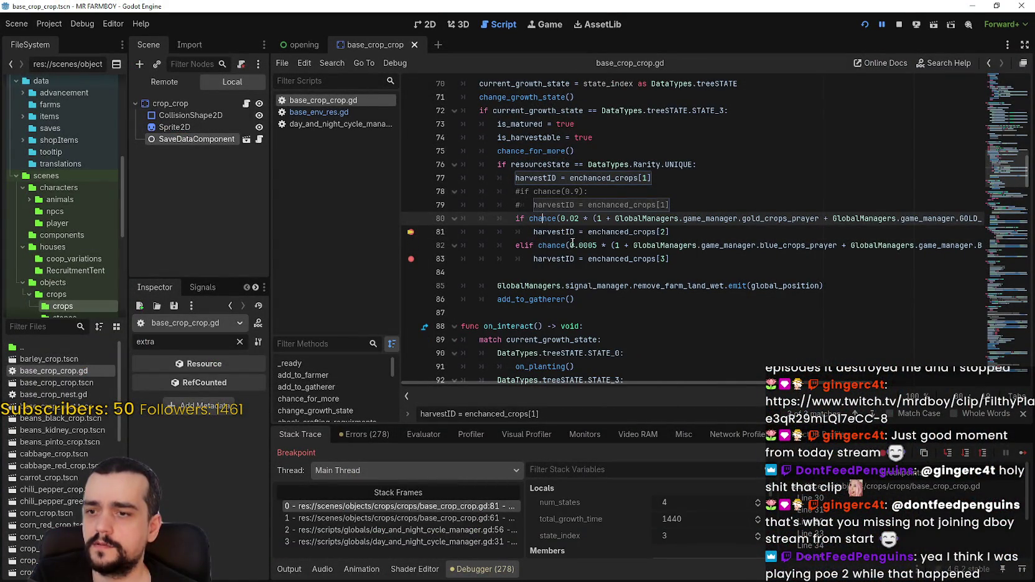
{"action": "right_click", "coordinate": [551, 219]}
{"action": "left_click", "coordinate": [616, 401]}
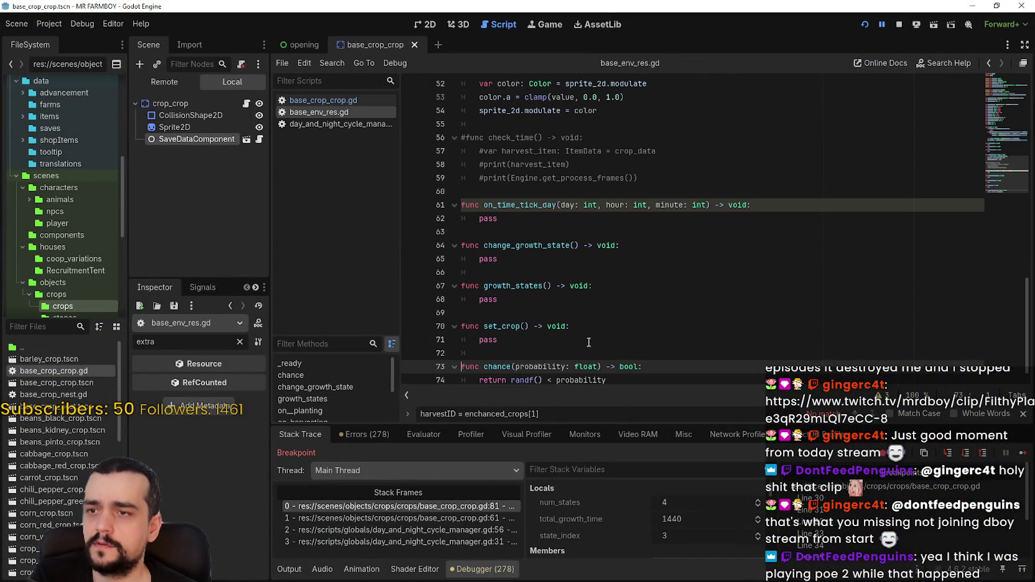
Pause inside chance on line 74 and inspect probability (0.0) and randf() < probability
{"action": "left_click", "coordinate": [572, 367]}
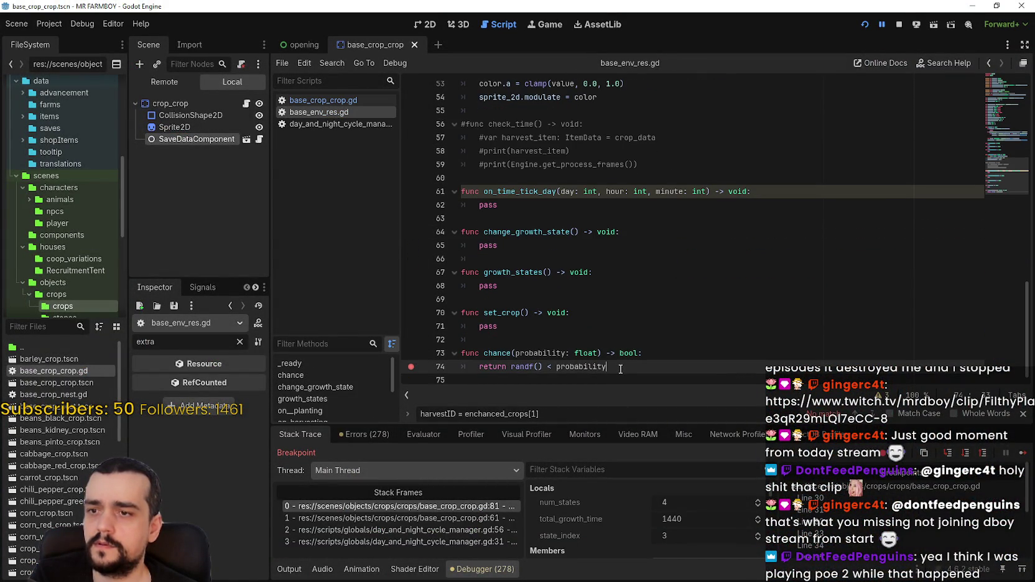
{"action": "left_click", "coordinate": [1021, 457]}
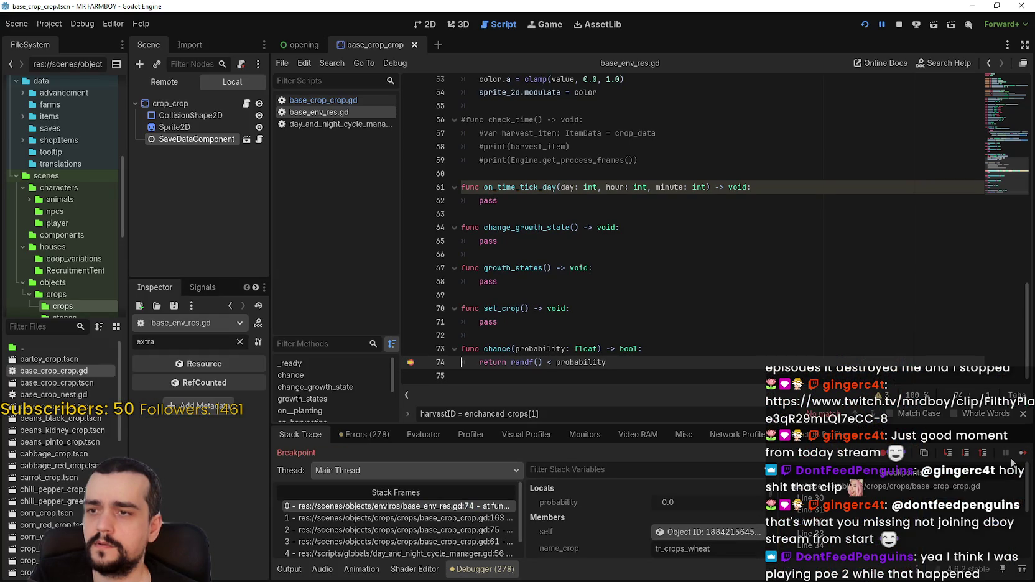
{"action": "scroll", "coordinate": [641, 509], "scroll_direction": "down", "scroll_amount": 5}
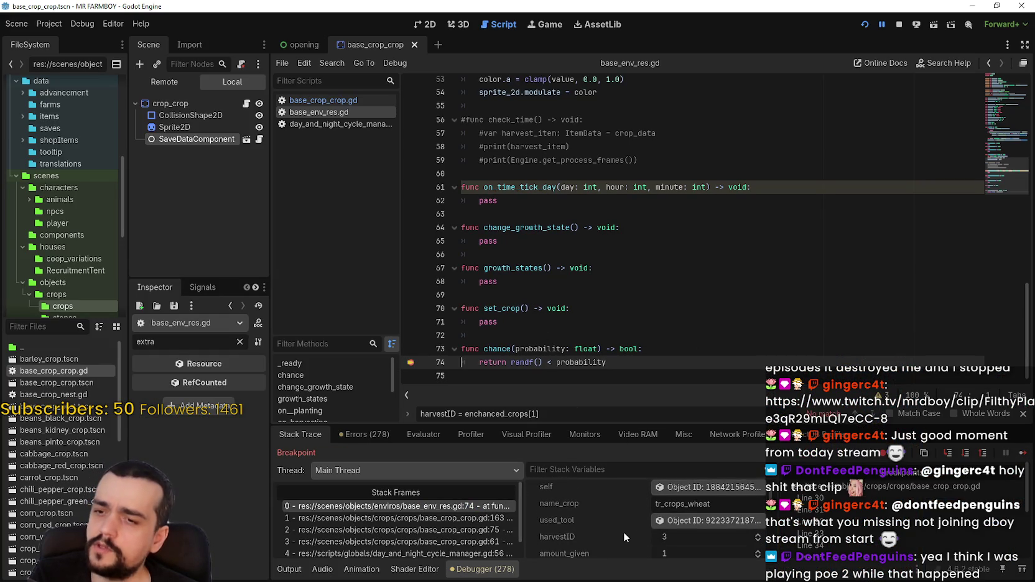
{"action": "scroll", "coordinate": [625, 534], "scroll_direction": "up", "scroll_amount": 5}
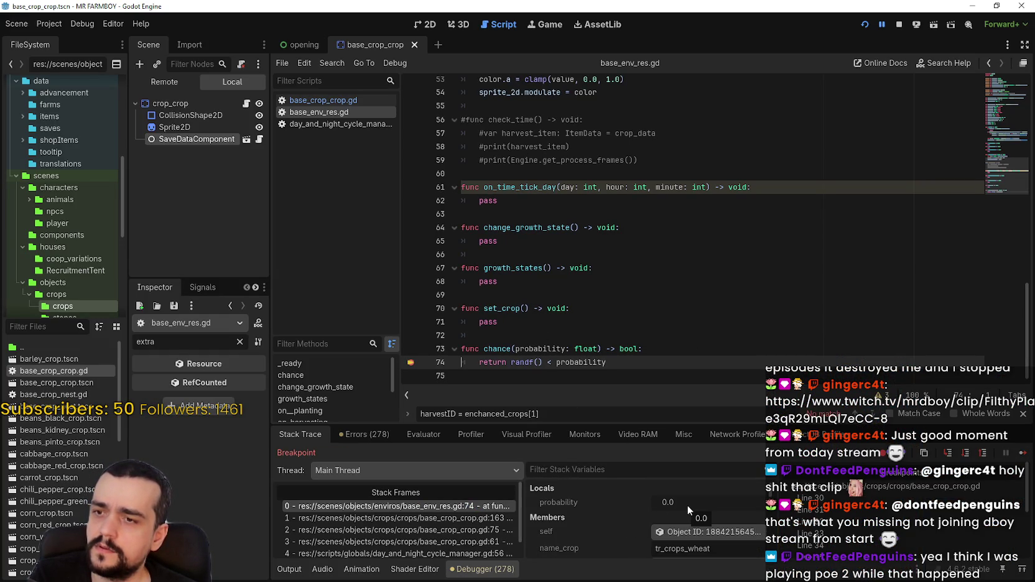
{"action": "double_click", "coordinate": [571, 361]}
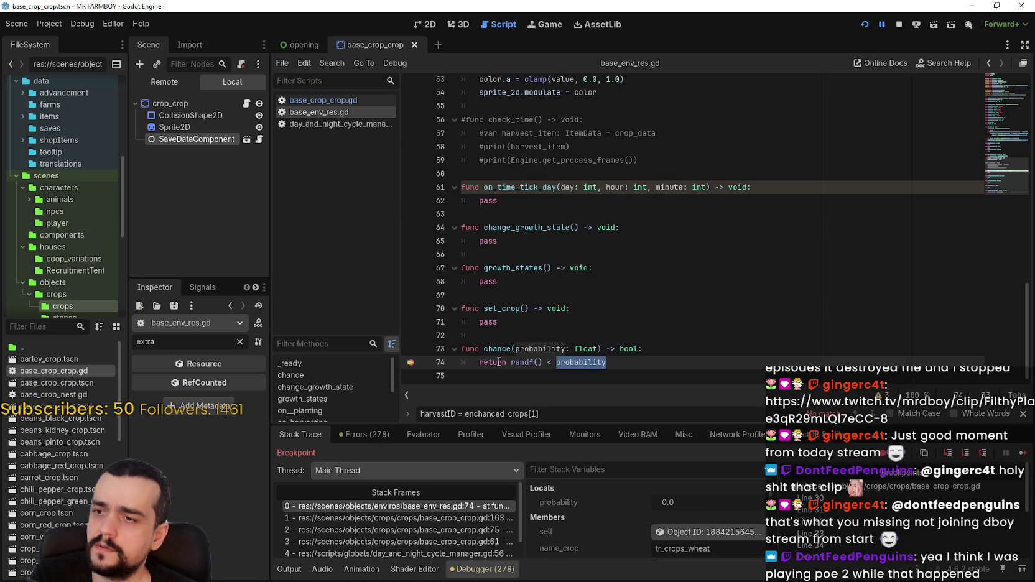
{"action": "double_click", "coordinate": [532, 362]}
{"action": "left_click", "coordinate": [578, 362]}
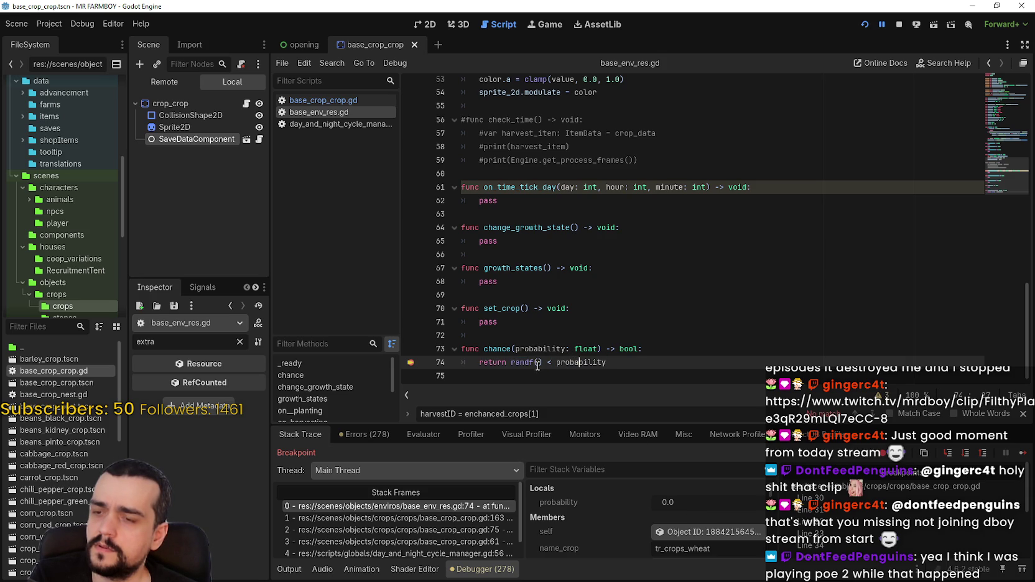
{"action": "mouse_move", "coordinate": [528, 366]}
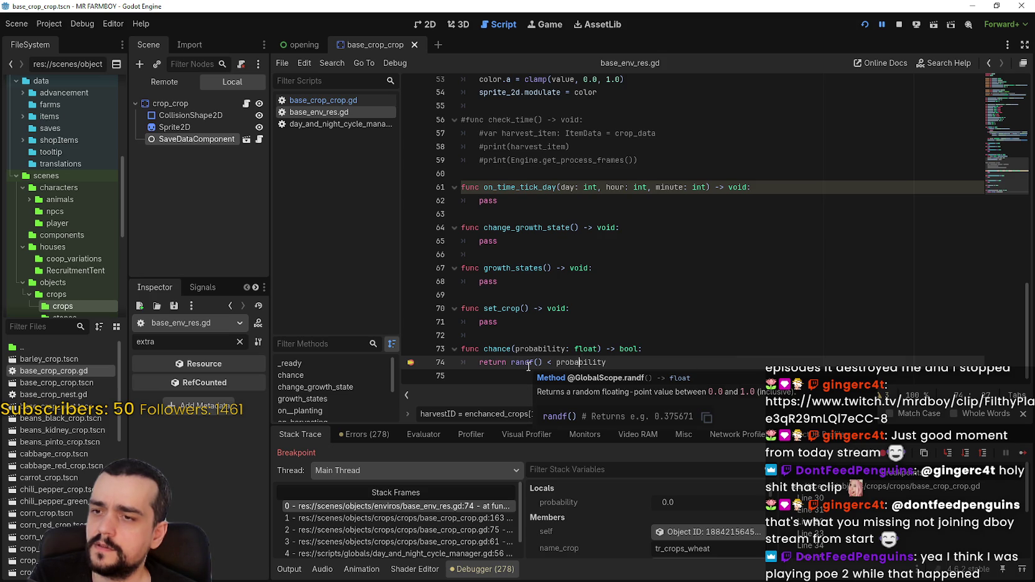
{"action": "left_click_drag", "start_coordinate": [607, 363], "coordinate": [511, 362]}
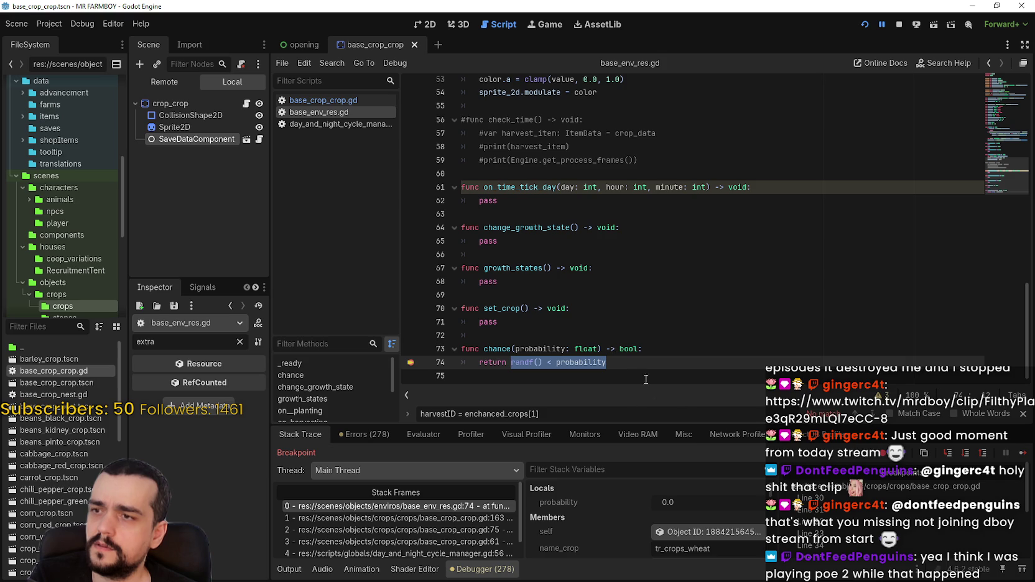
Continue through the next crops' chance checks and return to the running game
{"action": "left_click", "coordinate": [1022, 453]}
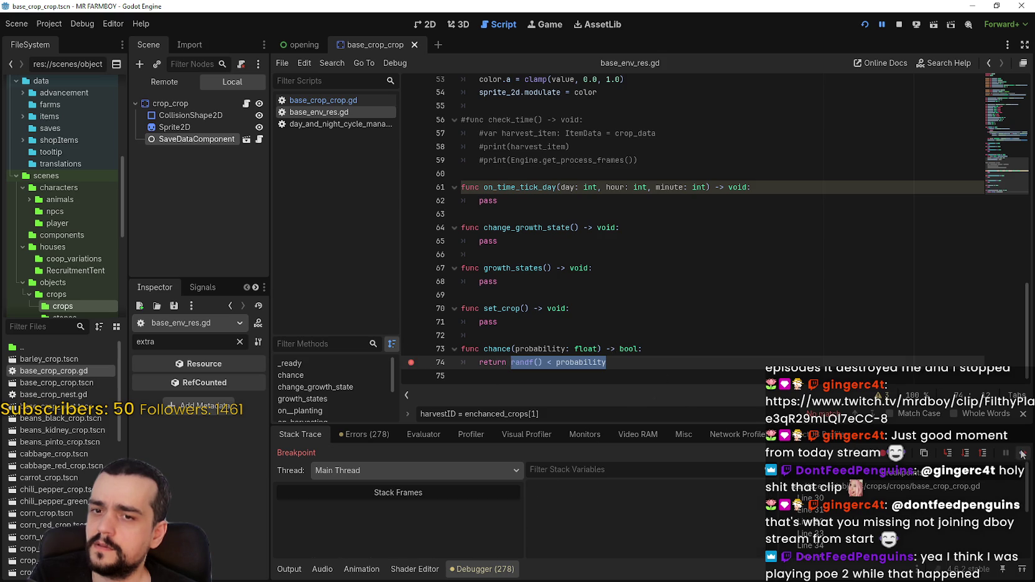
{"action": "left_click", "coordinate": [1022, 453]}
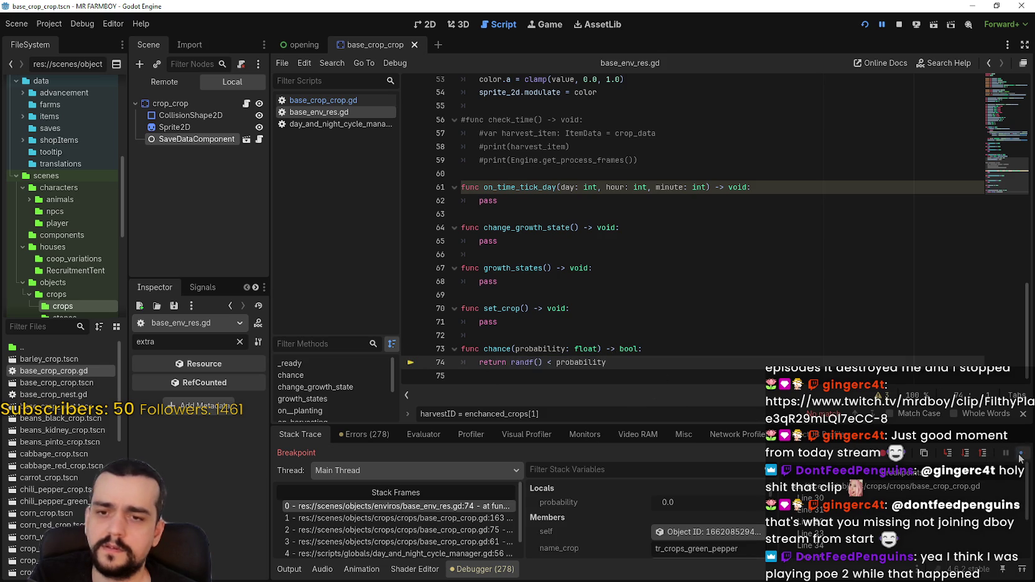
{"action": "key", "text": "F12"}
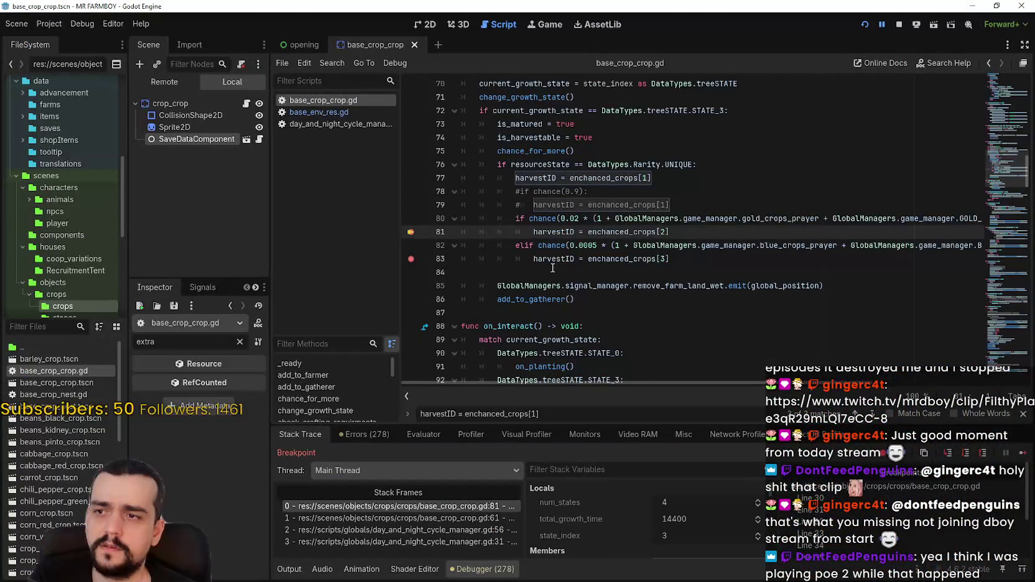
Remove 'float(' so line 163 reads chance((harvest_prayer + CROPS_EXTRA_YEILD) / 25)
{"action": "mouse_move", "coordinate": [758, 379]}
{"action": "left_mouse_down"}
{"action": "mouse_move", "coordinate": [956, 393]}
{"action": "mouse_move", "coordinate": [658, 381]}
{"action": "left_mouse_up"}
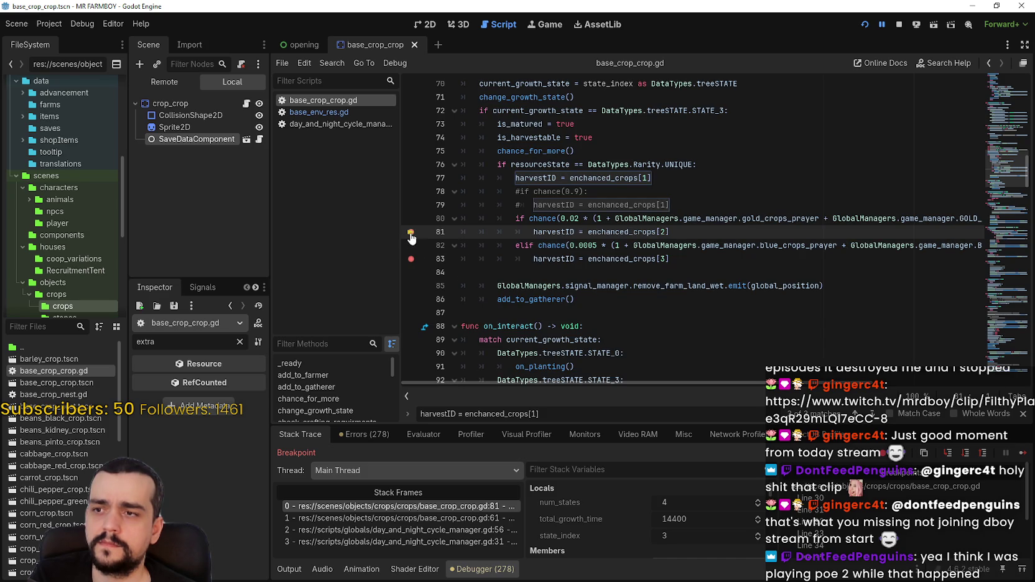
{"action": "left_click", "coordinate": [659, 278]}
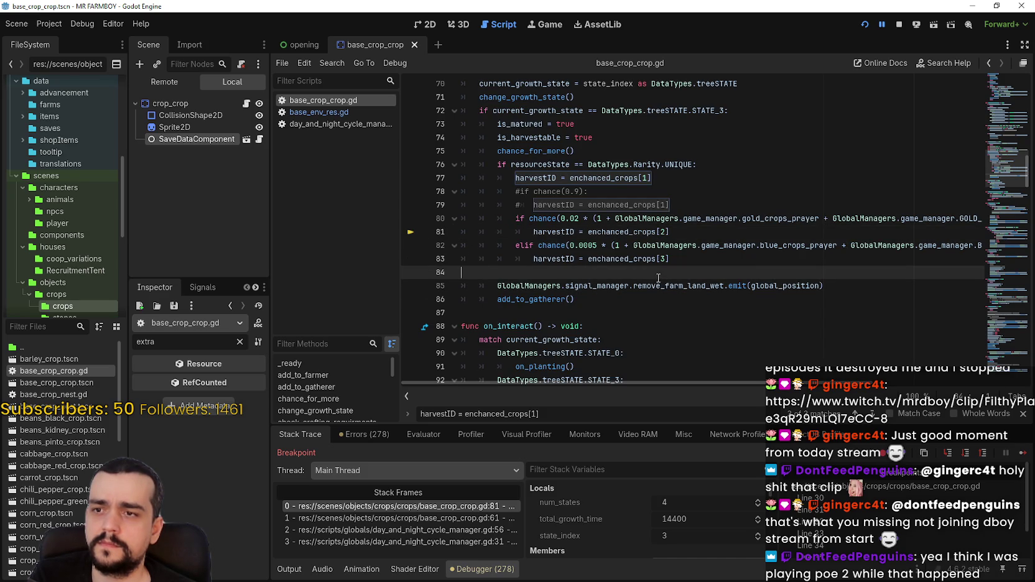
{"action": "scroll", "coordinate": [1008, 242], "scroll_direction": "down", "scroll_amount": 20}
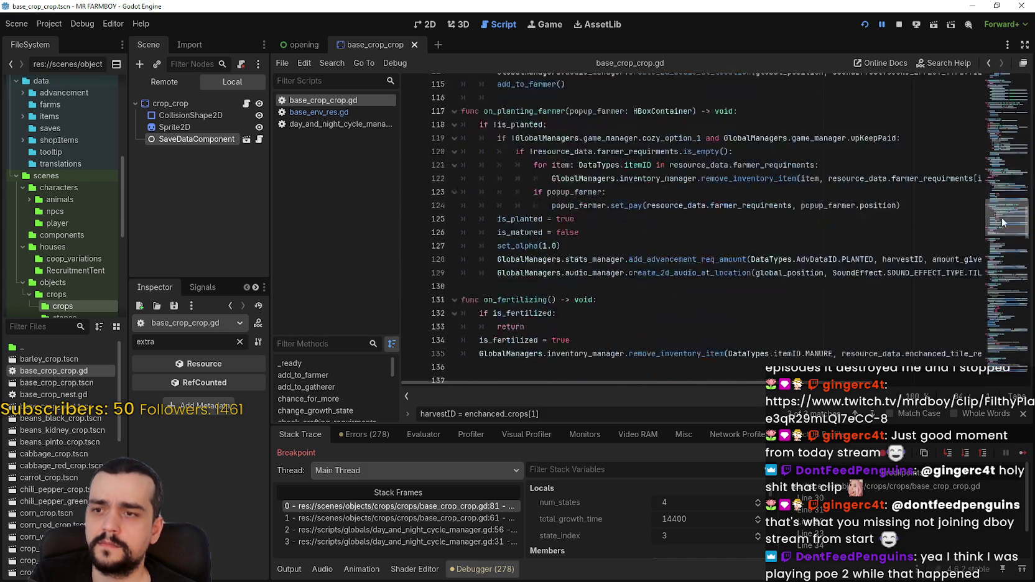
{"action": "scroll", "coordinate": [1007, 245], "scroll_direction": "down", "scroll_amount": 2}
{"action": "scroll", "coordinate": [1004, 263], "scroll_direction": "up", "scroll_amount": 1}
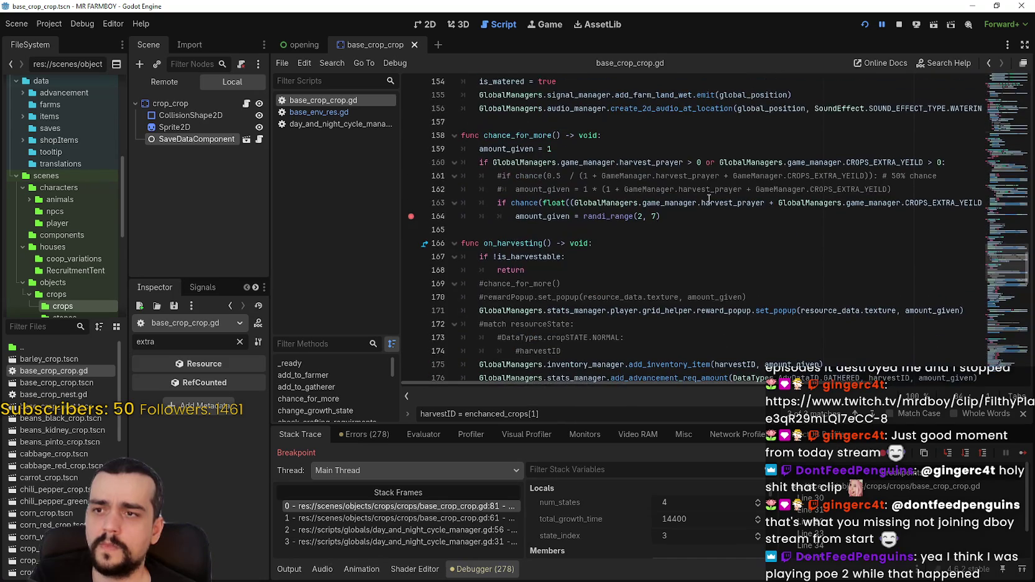
{"action": "double_click", "coordinate": [567, 203]}
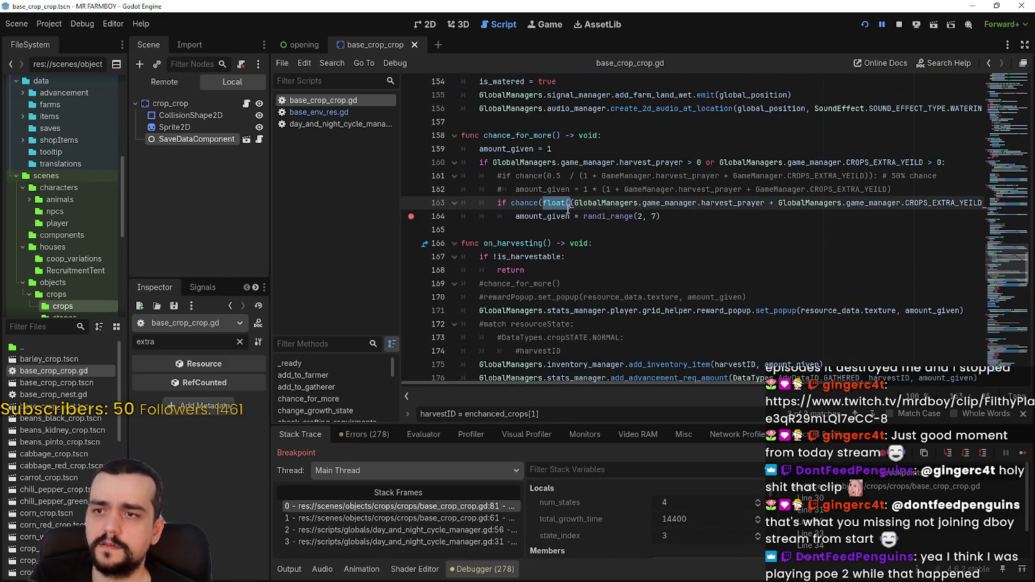
{"action": "key", "text": "Delete"}
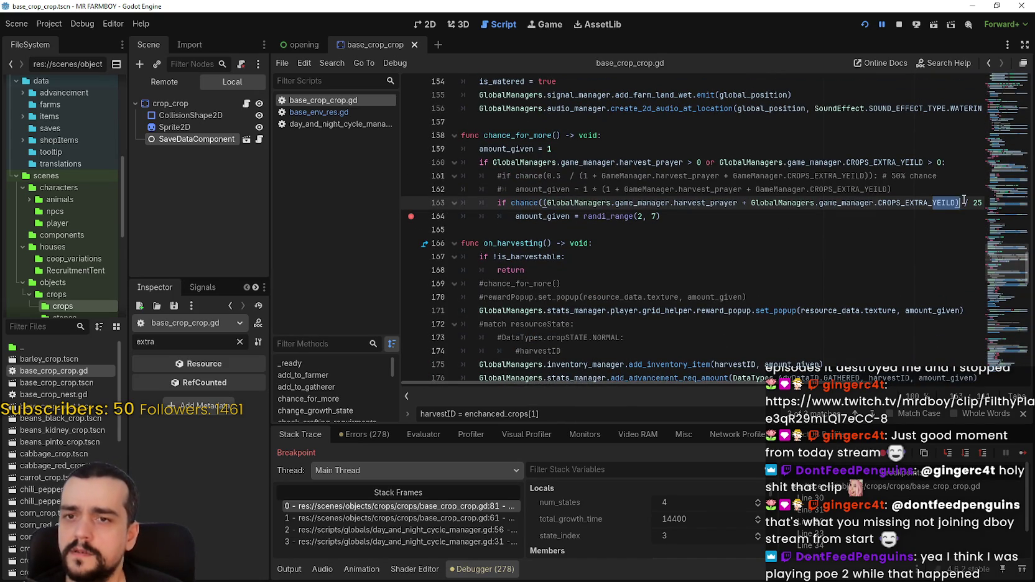
Save the edited script and resume the game with F12
{"action": "left_click_drag", "start_coordinate": [963, 199], "coordinate": [989, 201]}
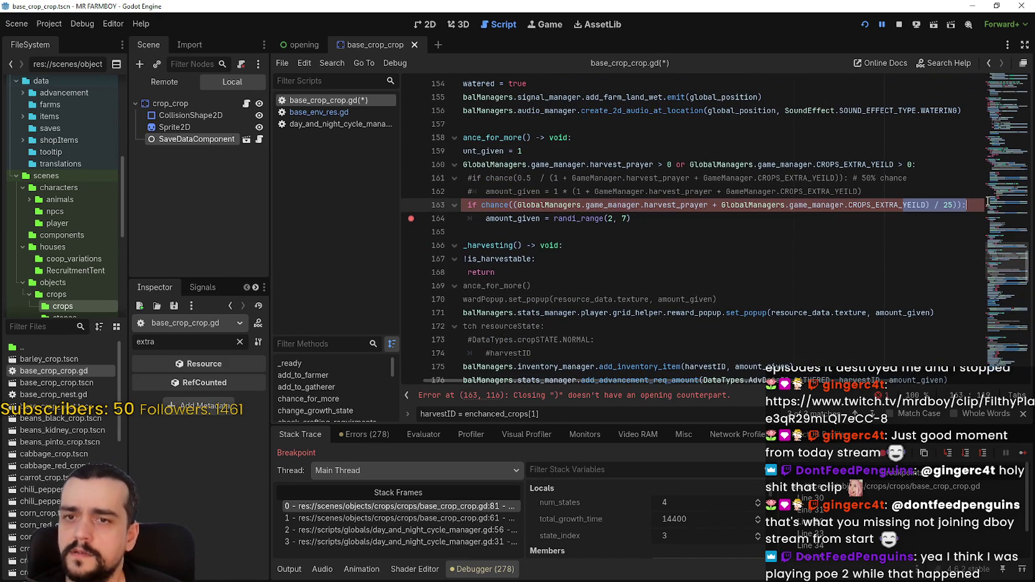
{"action": "left_click", "coordinate": [943, 214]}
{"action": "key", "text": "ctrl+s"}
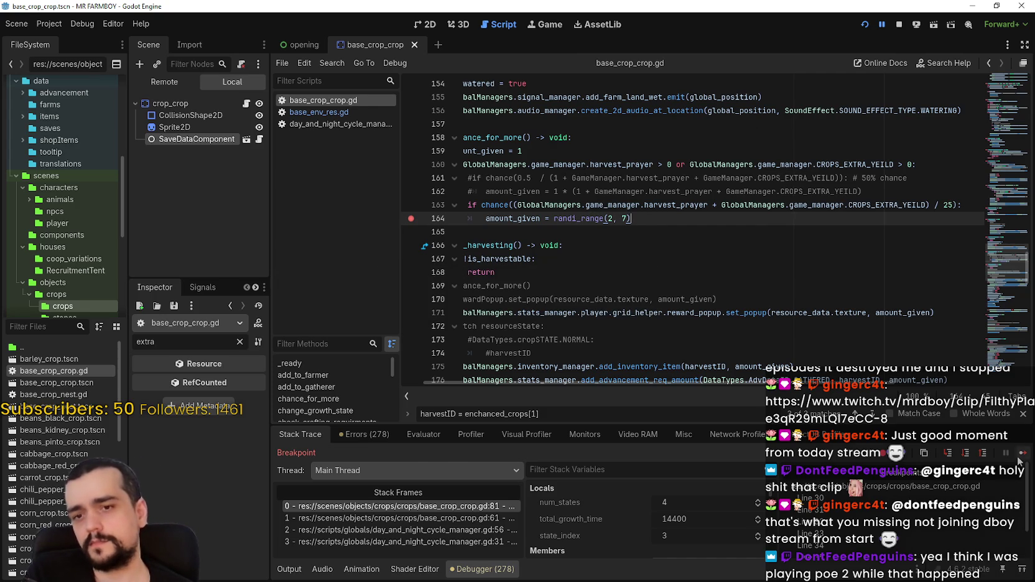
{"action": "key", "text": "F12"}
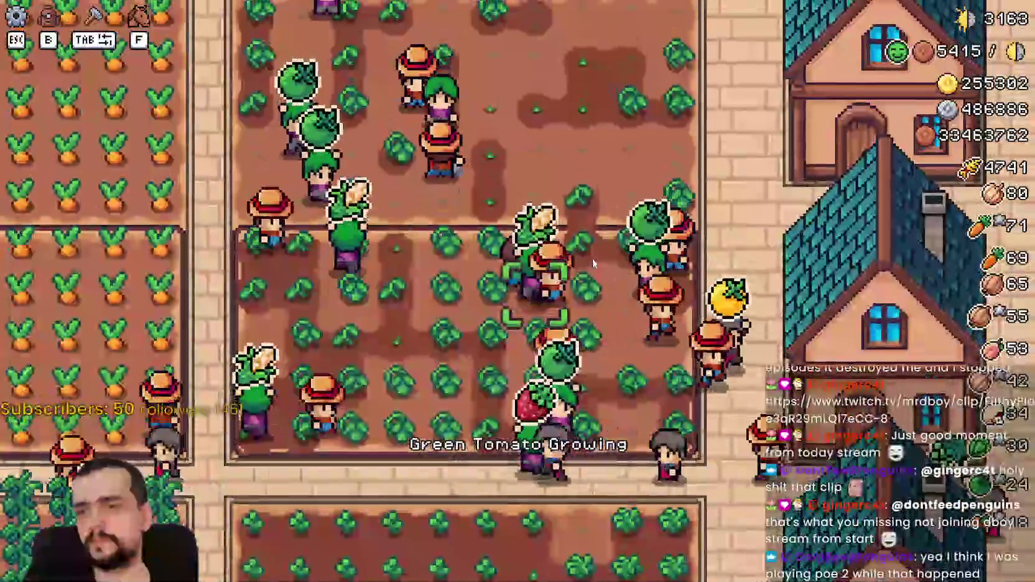
Walk the farmer around the field with A, S, D to harvest green tomatoes
{"action": "key", "text": "a"}
{"action": "key", "text": "s"}
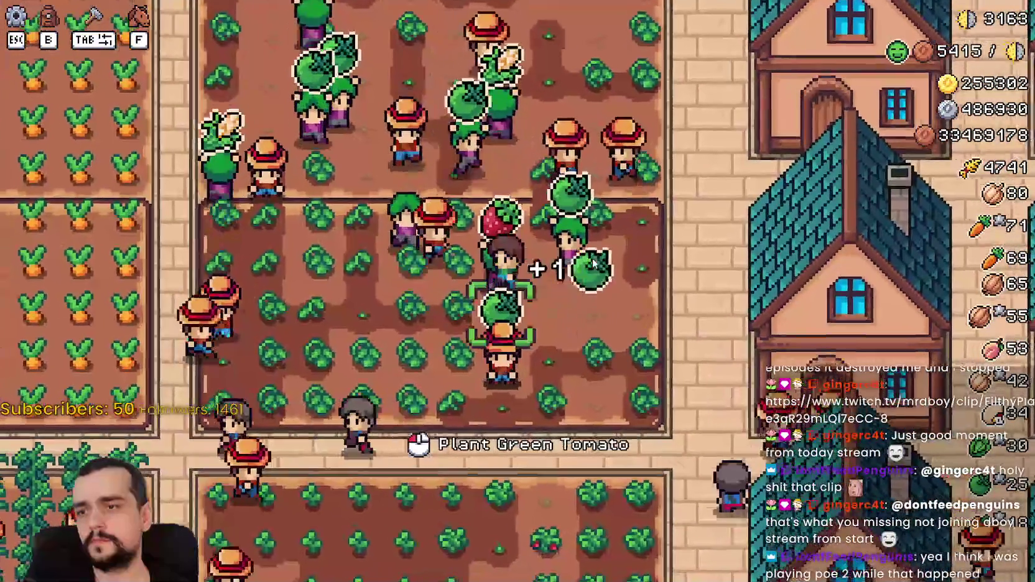
{"action": "key", "text": "d"}
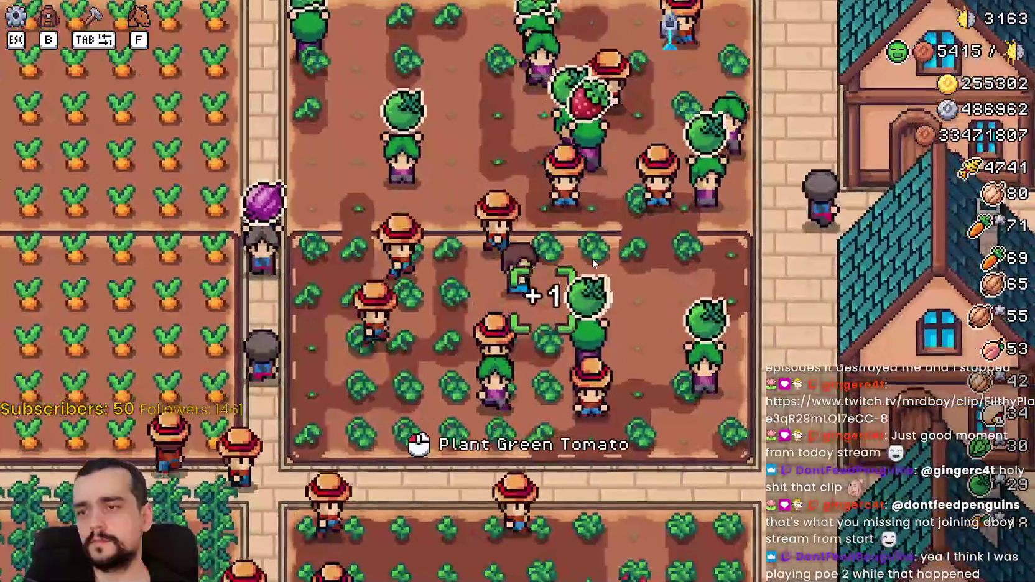
{"action": "key", "text": "a"}
{"action": "key", "text": "s"}
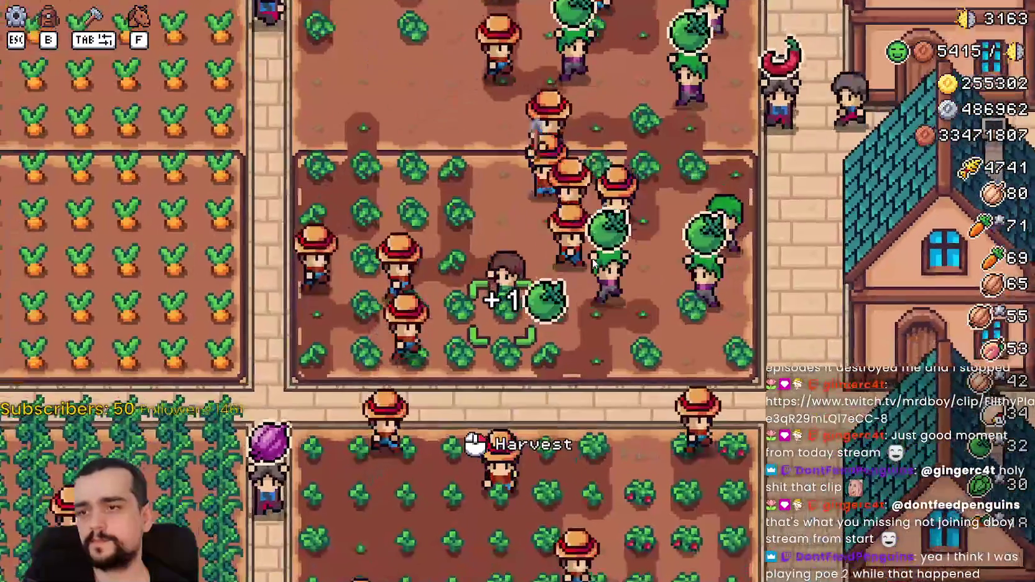
{"action": "key", "text": "a"}
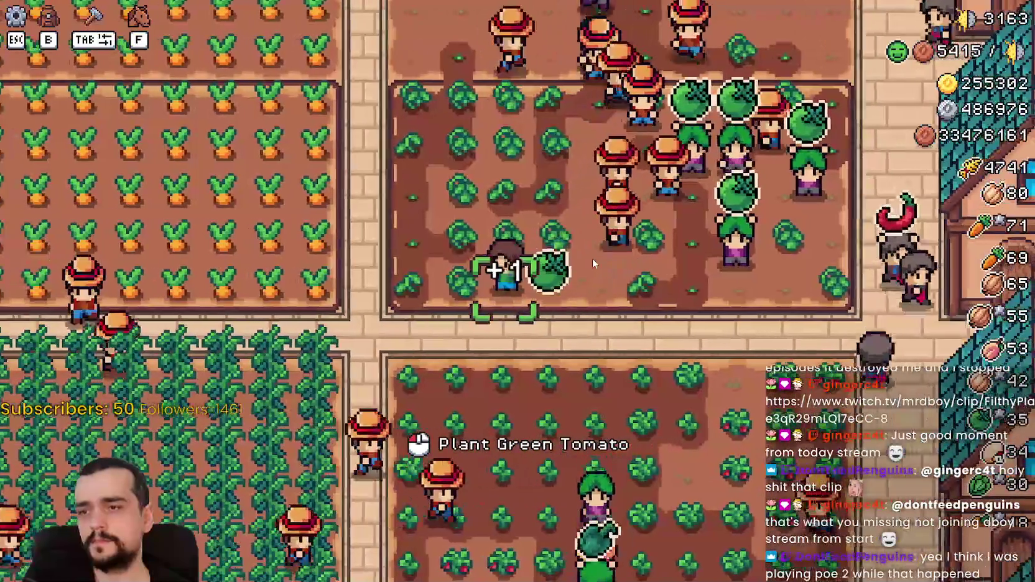
Switch back to the Godot editor and select the '25' divisor on line 163
{"action": "key", "text": "alt+Tab"}
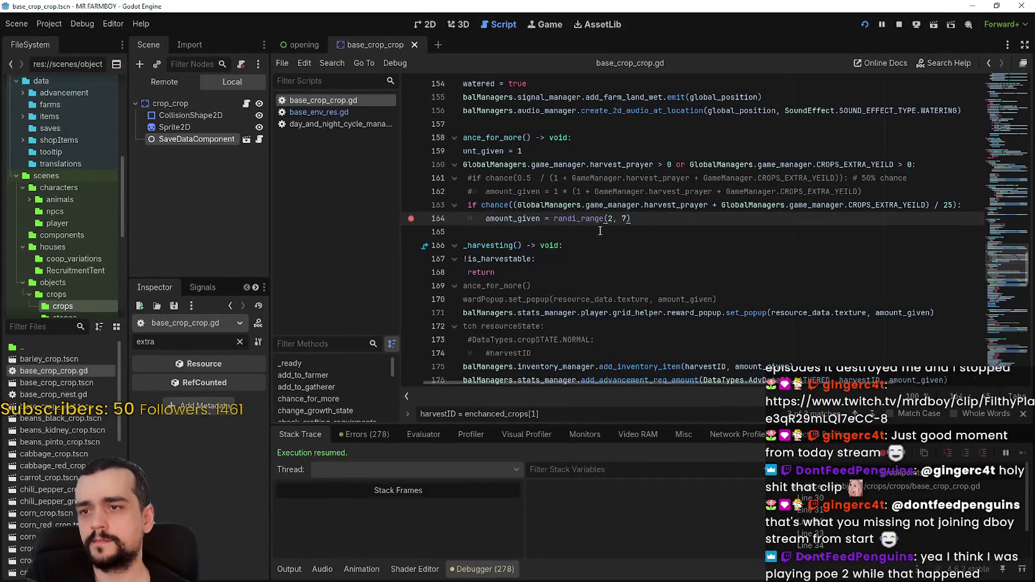
{"action": "left_click", "coordinate": [602, 231]}
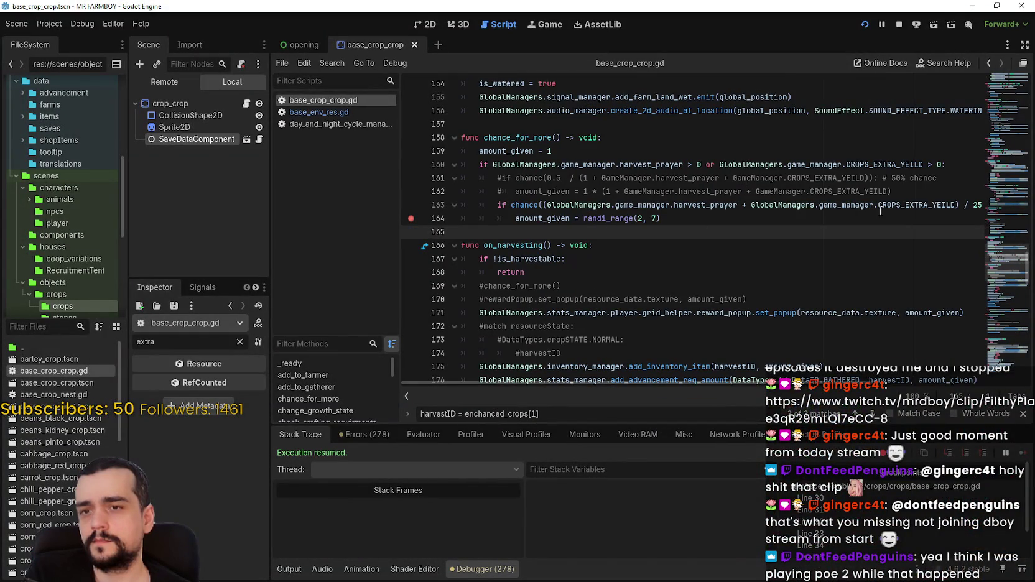
{"action": "left_click_drag", "start_coordinate": [961, 206], "coordinate": [949, 210]}
{"action": "left_click", "coordinate": [945, 205]}
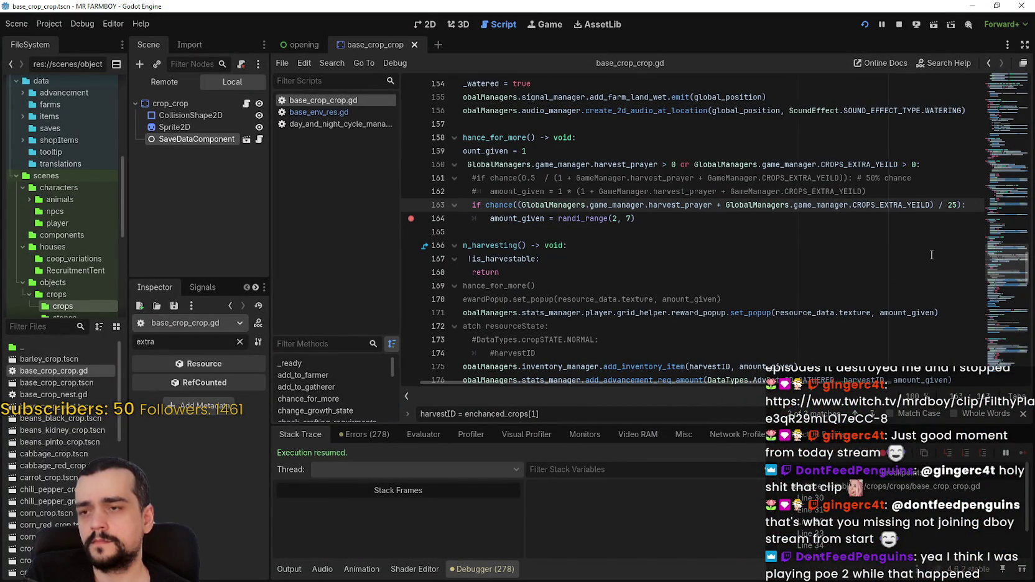
{"action": "mouse_move", "coordinate": [958, 205]}
{"action": "left_mouse_down"}
{"action": "mouse_move", "coordinate": [928, 206]}
{"action": "mouse_move", "coordinate": [940, 206]}
{"action": "left_mouse_up"}
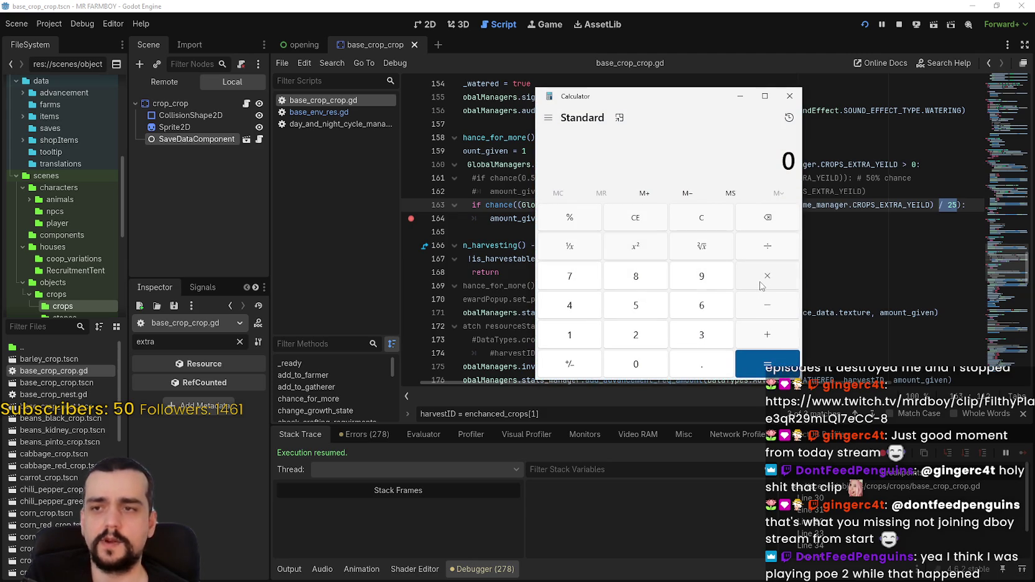
Move Calculator aside and compute 5/25, giving 0.2
{"action": "mouse_move", "coordinate": [710, 104]}
{"action": "left_mouse_down"}
{"action": "mouse_move", "coordinate": [482, 117]}
{"action": "mouse_move", "coordinate": [319, 185]}
{"action": "left_mouse_up"}
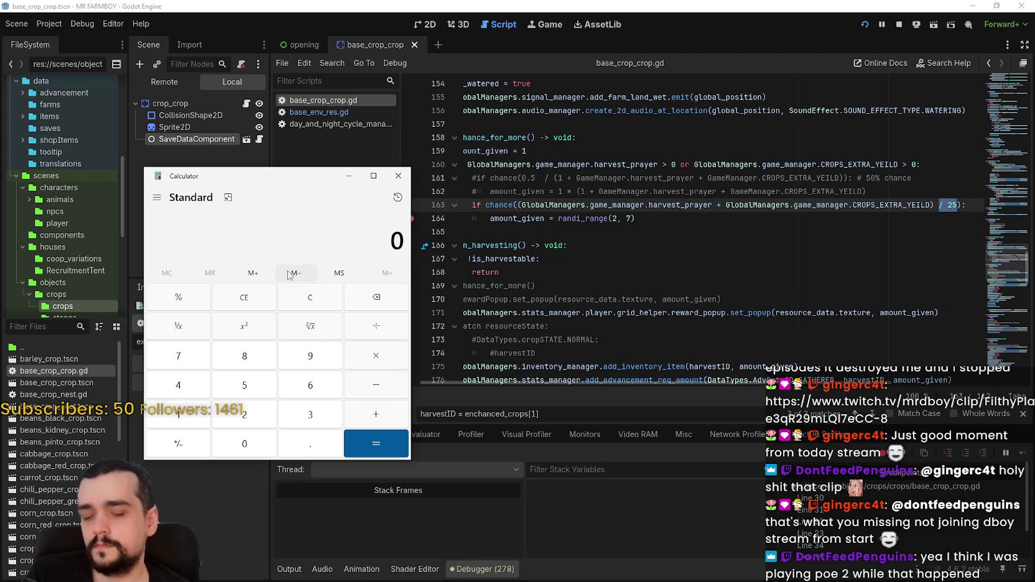
{"action": "type", "text": "5/25"}
{"action": "key", "text": "Return"}
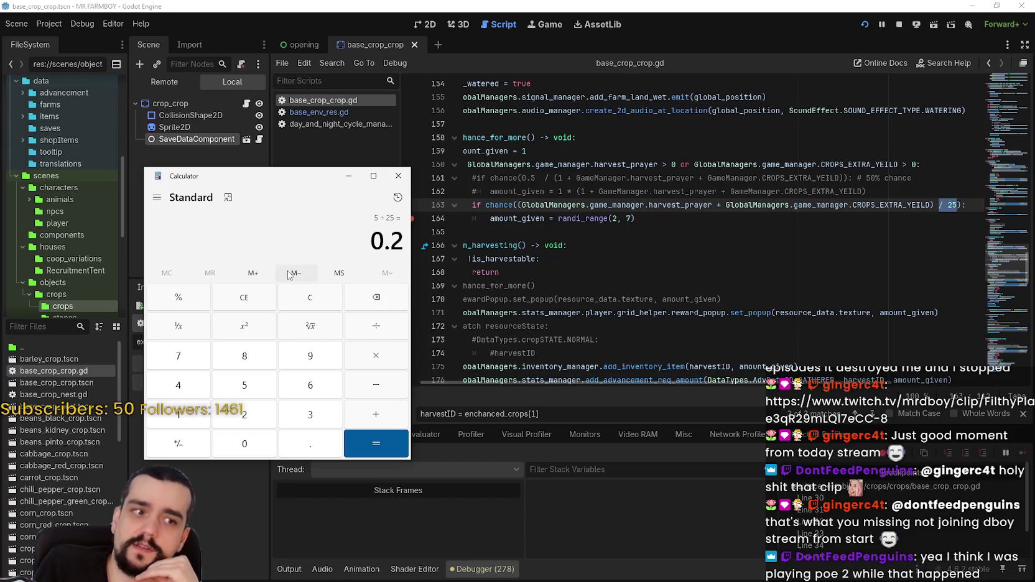
Close Calculator and add a 'var get_chance: float' declaration after line 162
{"action": "left_click", "coordinate": [627, 228]}
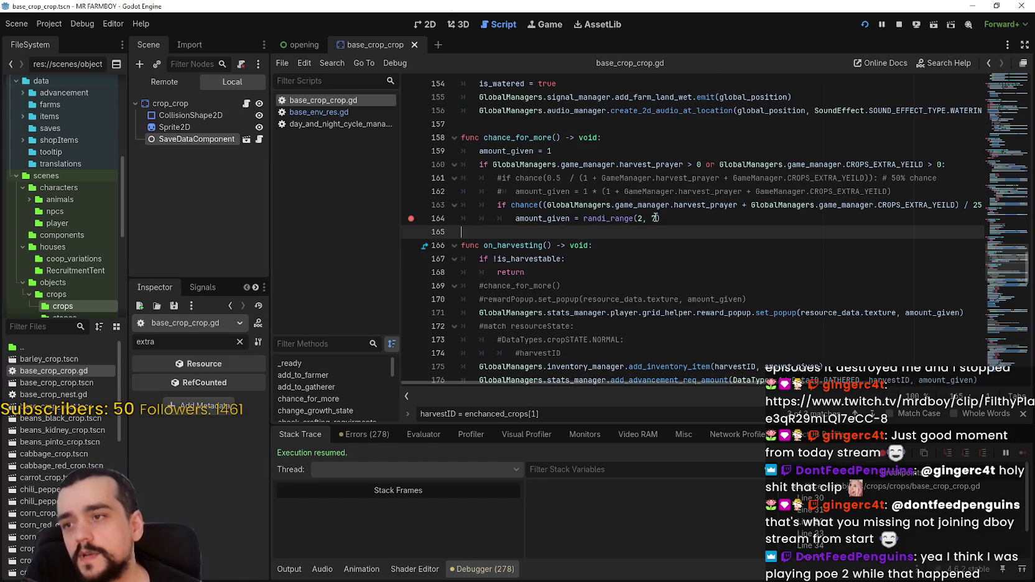
{"action": "mouse_move", "coordinate": [935, 206]}
{"action": "left_mouse_down"}
{"action": "mouse_move", "coordinate": [966, 206]}
{"action": "mouse_move", "coordinate": [522, 206]}
{"action": "left_mouse_up"}
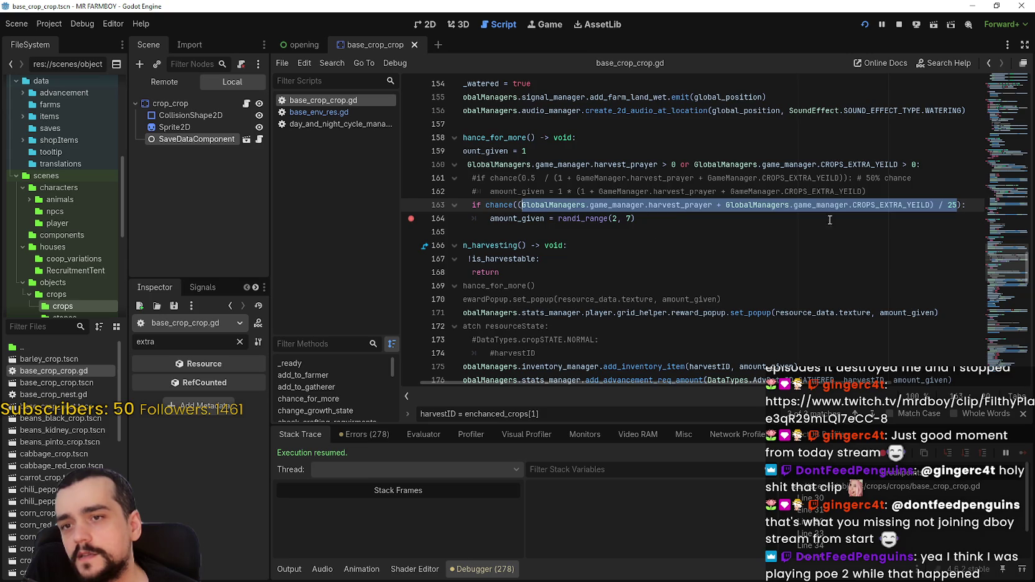
{"action": "left_click", "coordinate": [753, 231]}
{"action": "left_click", "coordinate": [919, 190]}
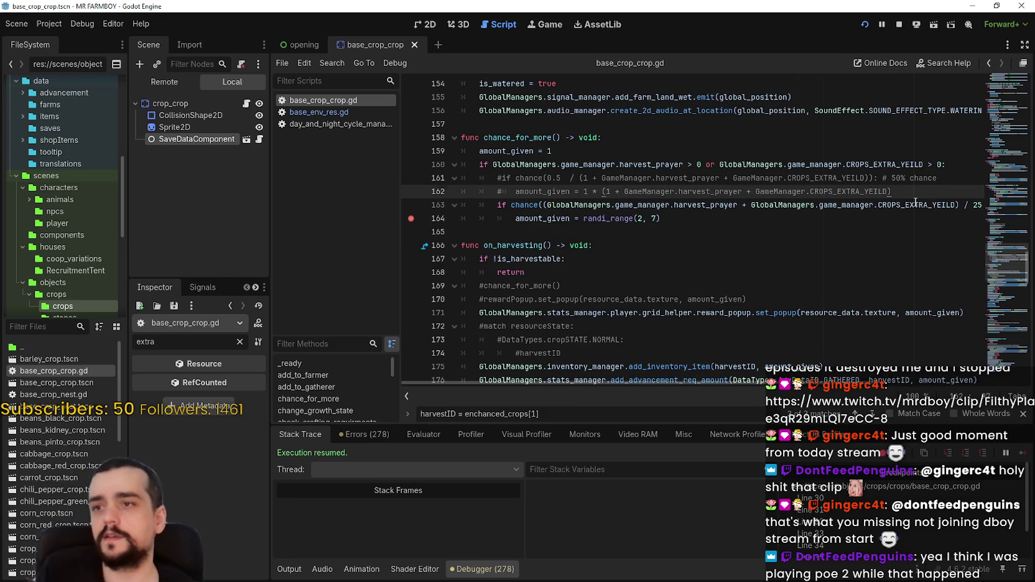
{"action": "key", "text": "Return"}
{"action": "type", "text": "var g"}
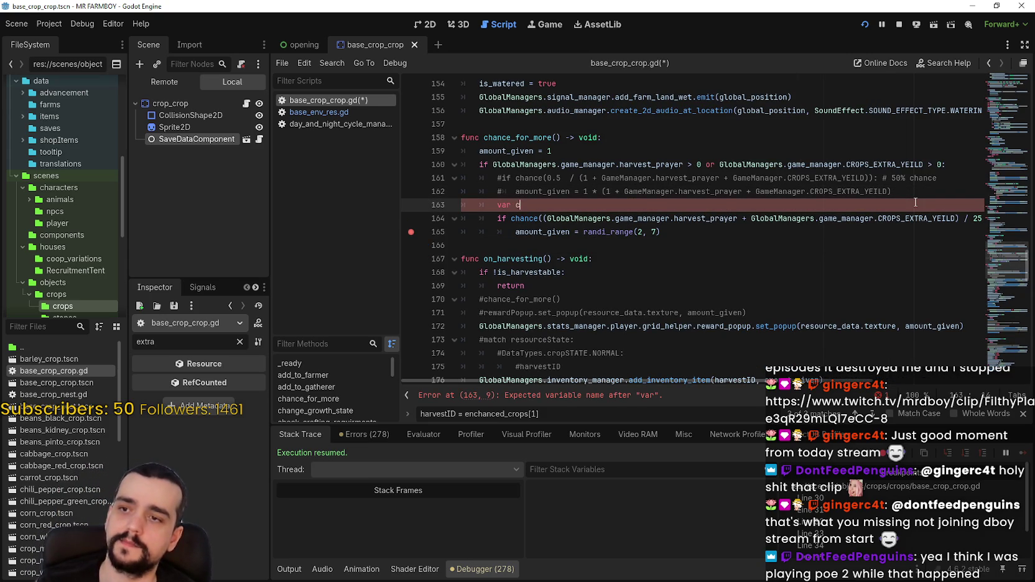
{"action": "type", "text": "et_c"}
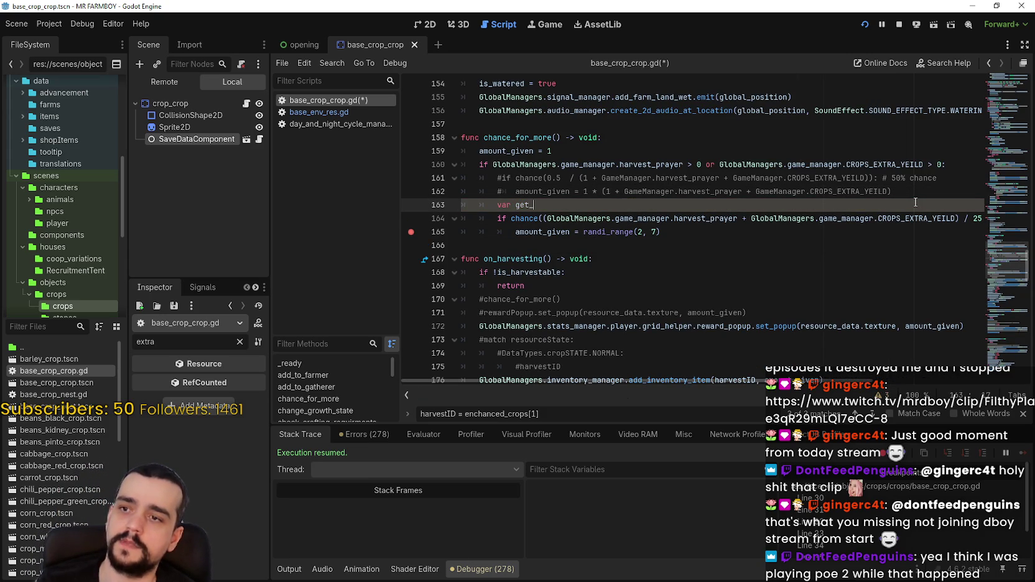
{"action": "type", "text": "hance: float ="}
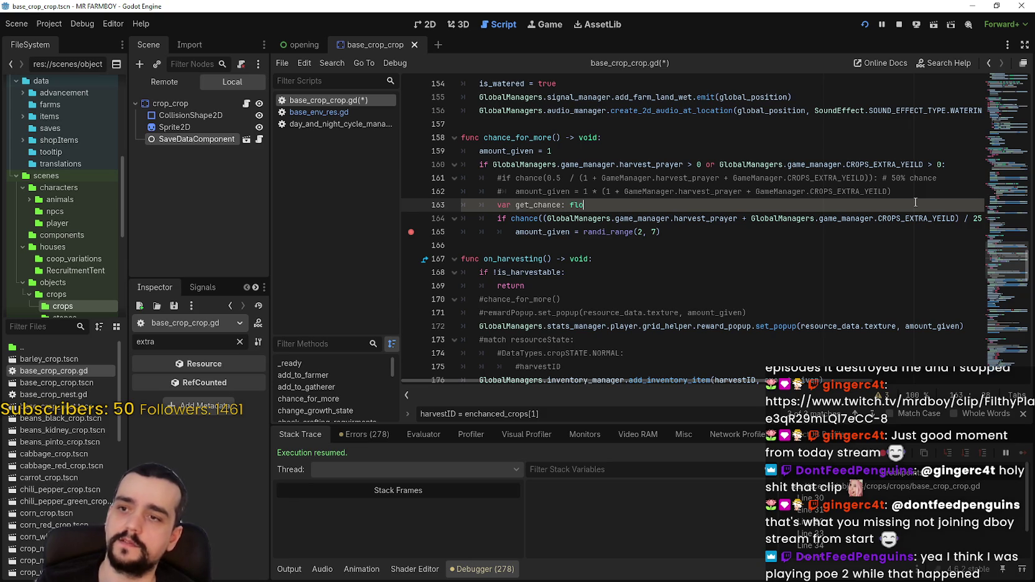
Assign get_chance the copied (harvest_prayer + CROPS_EXTRA_YEILD) / 25 expression
{"action": "double_click", "coordinate": [582, 218]}
{"action": "left_click_drag", "start_coordinate": [583, 218], "coordinate": [958, 218]}
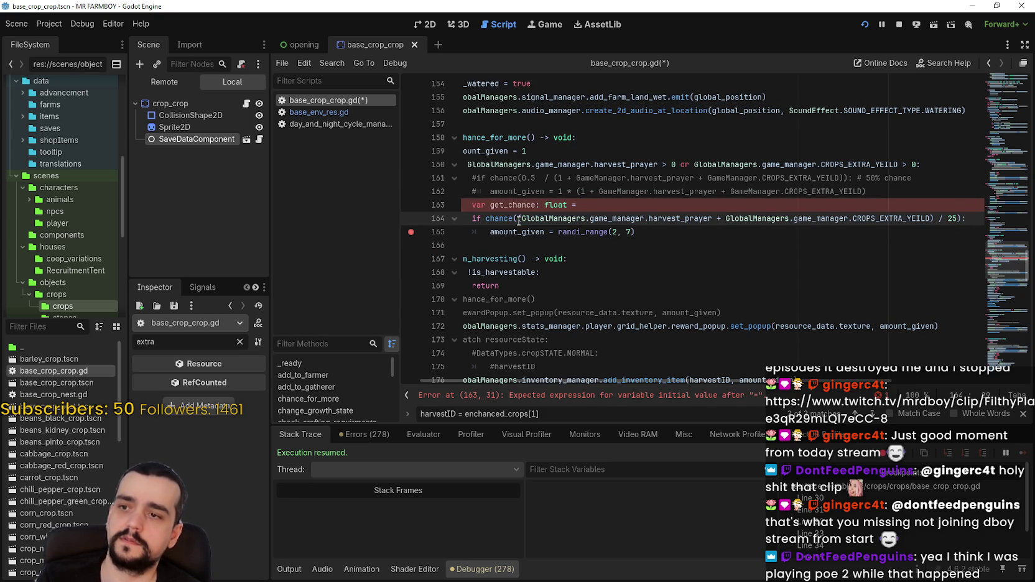
{"action": "left_click_drag", "start_coordinate": [522, 218], "coordinate": [882, 218]}
{"action": "left_click", "coordinate": [861, 218]}
{"action": "left_click_drag", "start_coordinate": [519, 219], "coordinate": [959, 218]}
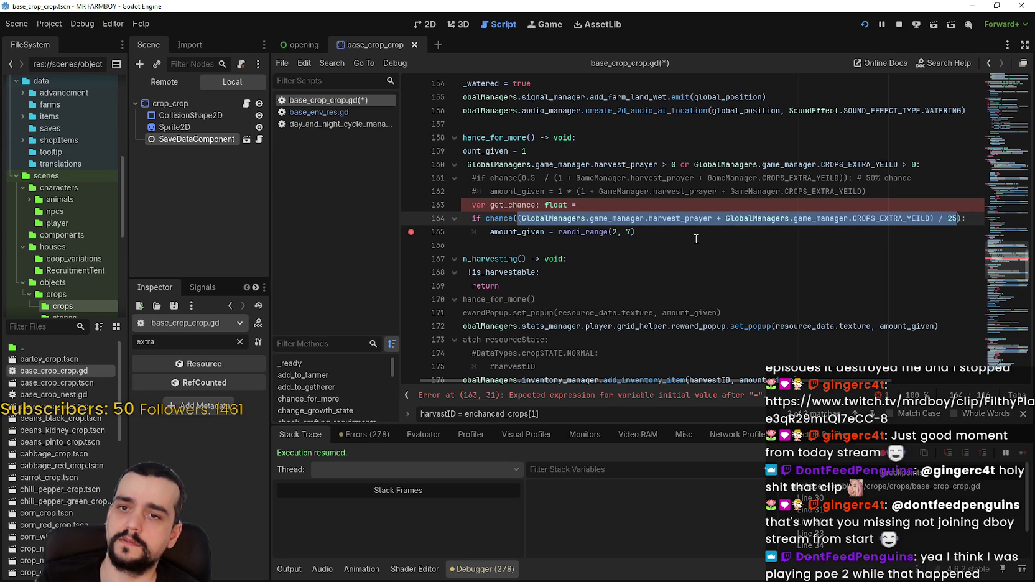
{"action": "key", "text": "ctrl+c"}
{"action": "left_click", "coordinate": [642, 205]}
{"action": "key", "text": "ctrl+v"}
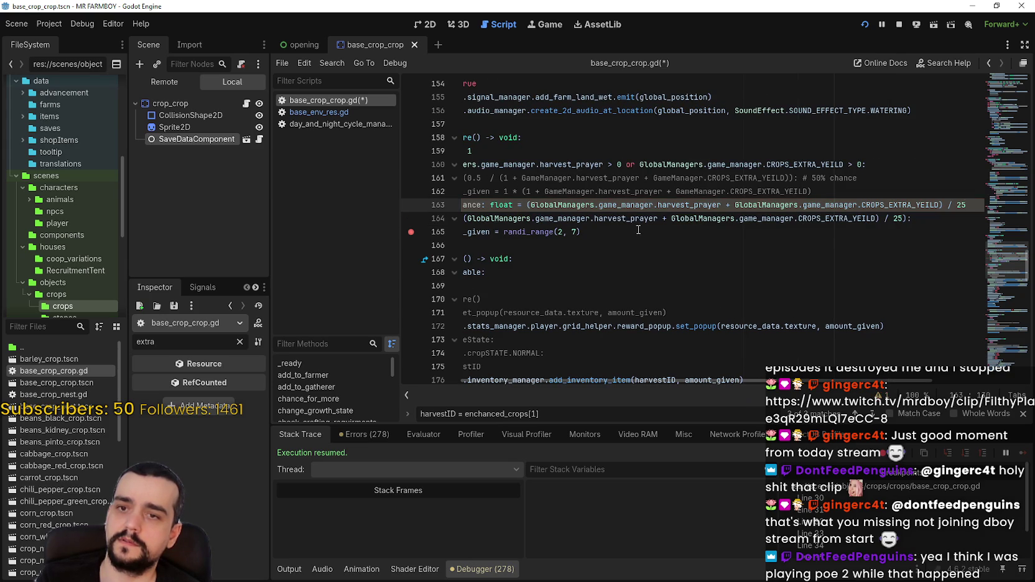
{"action": "left_click", "coordinate": [638, 230]}
{"action": "left_click", "coordinate": [586, 263]}
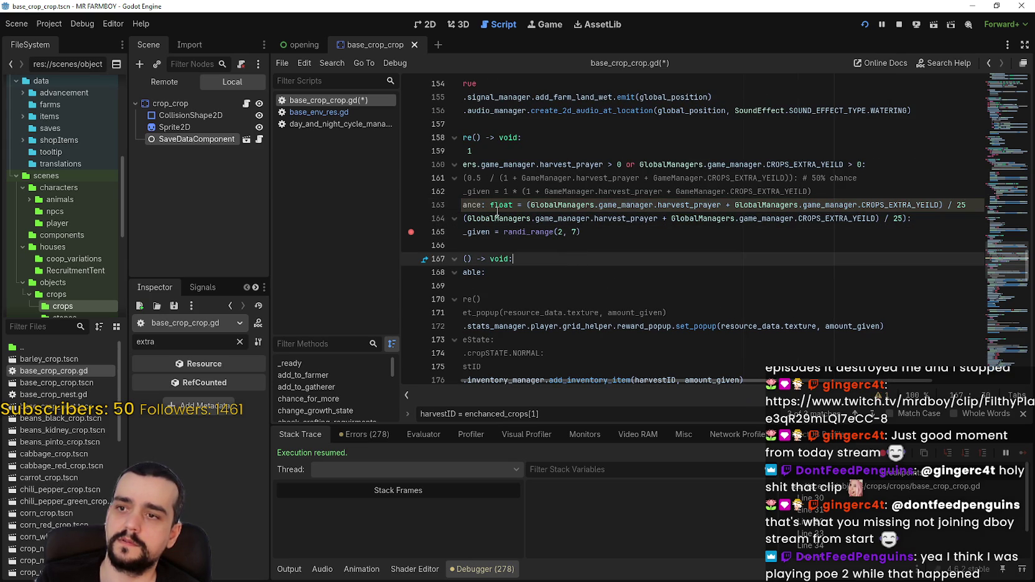
Make line 164's check call chance(get_chance), add a breakpoint there, and save
{"action": "double_click", "coordinate": [471, 205]}
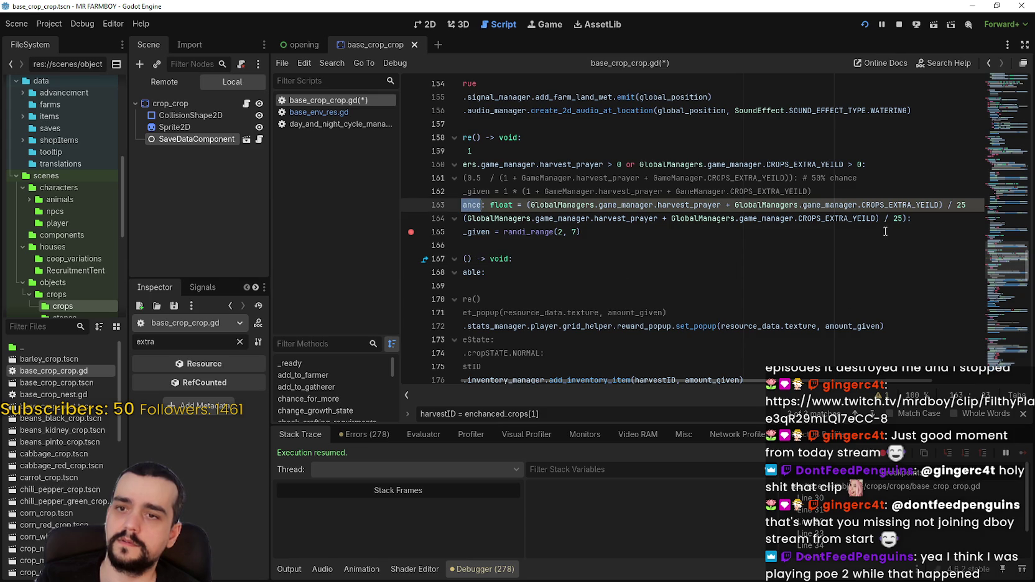
{"action": "left_click_drag", "start_coordinate": [909, 219], "coordinate": [867, 218]}
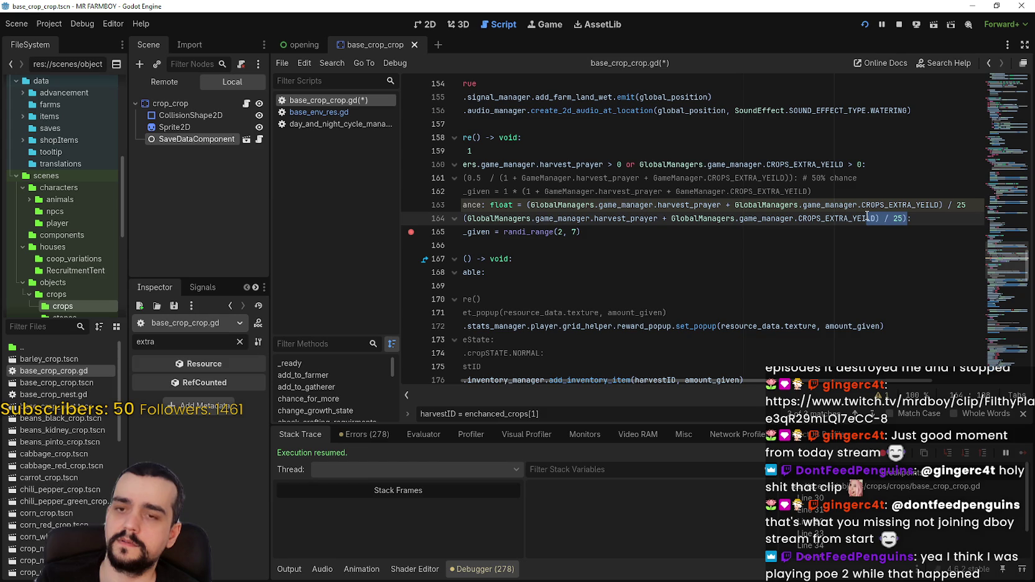
{"action": "left_click_drag", "start_coordinate": [868, 217], "coordinate": [551, 221]}
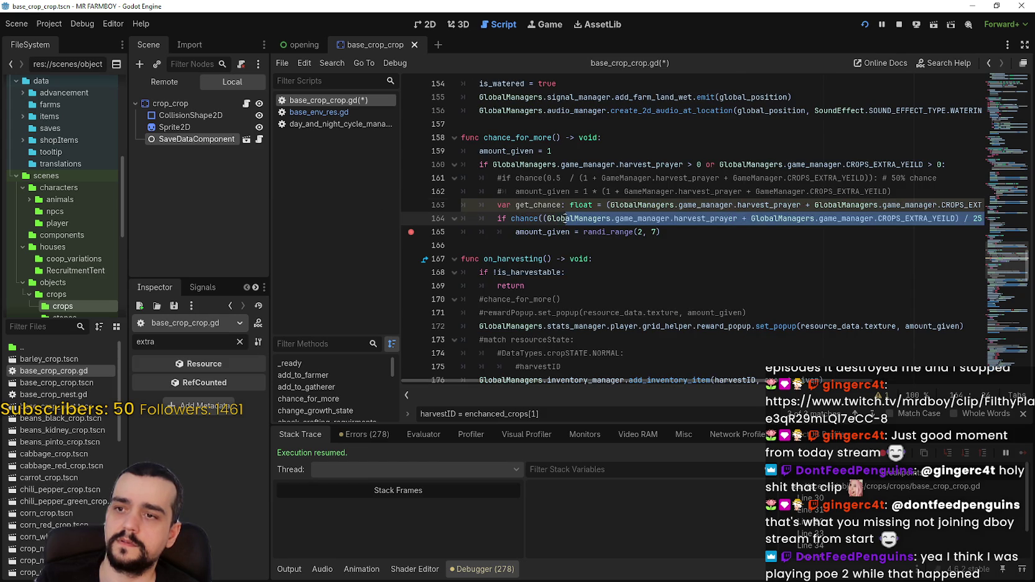
{"action": "left_click", "coordinate": [550, 221]}
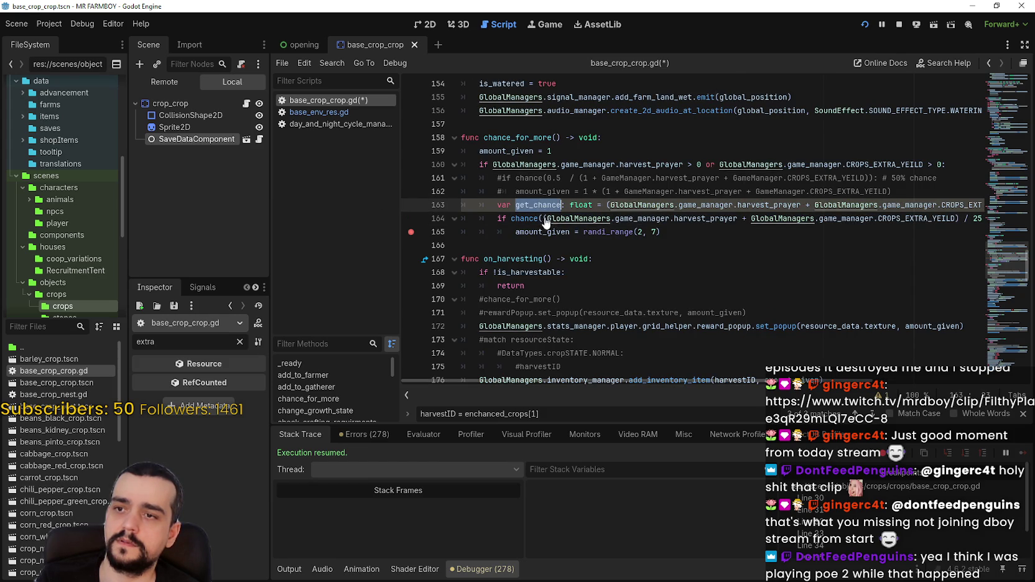
{"action": "left_click_drag", "start_coordinate": [551, 221], "coordinate": [967, 219]}
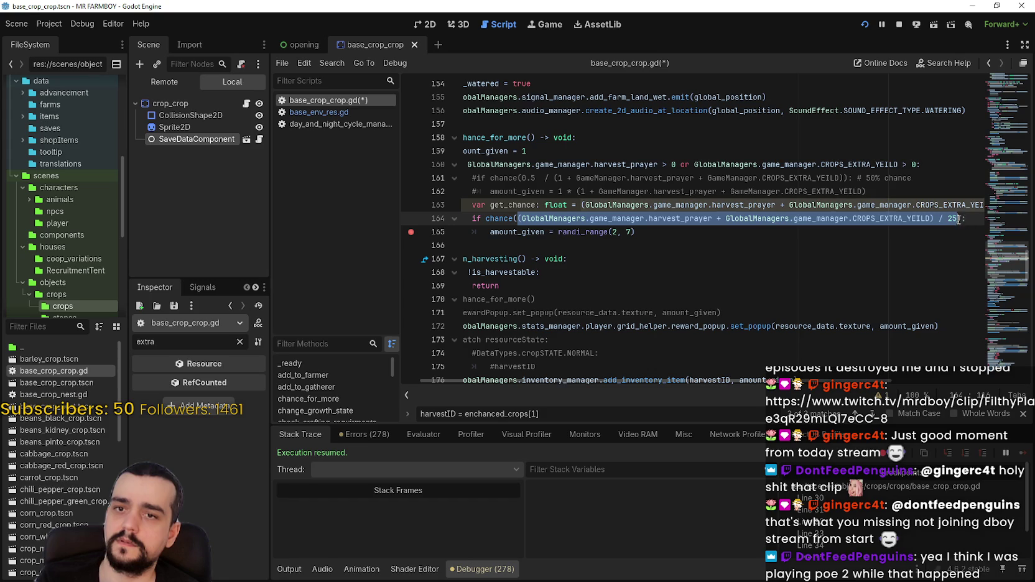
{"action": "type", "text": "get_chance):"}
{"action": "left_click", "coordinate": [604, 223]}
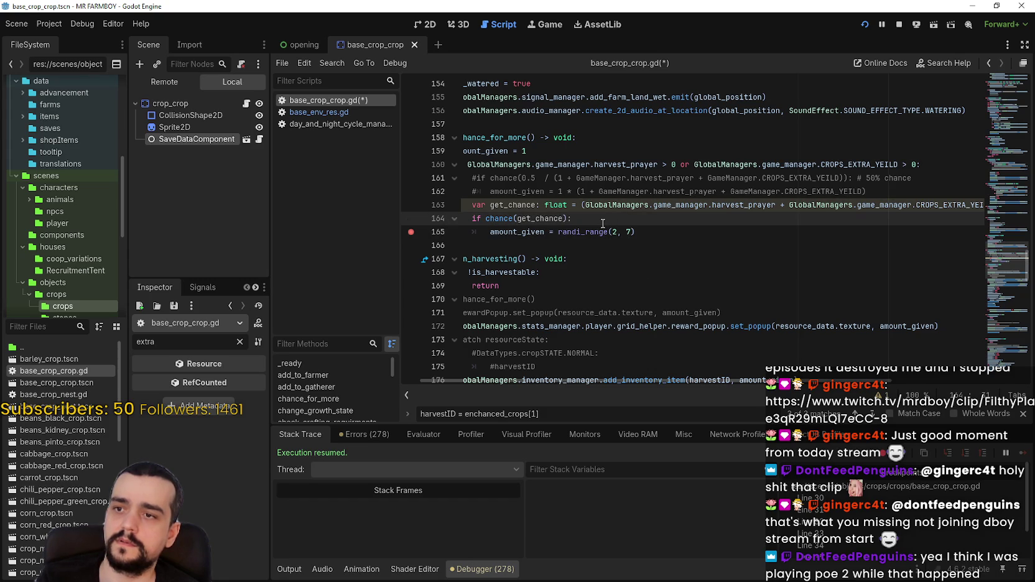
{"action": "left_click", "coordinate": [410, 219]}
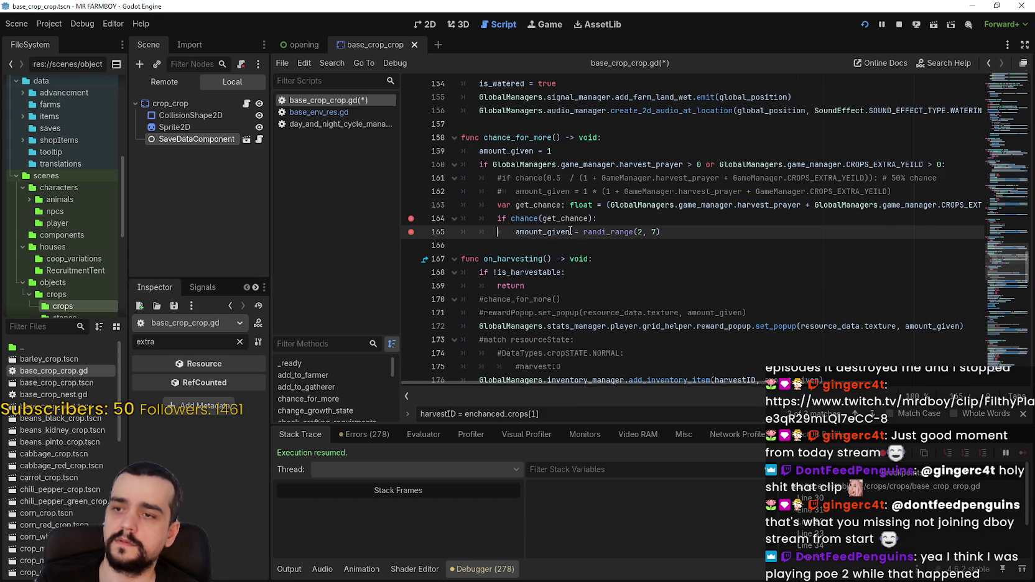
{"action": "key", "text": "ctrl+s"}
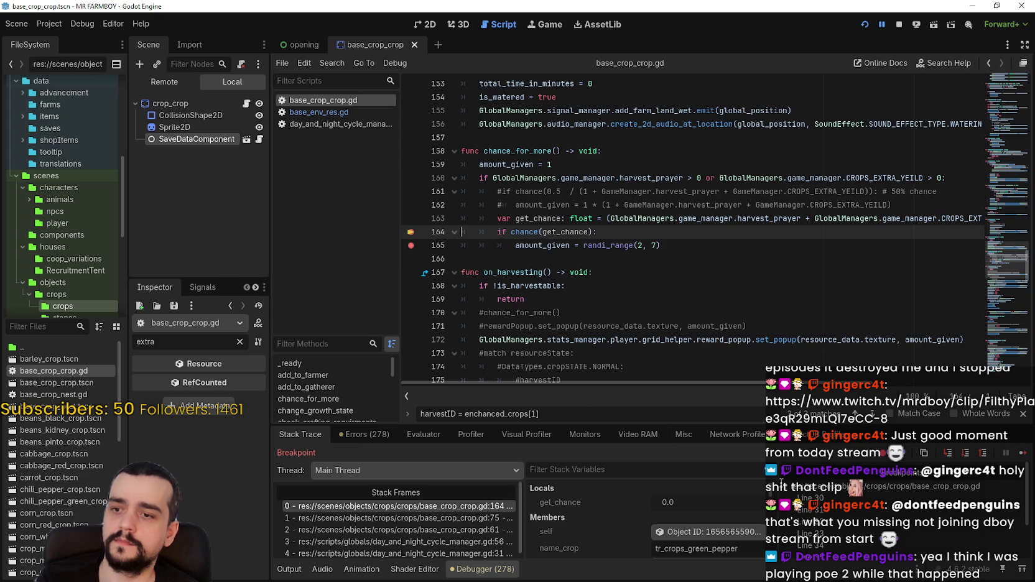
Resume the game to the line 164 breakpoint and review the get_chance line
{"action": "left_click", "coordinate": [1023, 454]}
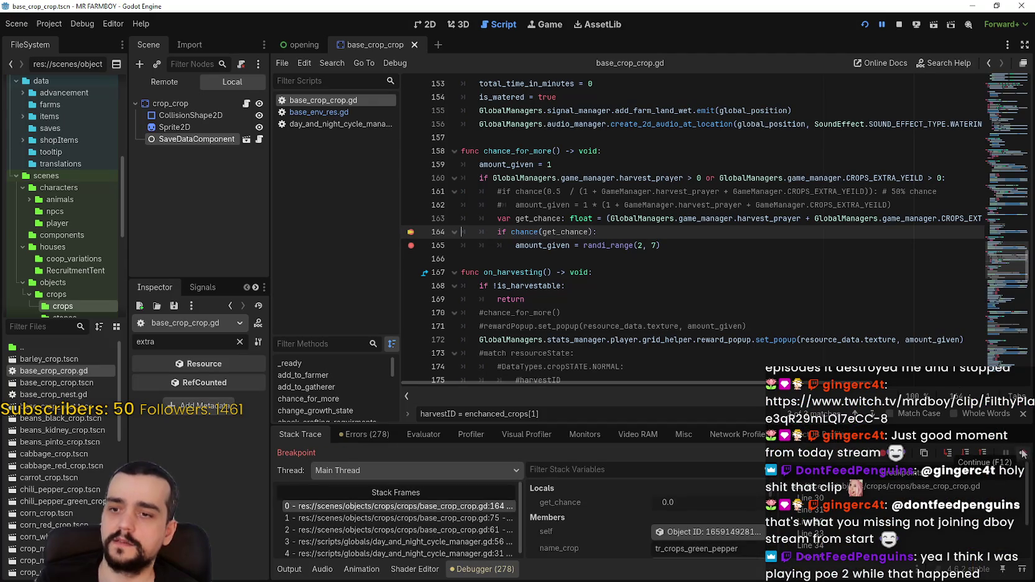
{"action": "left_click", "coordinate": [833, 219]}
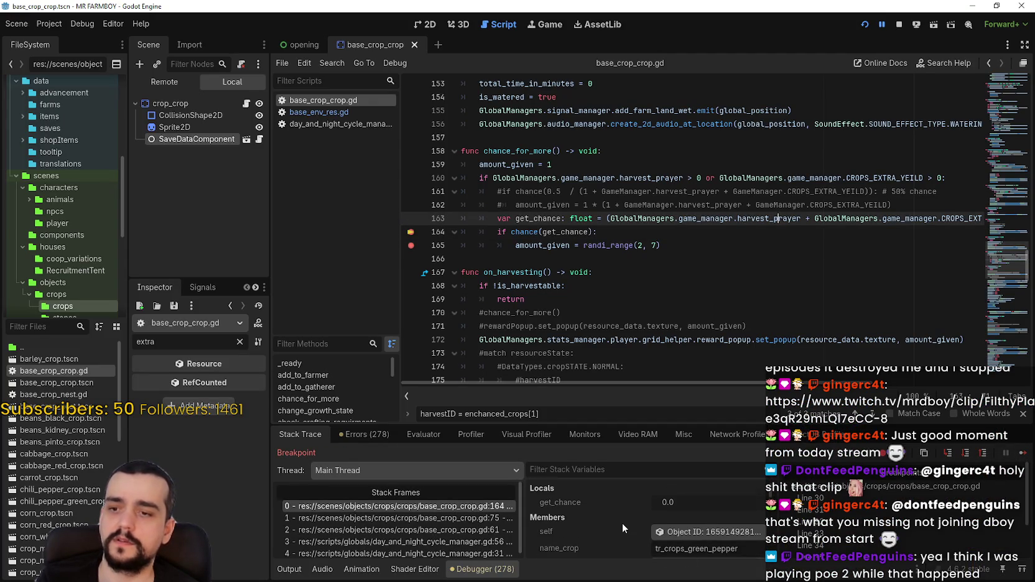
{"action": "scroll", "coordinate": [622, 523], "scroll_direction": "down", "scroll_amount": 1}
{"action": "scroll", "coordinate": [623, 523], "scroll_direction": "down", "scroll_amount": 1}
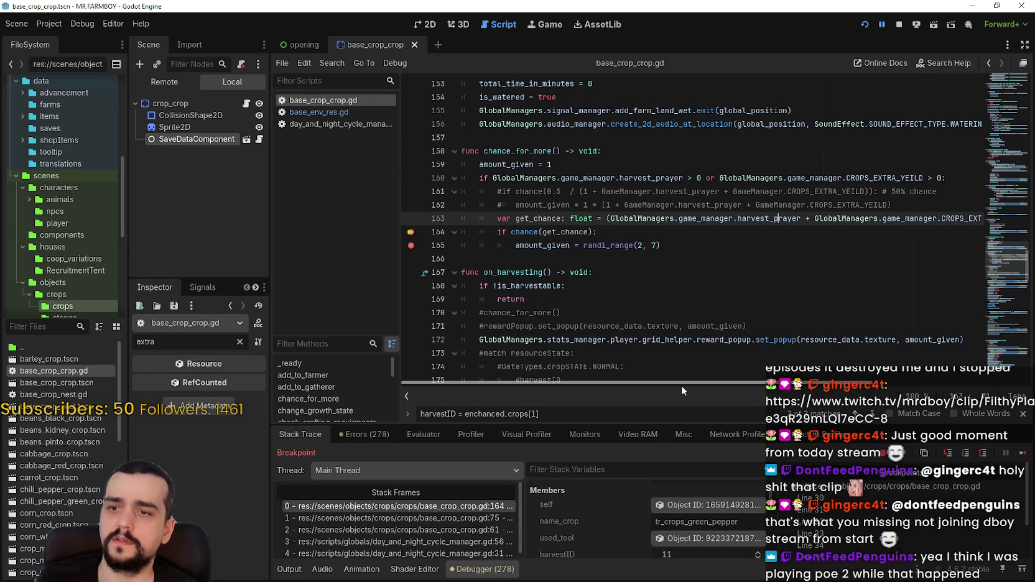
{"action": "mouse_move", "coordinate": [681, 385]}
{"action": "left_mouse_down"}
{"action": "mouse_move", "coordinate": [831, 384]}
{"action": "mouse_move", "coordinate": [647, 432]}
{"action": "left_mouse_up"}
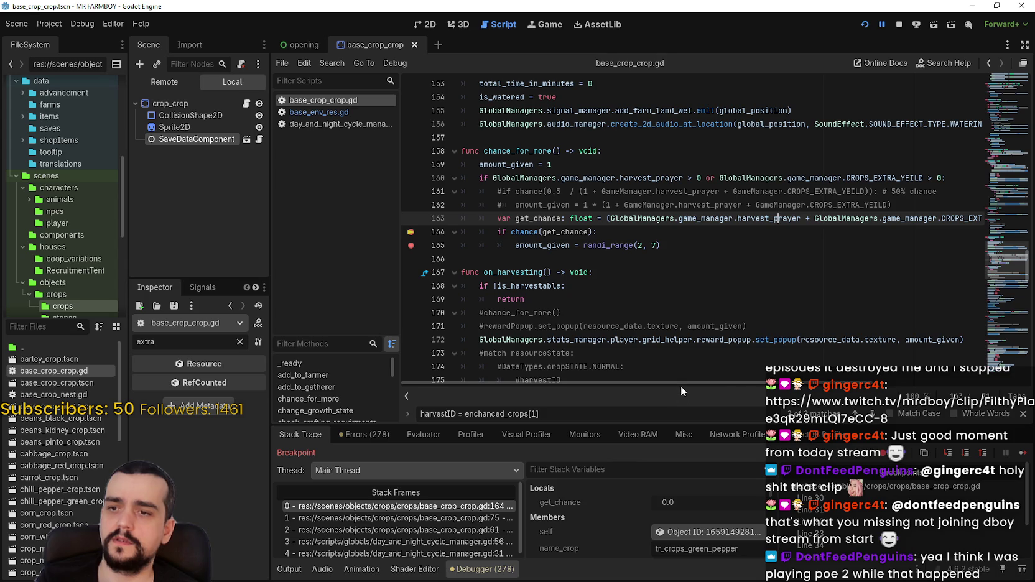
{"action": "left_click_drag", "start_coordinate": [816, 384], "coordinate": [894, 382]}
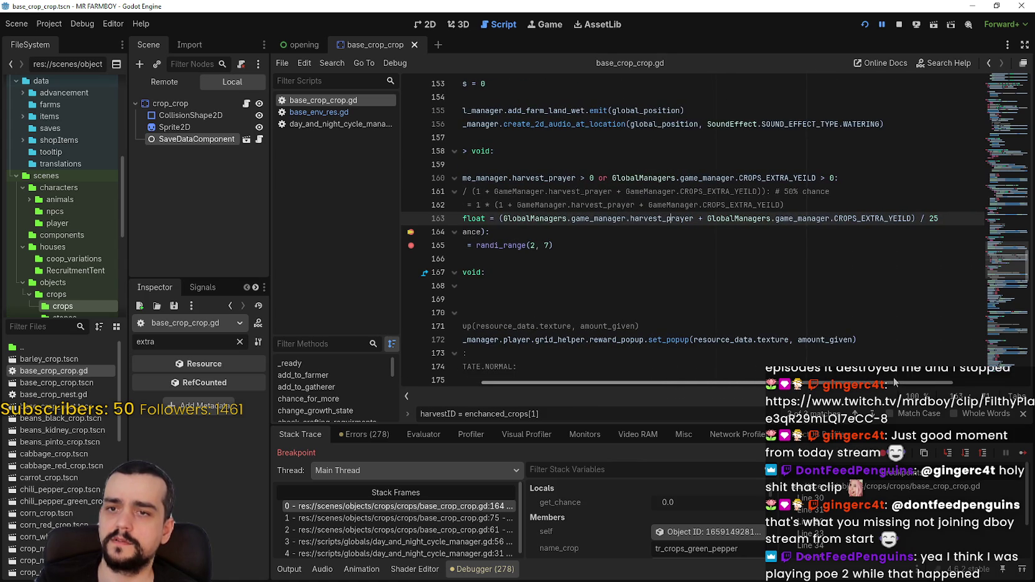
{"action": "left_click_drag", "start_coordinate": [940, 218], "coordinate": [843, 217]}
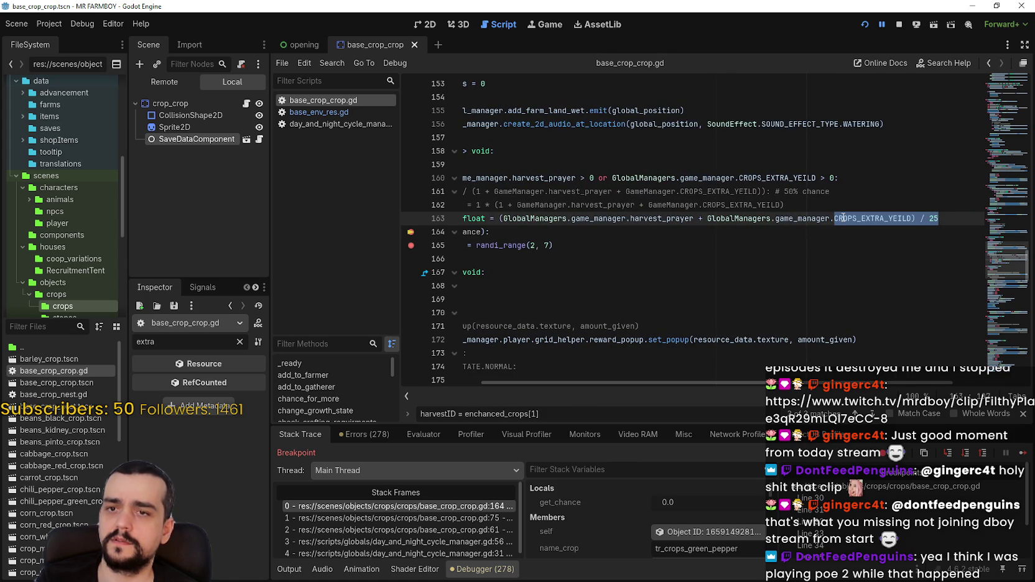
{"action": "left_click", "coordinate": [844, 227]}
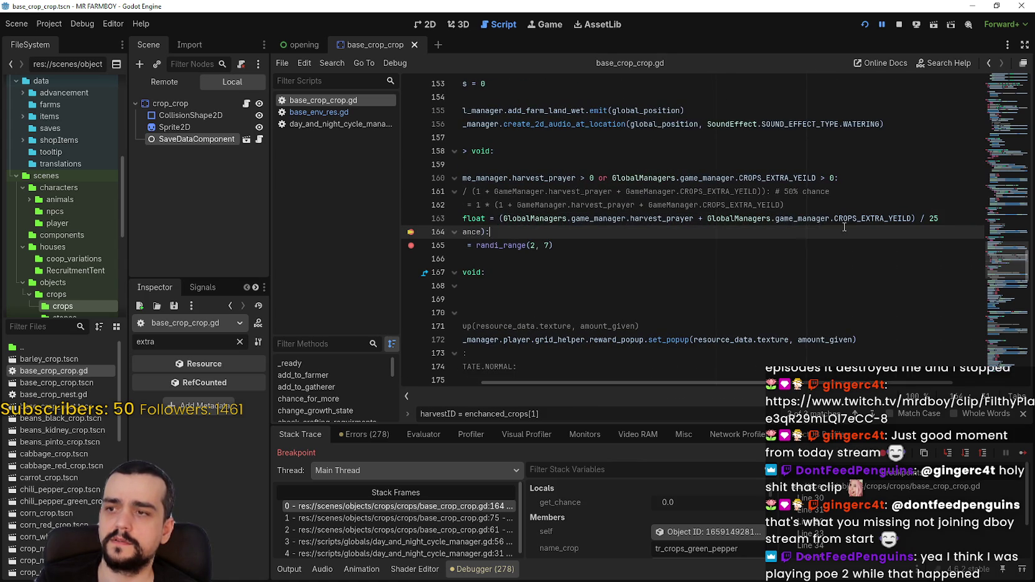
Delete harvest_prayer so get_chance is CROPS_EXTRA_YEILD / 25, and save
{"action": "double_click", "coordinate": [646, 219]}
{"action": "mouse_move", "coordinate": [646, 219]}
{"action": "left_mouse_down"}
{"action": "mouse_move", "coordinate": [516, 218]}
{"action": "mouse_move", "coordinate": [846, 218]}
{"action": "left_mouse_up"}
{"action": "double_click", "coordinate": [534, 218]}
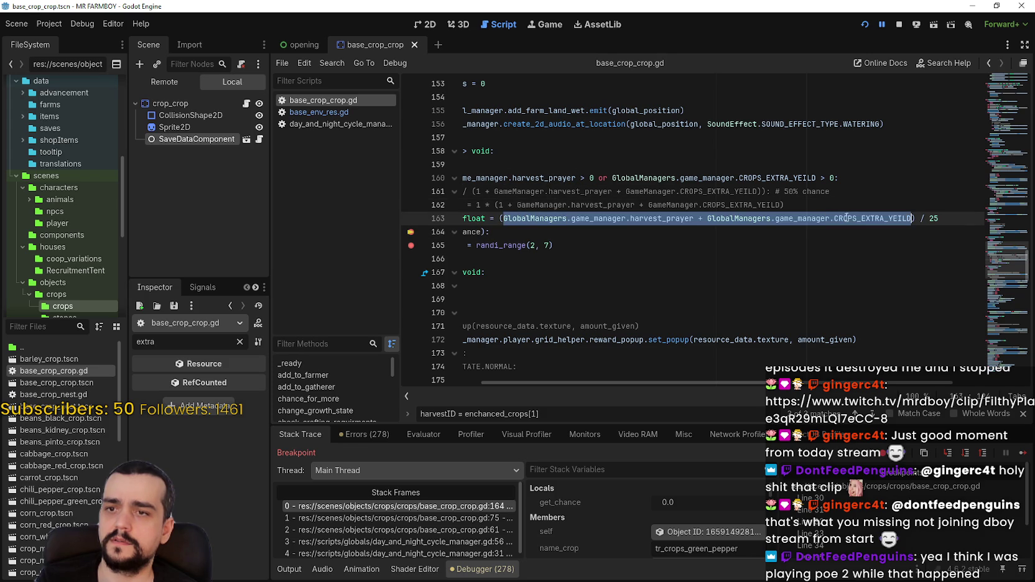
{"action": "left_click", "coordinate": [679, 218]}
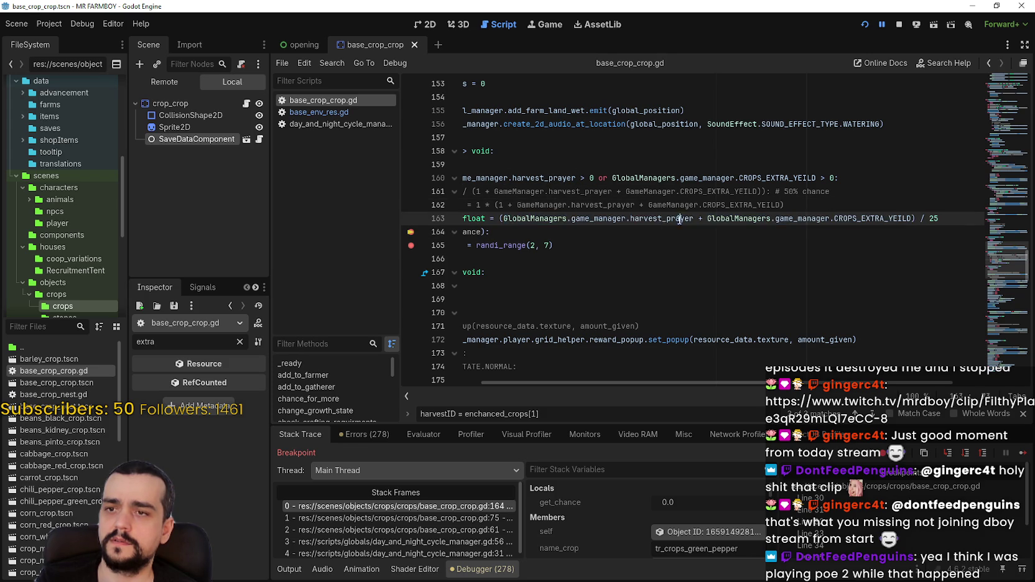
{"action": "left_click_drag", "start_coordinate": [706, 218], "coordinate": [502, 219]}
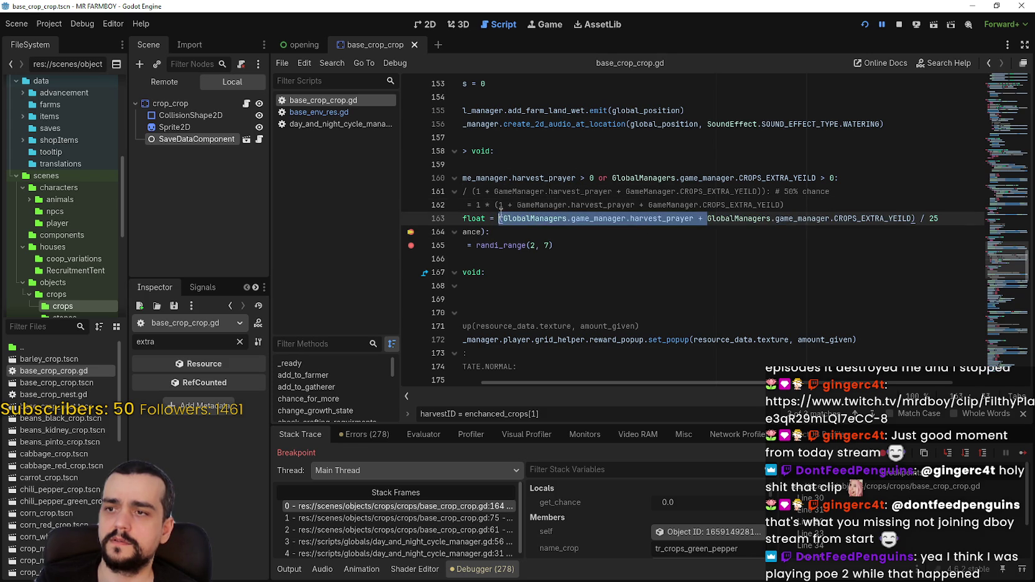
{"action": "key", "text": "BackSpace"}
{"action": "key", "text": "ctrl+s"}
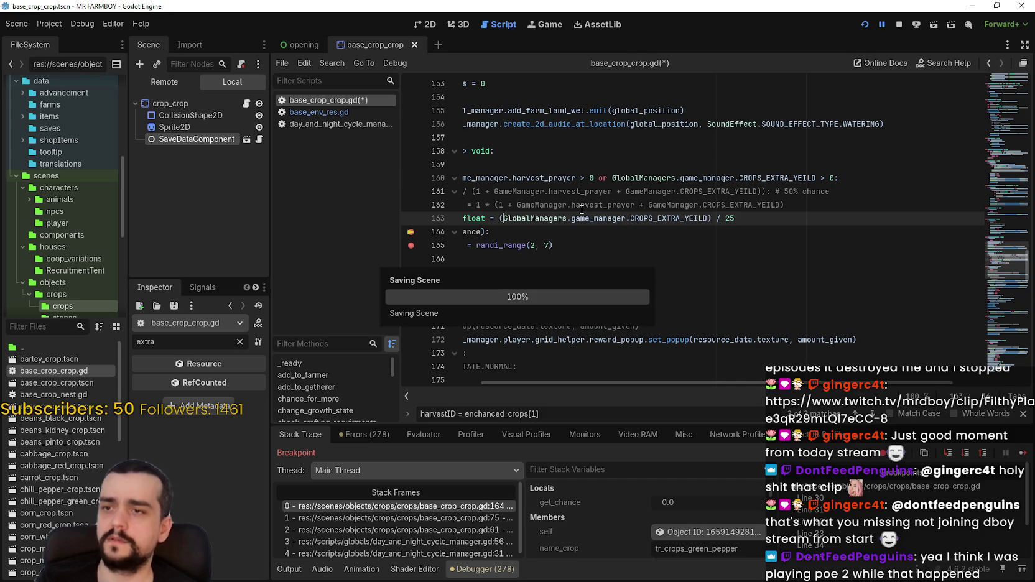
{"action": "key", "text": "Down"}
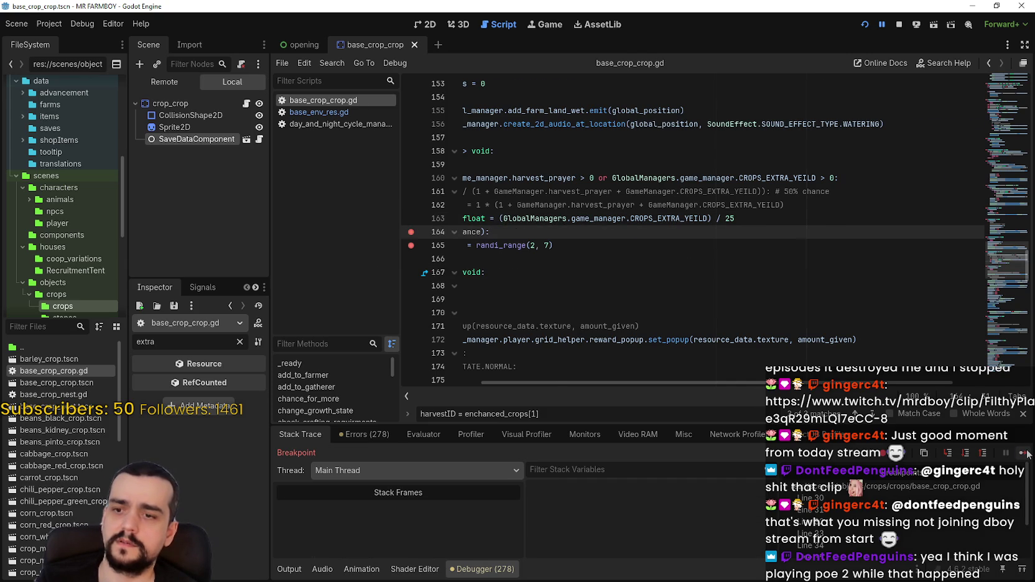
Rerun to the breakpoint, then undo to restore the harvest_prayer term
{"action": "left_click", "coordinate": [1024, 452]}
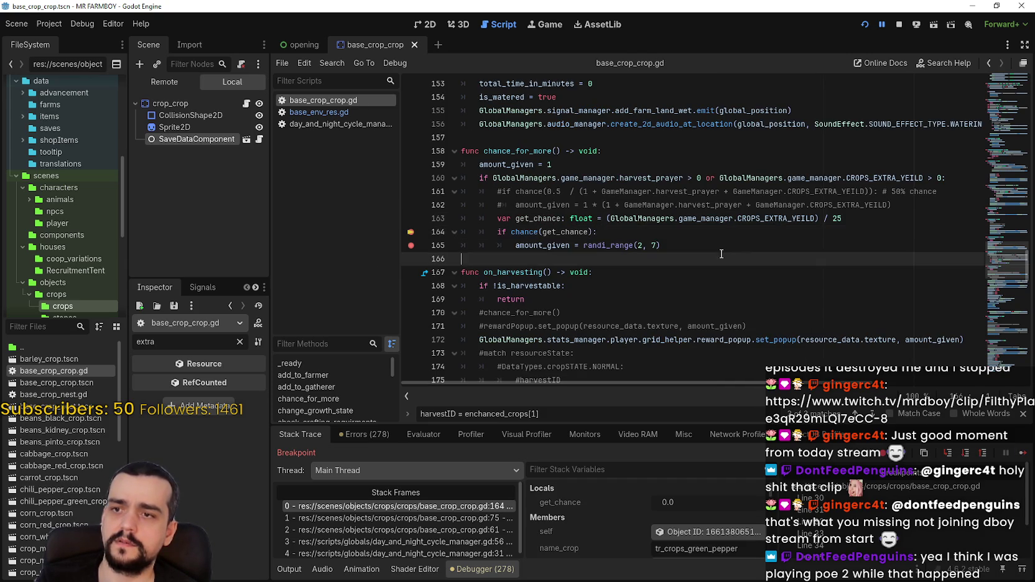
{"action": "key", "text": "ctrl+z"}
{"action": "left_click", "coordinate": [771, 219]}
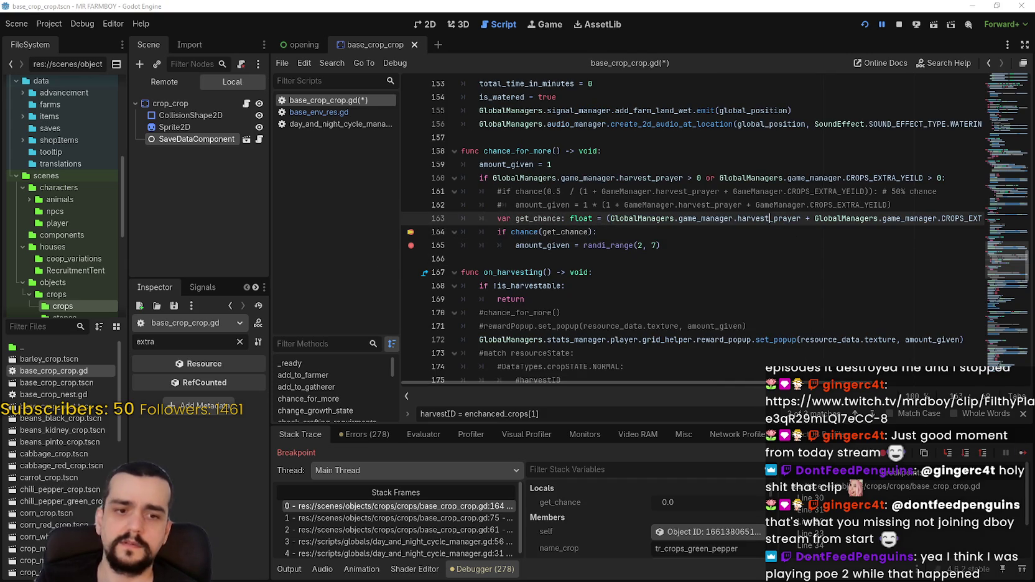
Place the Calculator beside the script, clear its old 5 ÷ 25 result, and close the find bar
{"action": "key", "text": "alt+Tab"}
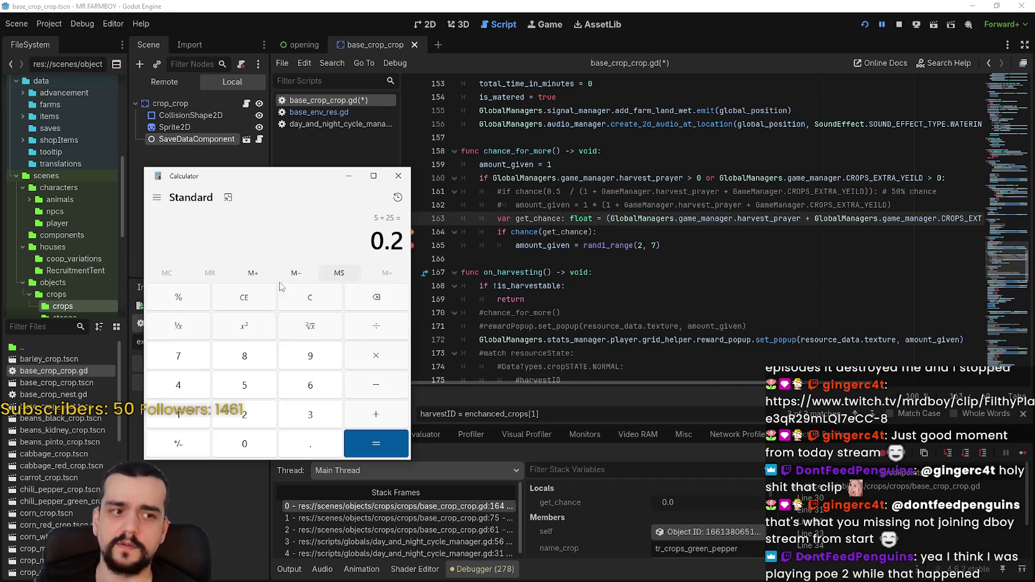
{"action": "left_click_drag", "start_coordinate": [186, 175], "coordinate": [321, 187]}
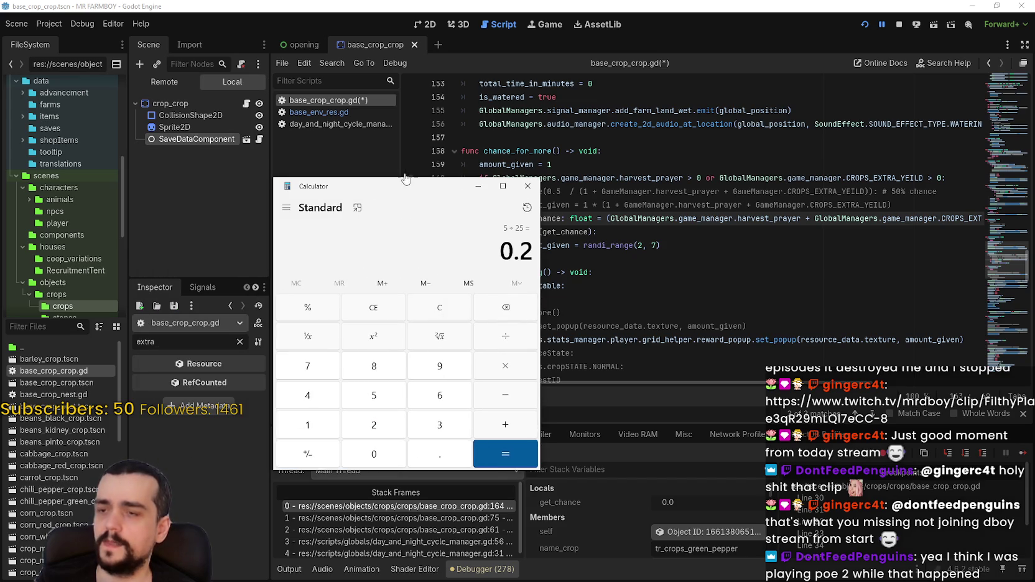
{"action": "left_click_drag", "start_coordinate": [406, 180], "coordinate": [333, 188]}
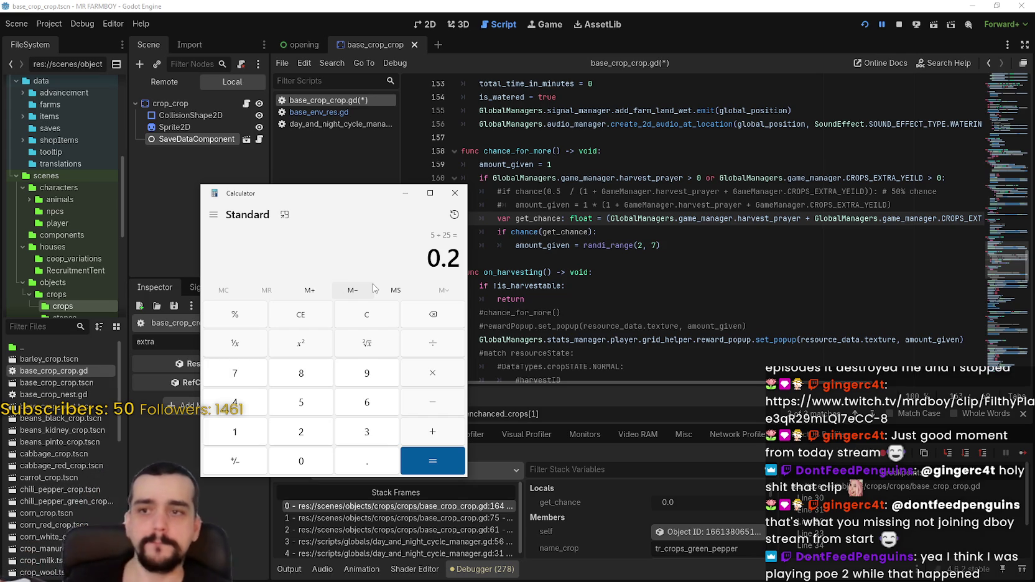
{"action": "left_click", "coordinate": [740, 223]}
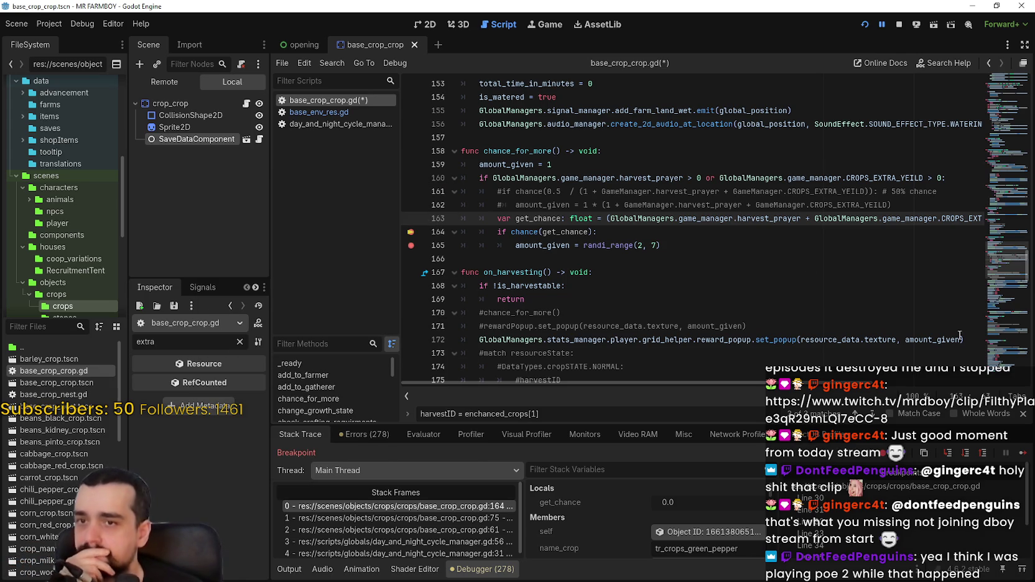
{"action": "key", "text": "alt+Tab"}
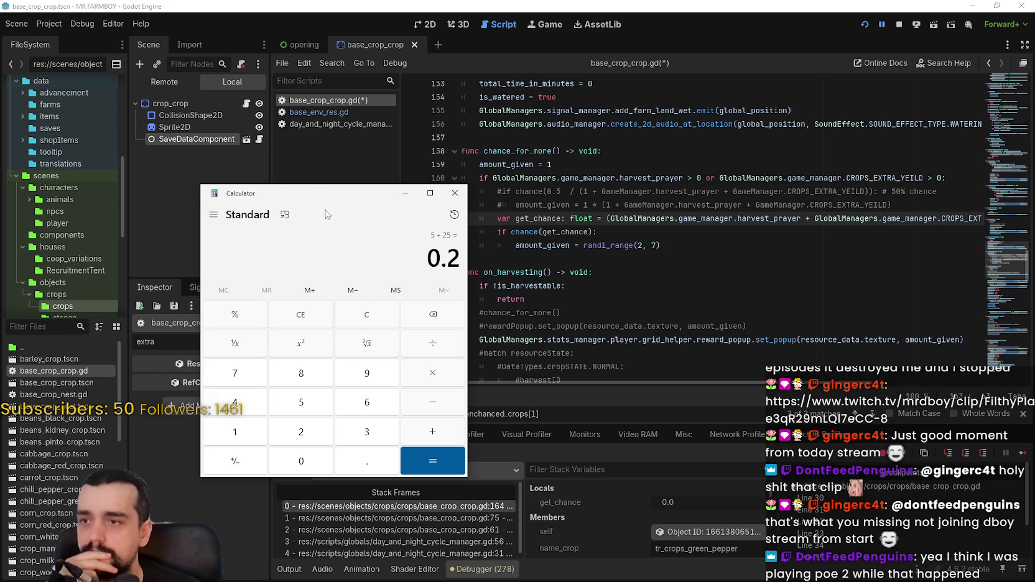
{"action": "left_click_drag", "start_coordinate": [326, 191], "coordinate": [258, 106]}
{"action": "left_click", "coordinate": [315, 241]}
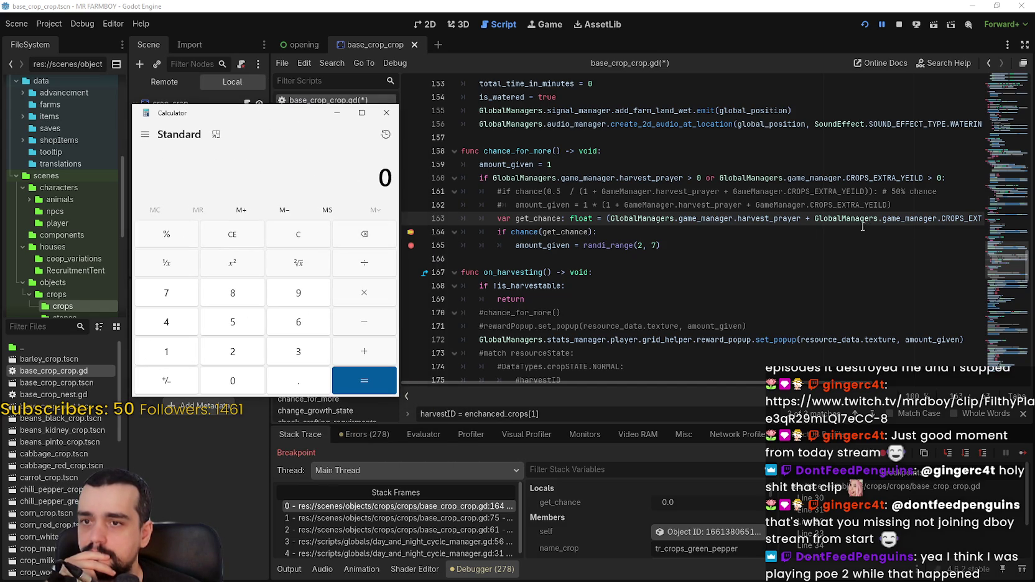
{"action": "left_click", "coordinate": [738, 218]}
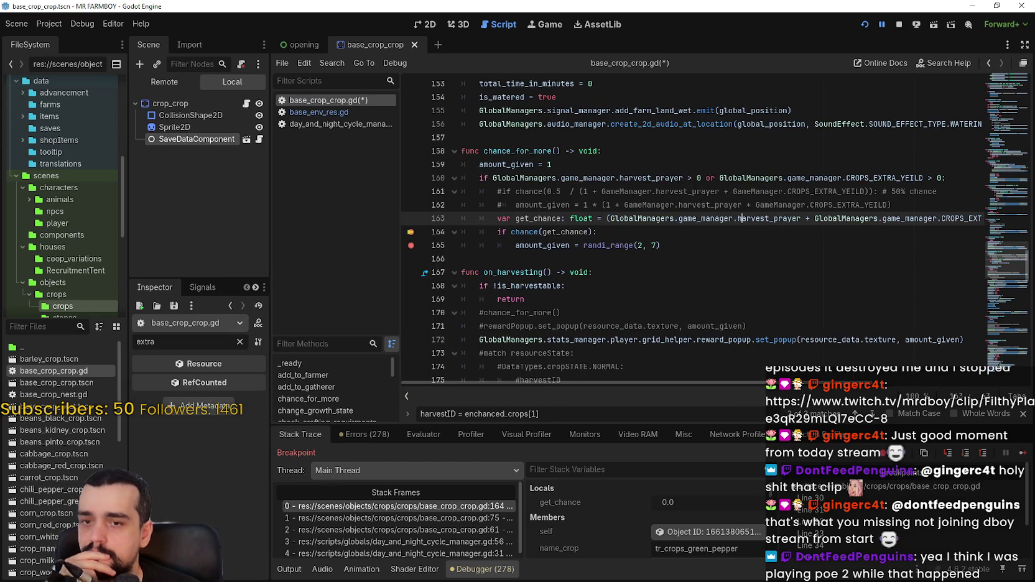
{"action": "left_click", "coordinate": [1023, 414]}
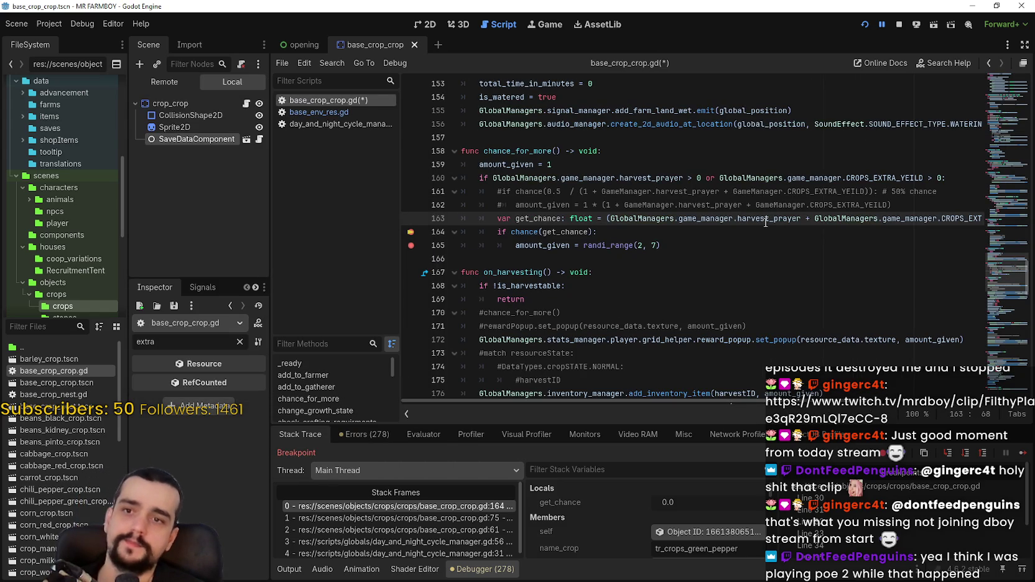
{"action": "key", "text": "alt+Tab"}
{"action": "left_click_drag", "start_coordinate": [262, 113], "coordinate": [337, 154]}
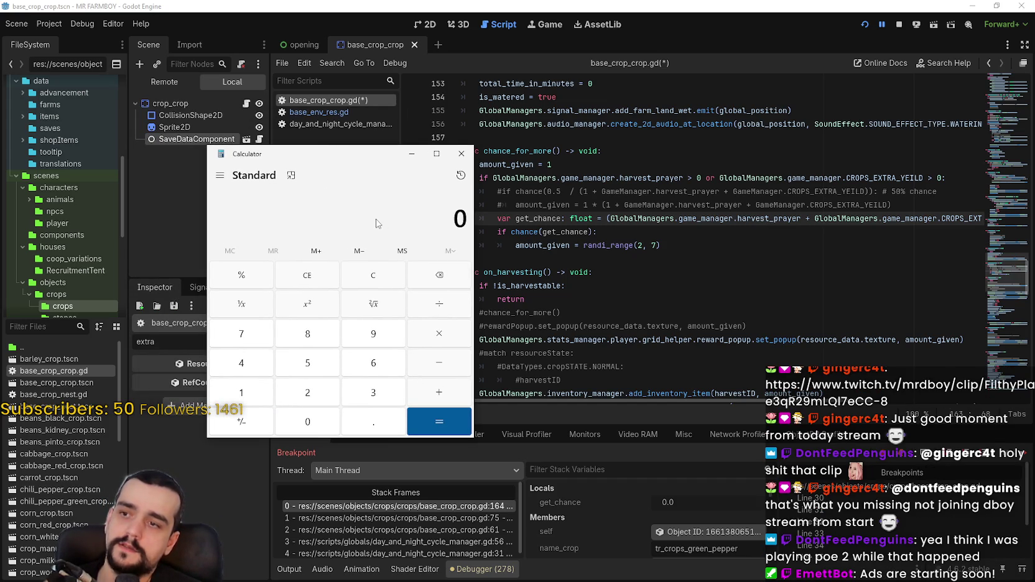
Enter 0.02 in Calculator and type '0.02 *' before the parenthesis on line 163
{"action": "type", "text": "5"}
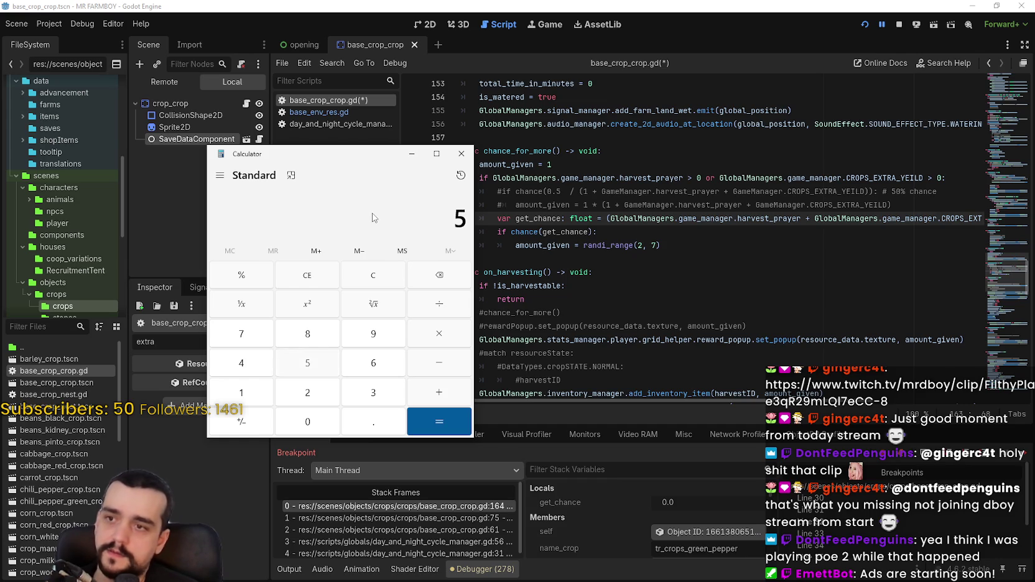
{"action": "key", "text": "BackSpace"}
{"action": "type", "text": "5"}
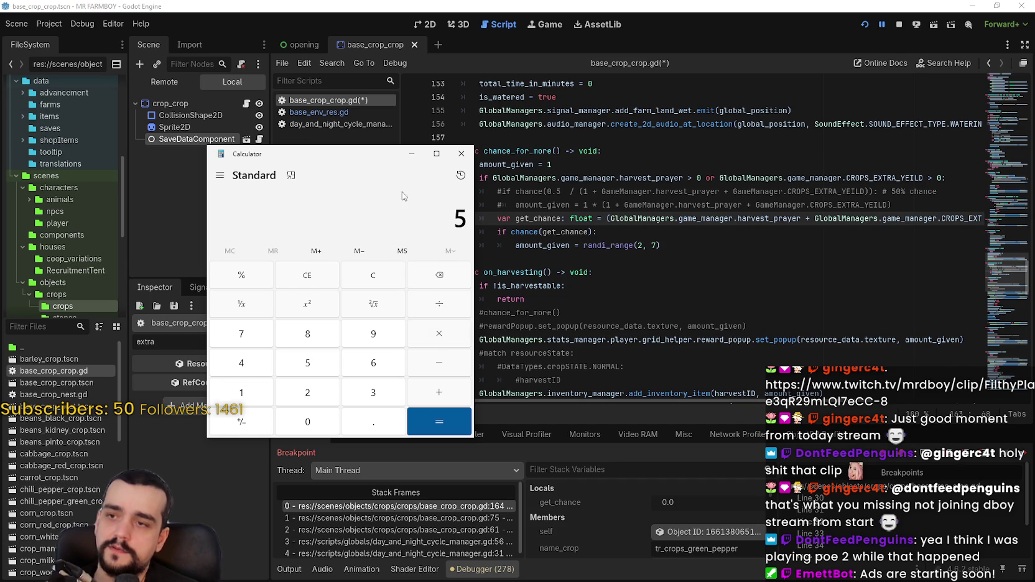
{"action": "left_click", "coordinate": [371, 280]}
{"action": "type", "text": "1"}
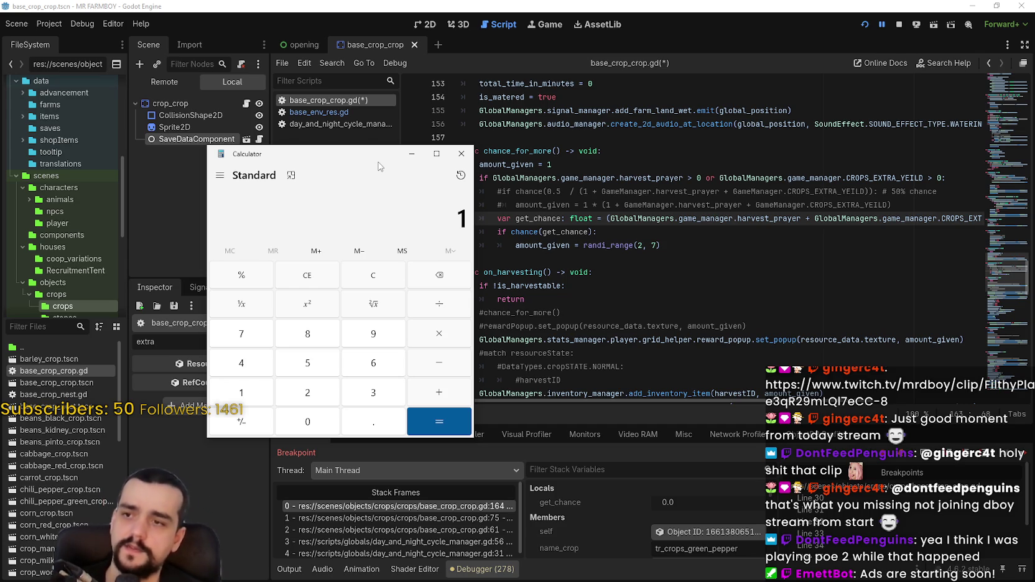
{"action": "key", "text": "BackSpace"}
{"action": "type", "text": "."}
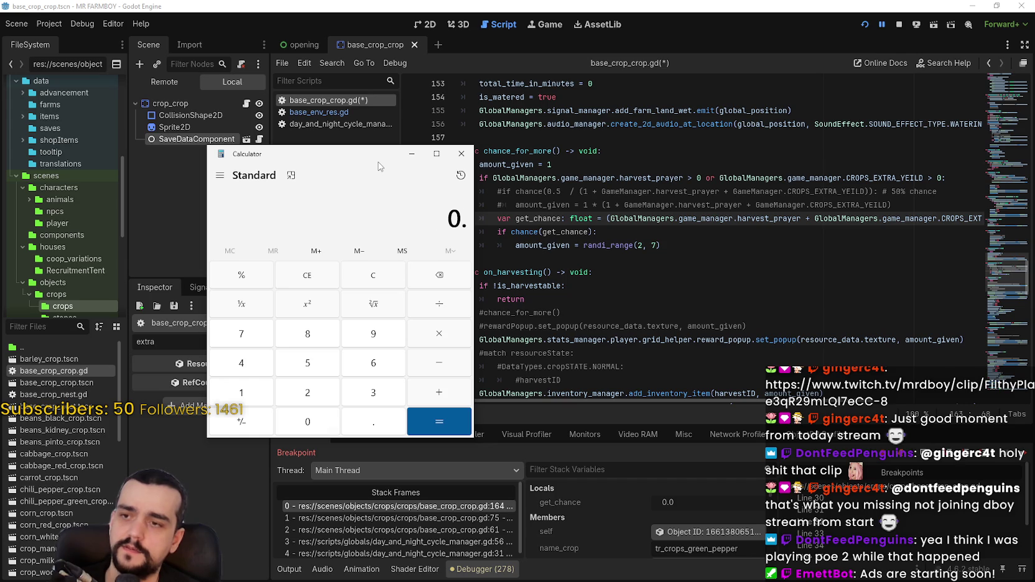
{"action": "type", "text": "02"}
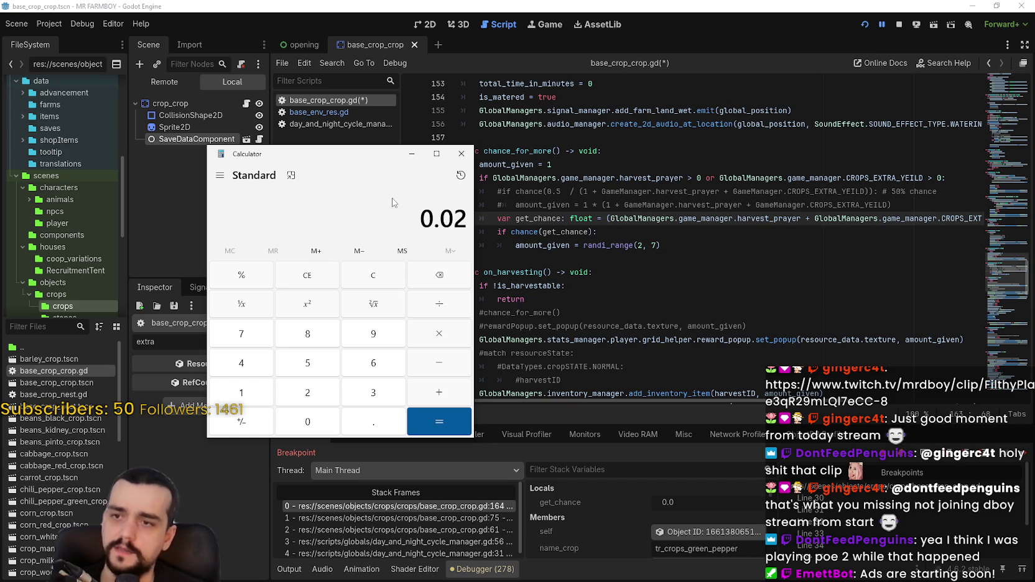
{"action": "left_click", "coordinate": [604, 218]}
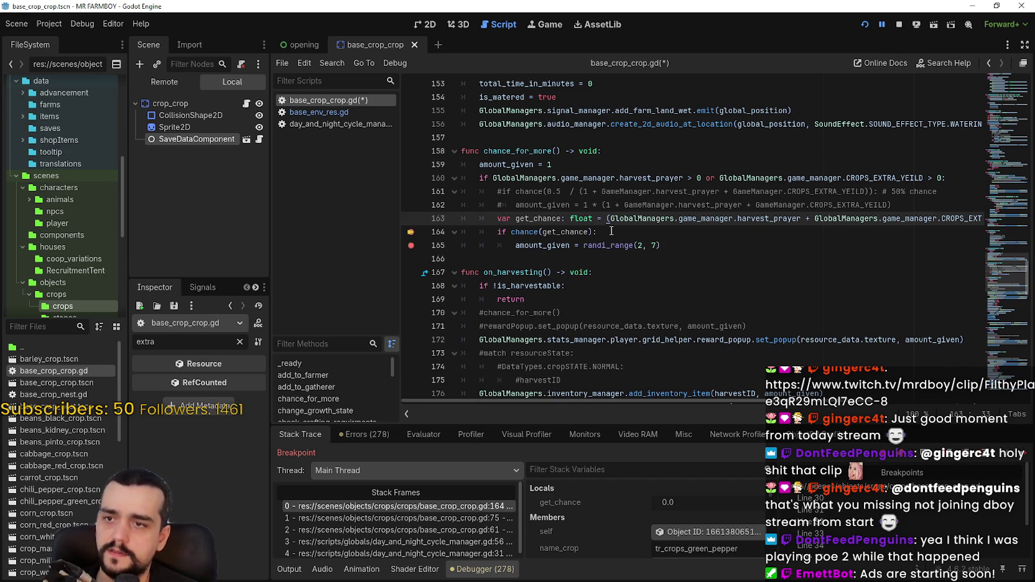
{"action": "type", "text": "0.02"}
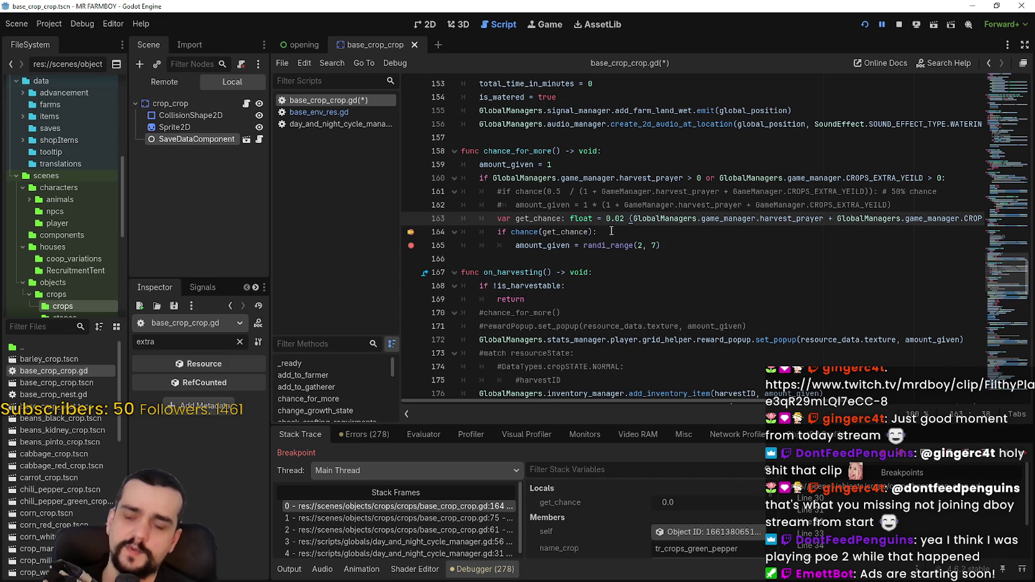
{"action": "type", "text": " *"}
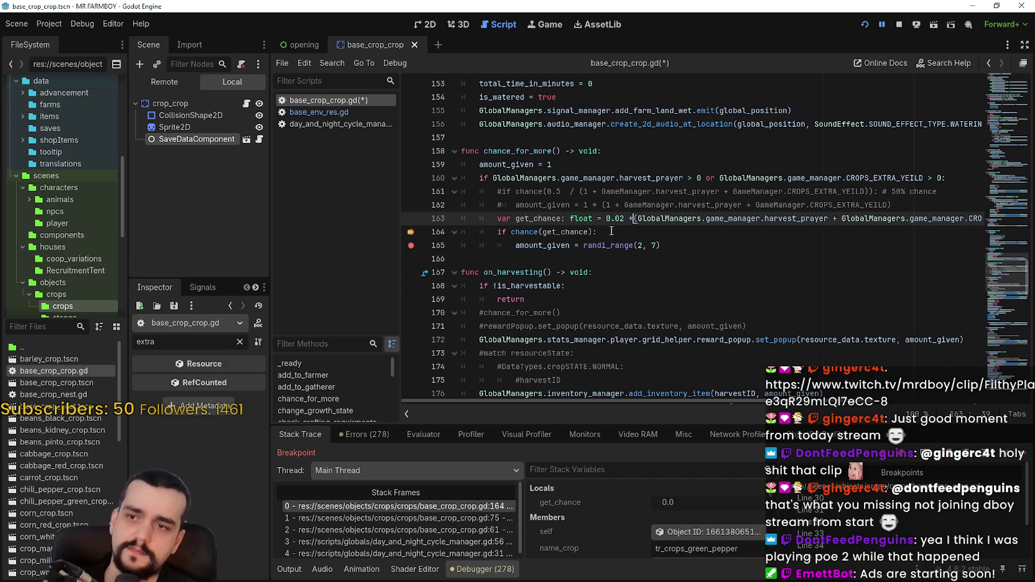
Compute 0.02 × 6 = 0.12 and 0.04 × 6 = 0.24 in Calculator
{"action": "key", "text": "alt+Tab"}
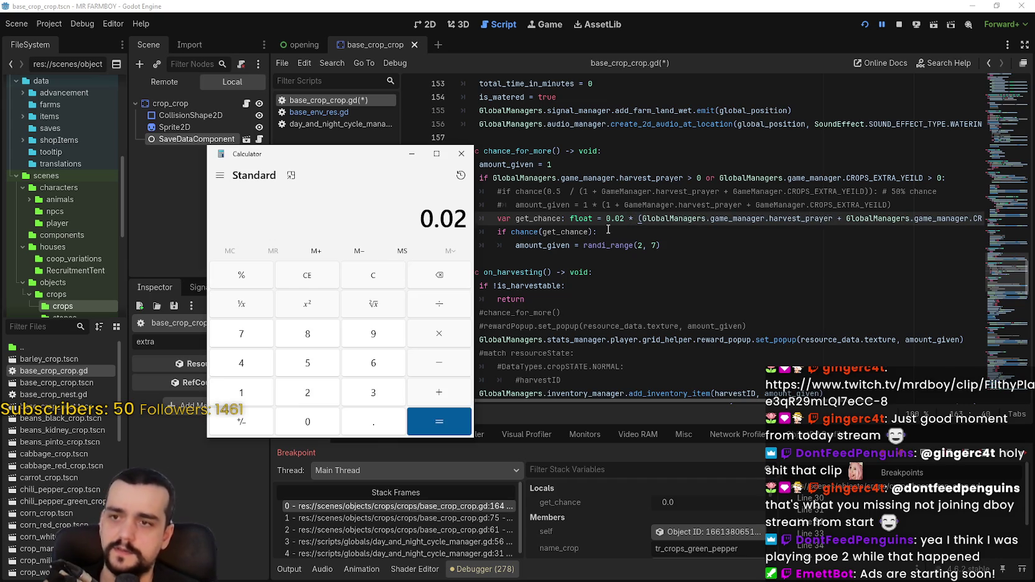
{"action": "left_click", "coordinate": [441, 340]}
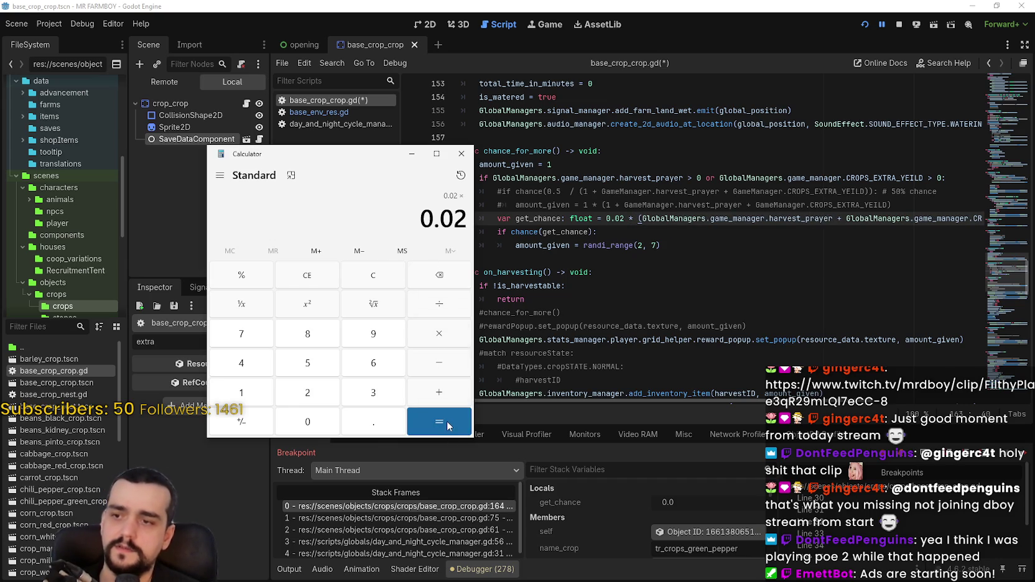
{"action": "type", "text": "6"}
{"action": "left_click", "coordinate": [447, 427]}
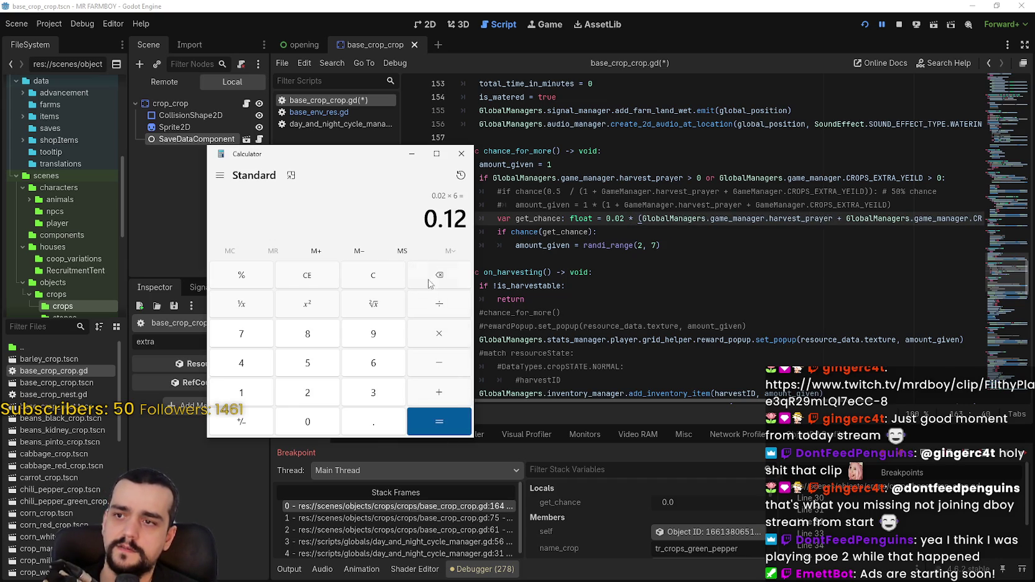
{"action": "key", "text": "ctrl+c"}
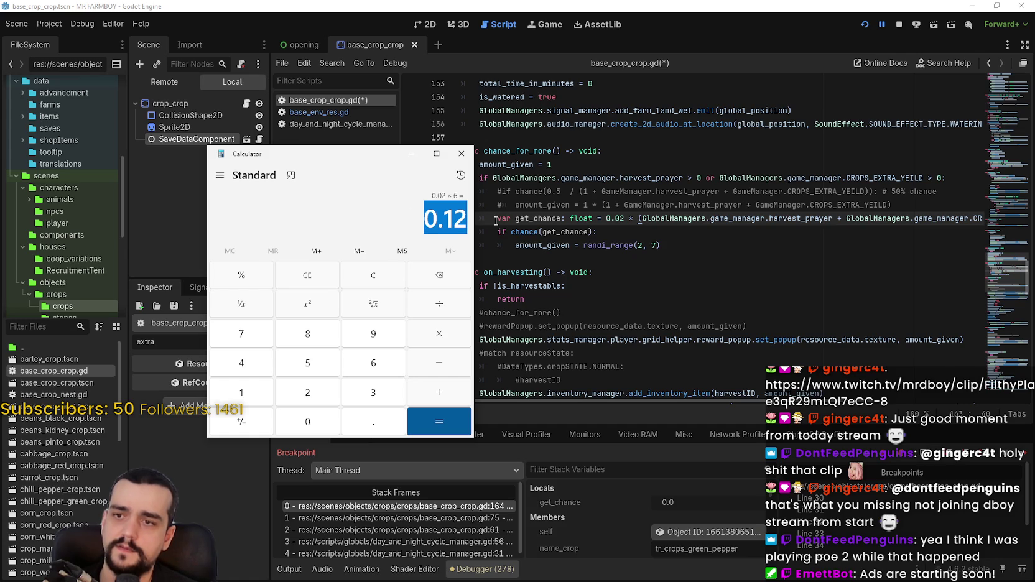
{"action": "left_click", "coordinate": [379, 278]}
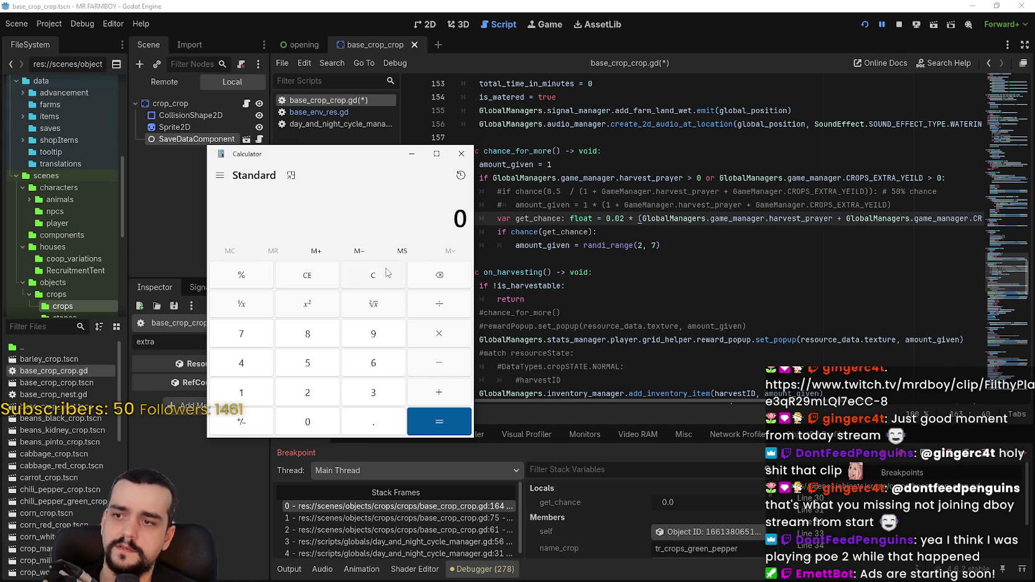
{"action": "type", "text": ".04"}
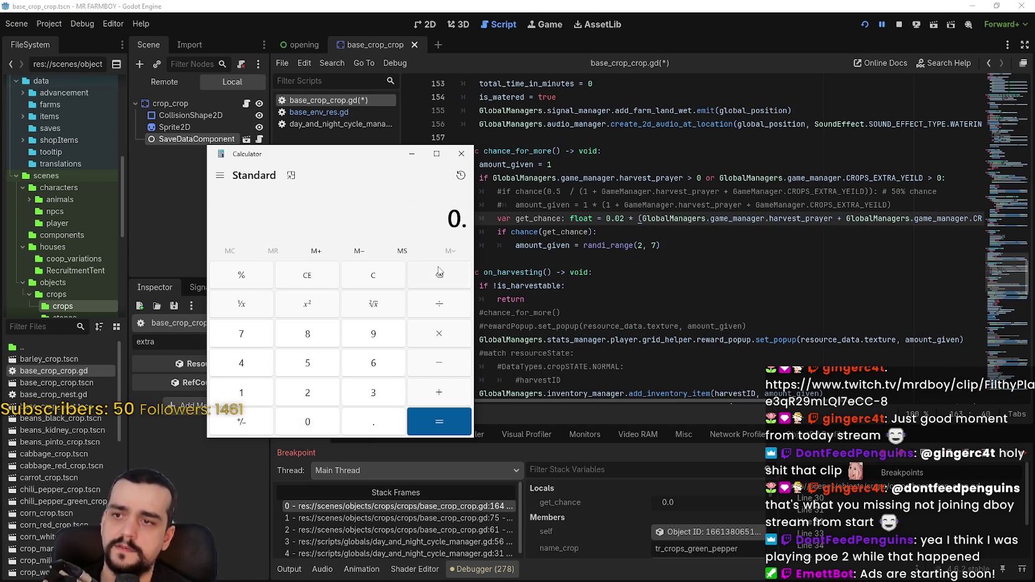
{"action": "left_click", "coordinate": [448, 338]}
{"action": "type", "text": "6"}
{"action": "left_click", "coordinate": [447, 429]}
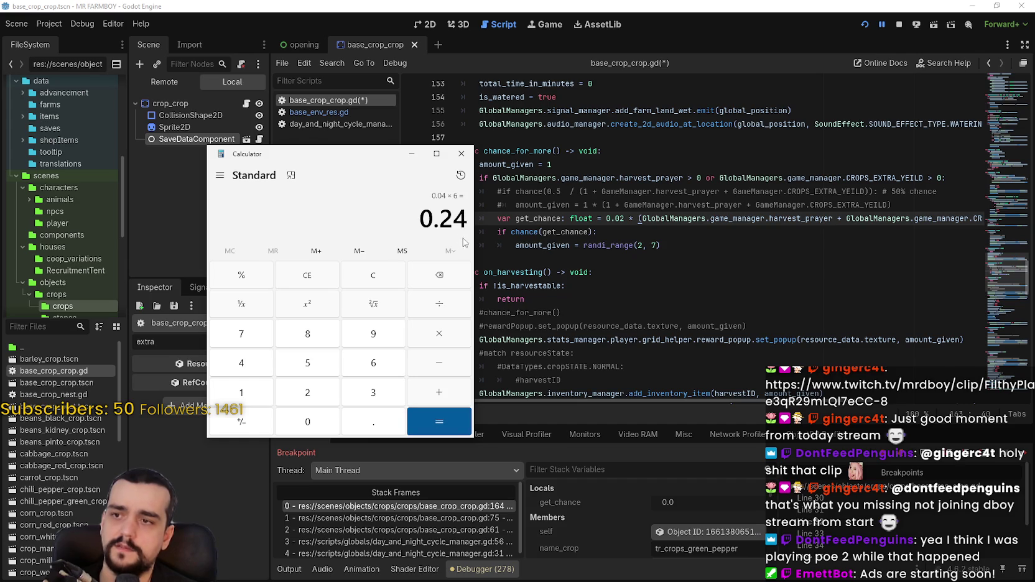
Move the Calculator aside and change the line 163 multiplier from 0.02 to 0.04
{"action": "left_click_drag", "start_coordinate": [441, 219], "coordinate": [454, 221]}
{"action": "left_click_drag", "start_coordinate": [358, 150], "coordinate": [1034, 155]}
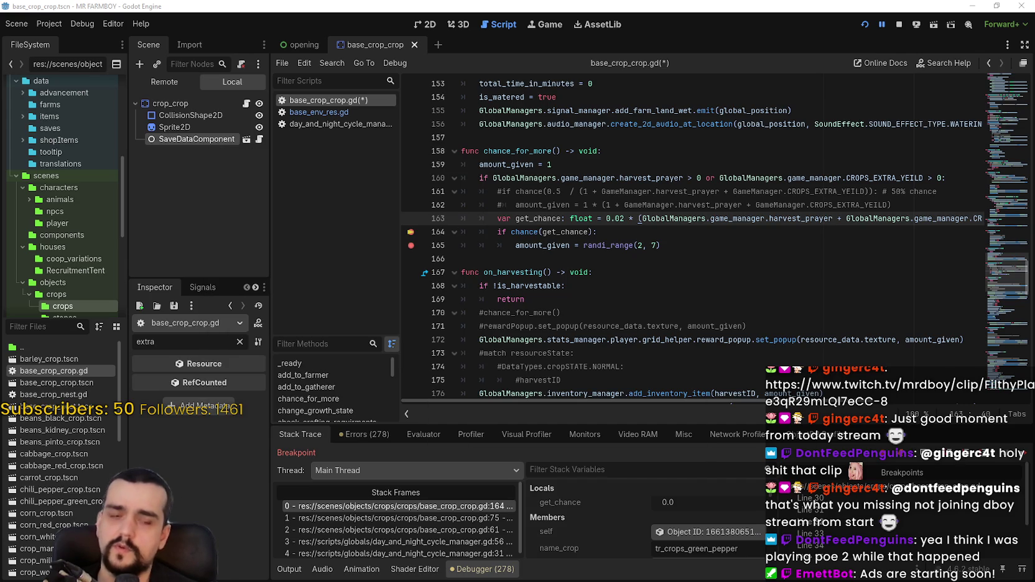
{"action": "left_click_drag", "start_coordinate": [617, 219], "coordinate": [625, 219]}
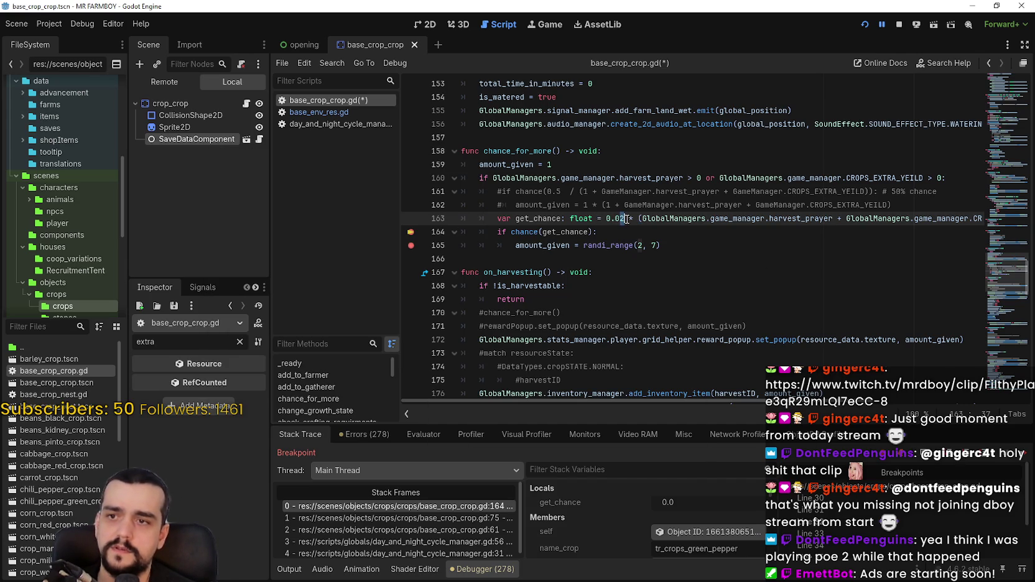
{"action": "type", "text": "4"}
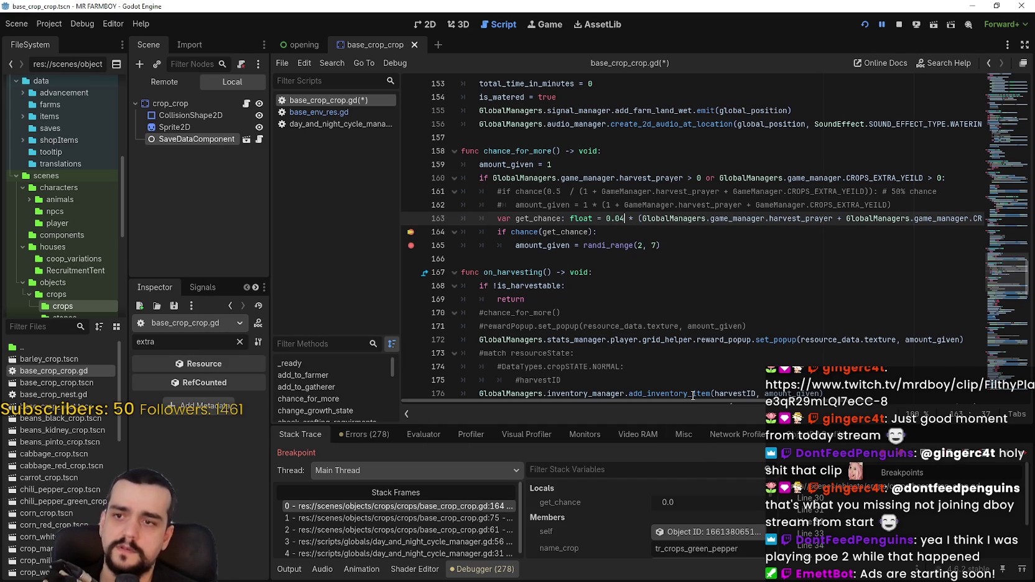
{"action": "mouse_move", "coordinate": [693, 397]}
{"action": "left_mouse_down"}
{"action": "mouse_move", "coordinate": [787, 397]}
{"action": "mouse_move", "coordinate": [753, 396]}
{"action": "left_mouse_up"}
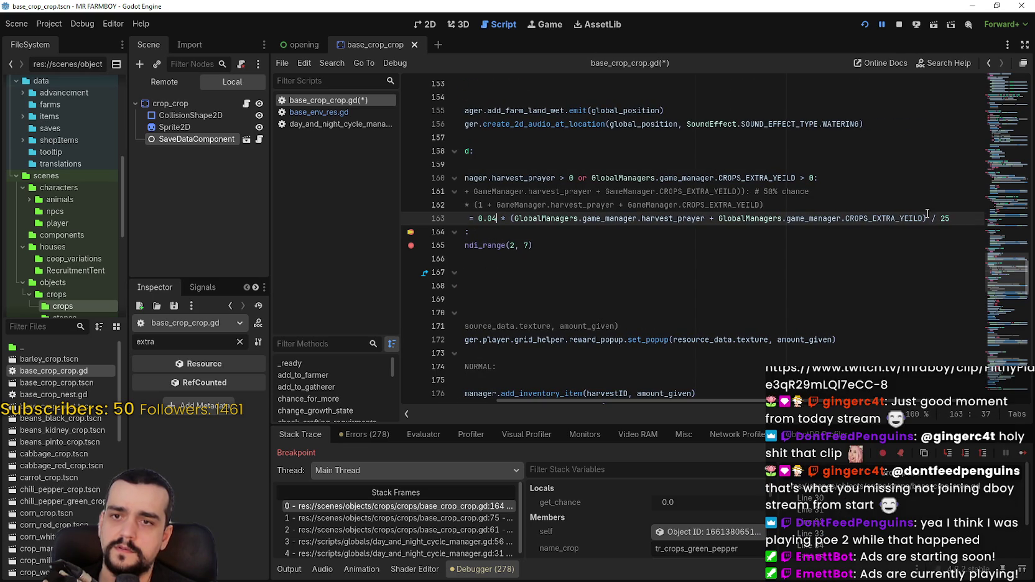
Delete the ' / 25' division from line 163 and select the CROPS_EXTRA_YEILD term
{"action": "left_click_drag", "start_coordinate": [926, 218], "coordinate": [966, 215]}
{"action": "key", "text": "BackSpace"}
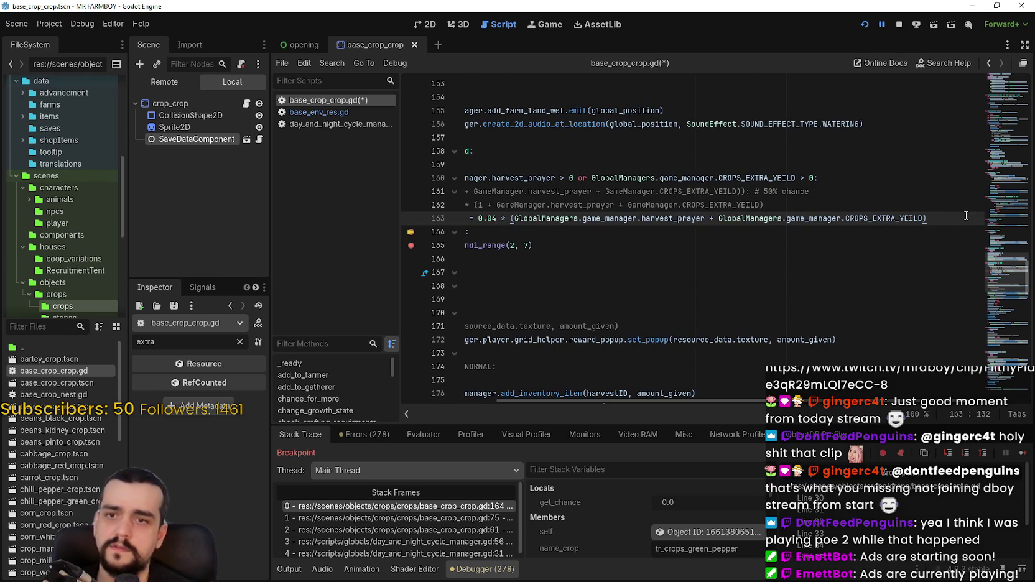
{"action": "left_click_drag", "start_coordinate": [790, 401], "coordinate": [780, 391]}
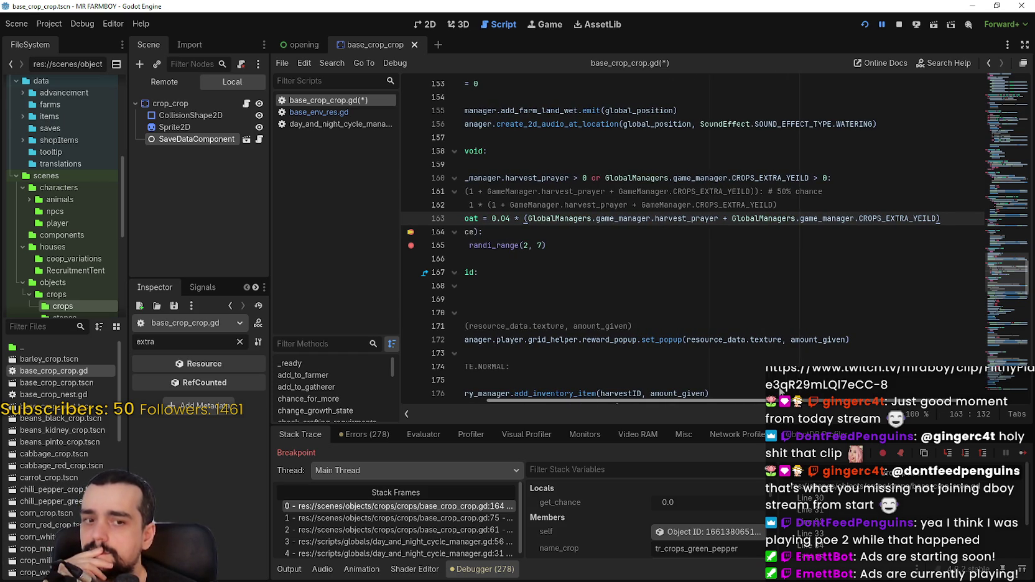
{"action": "left_click_drag", "start_coordinate": [780, 390], "coordinate": [774, 388]}
{"action": "double_click", "coordinate": [908, 219]}
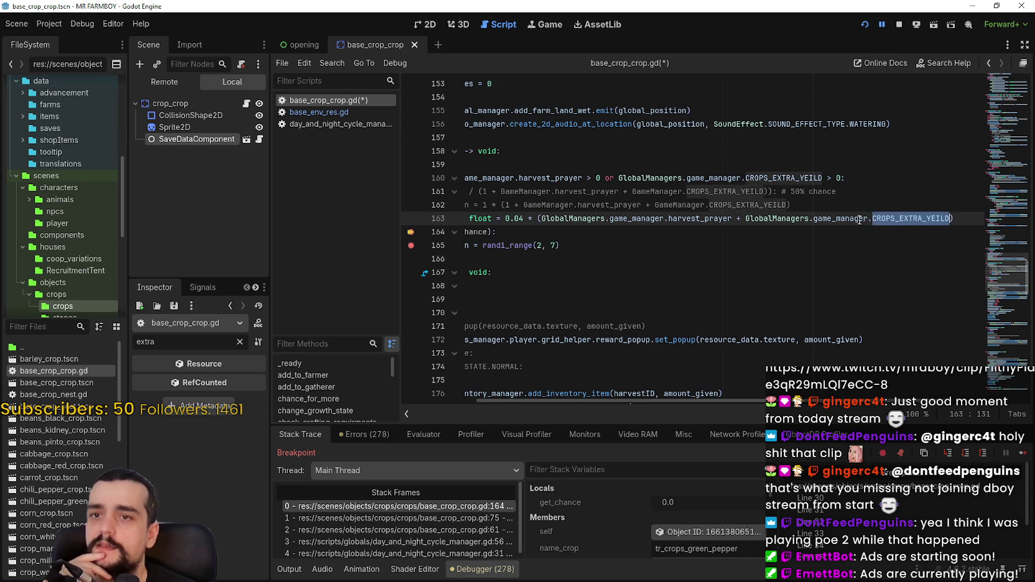
{"action": "left_click_drag", "start_coordinate": [908, 218], "coordinate": [789, 219]}
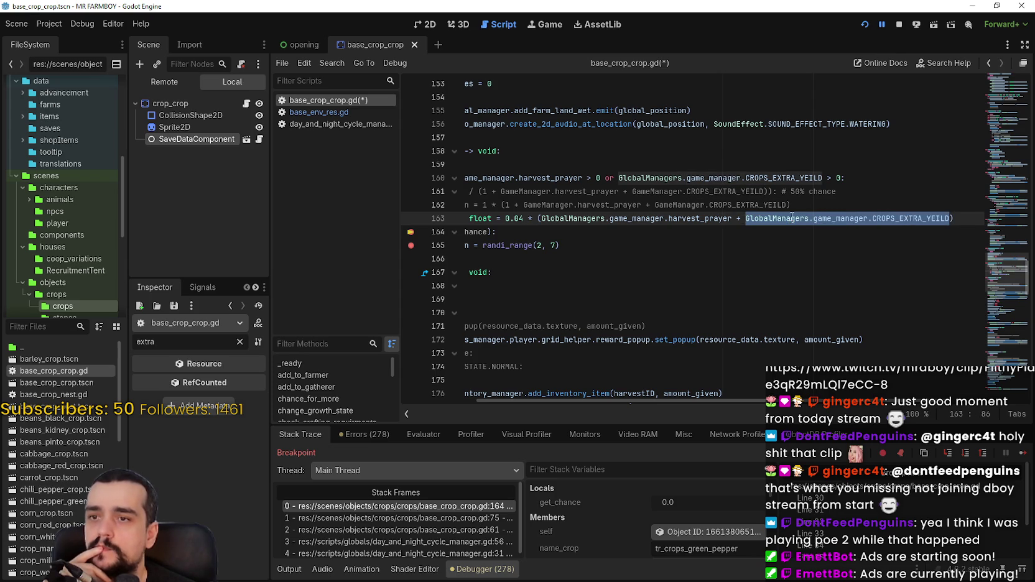
{"action": "double_click", "coordinate": [924, 219]}
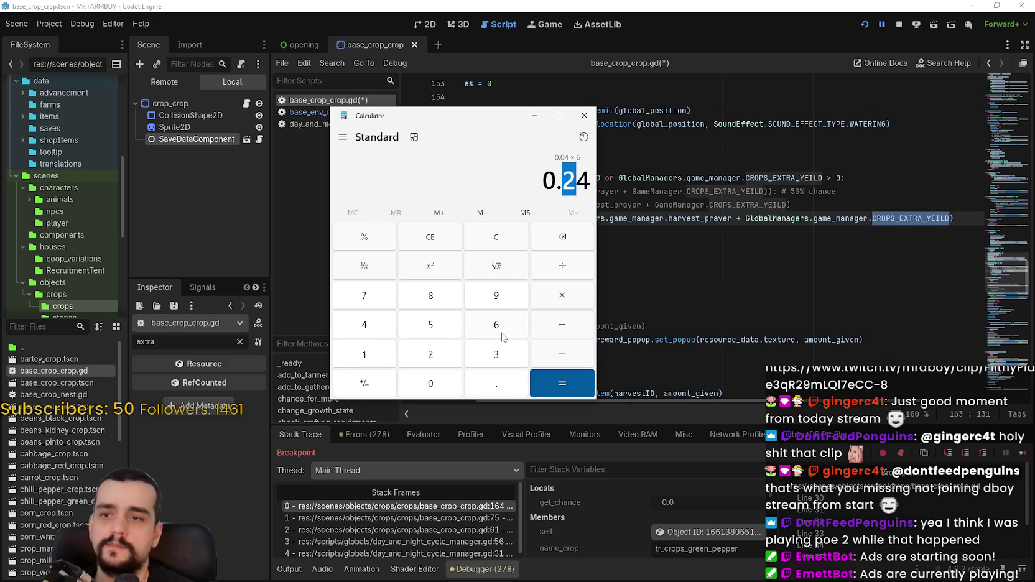
Check 0.04 × 1 in Calculator, then move it to the left
{"action": "left_click", "coordinate": [562, 297]}
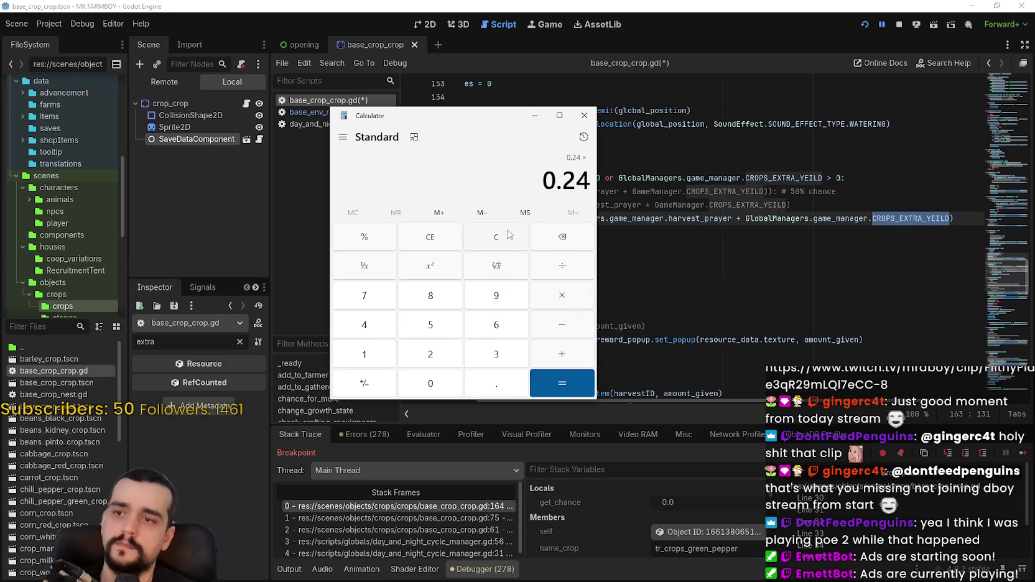
{"action": "left_click", "coordinate": [514, 245]}
{"action": "type", "text": ".0"}
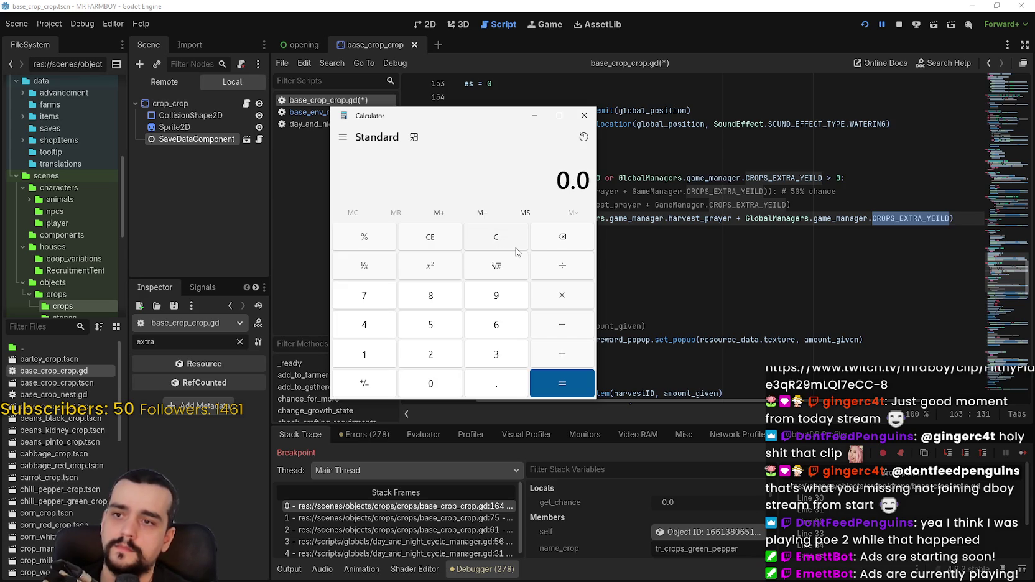
{"action": "type", "text": "4"}
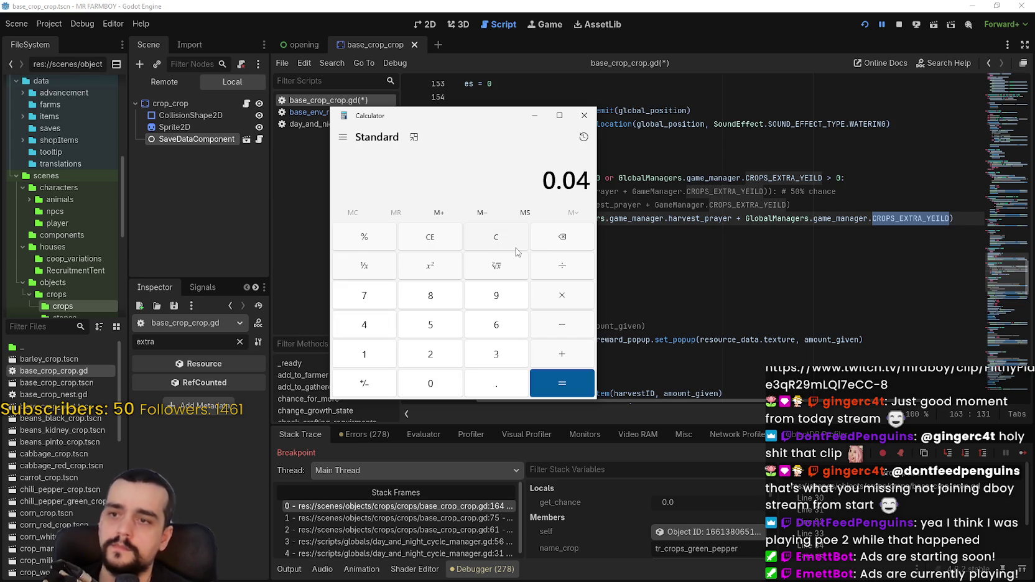
{"action": "left_click", "coordinate": [552, 303]}
{"action": "type", "text": "1"}
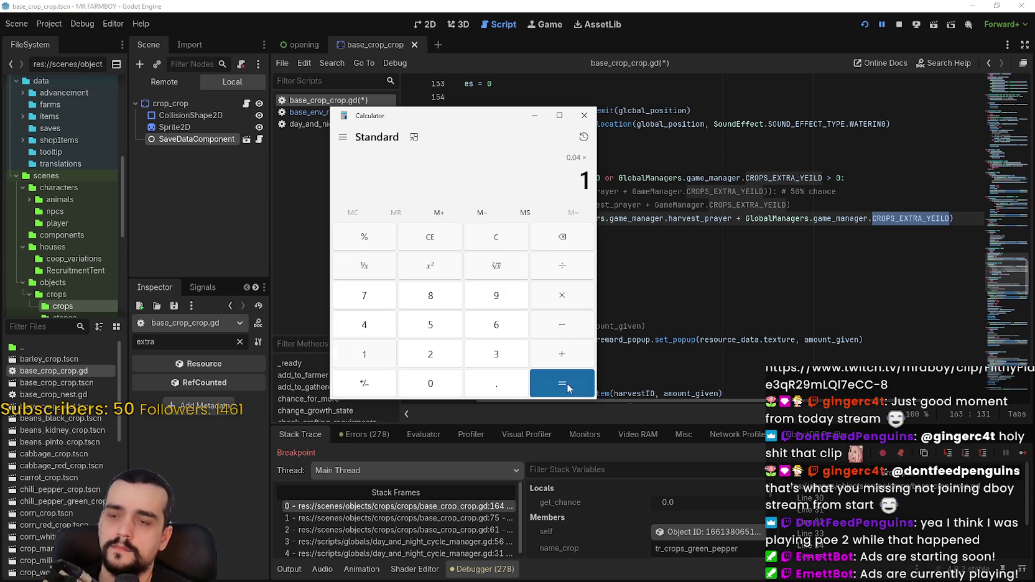
{"action": "left_click", "coordinate": [567, 383]}
{"action": "left_click_drag", "start_coordinate": [467, 122], "coordinate": [290, 112]}
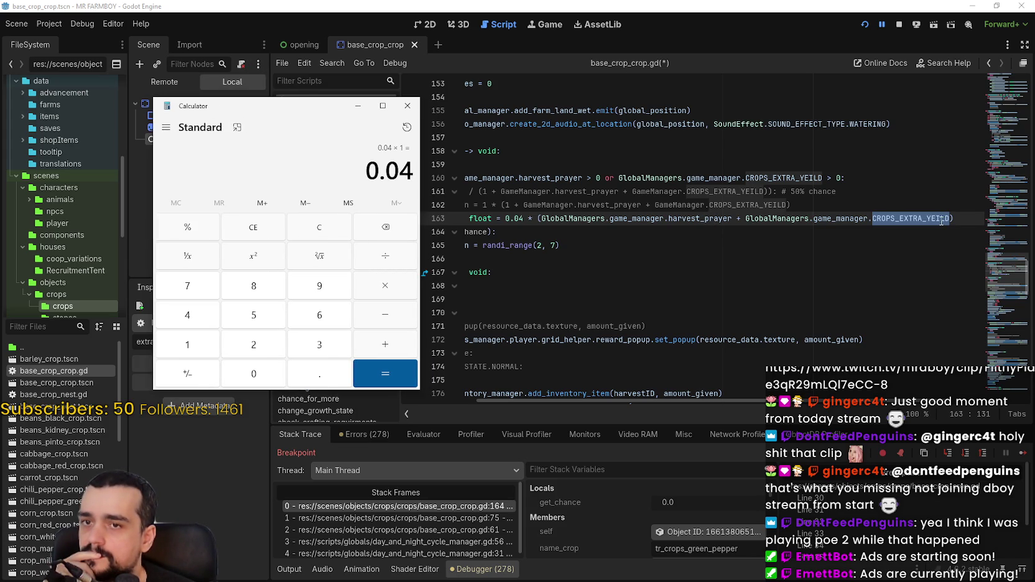
Add '+ 1' inside the get_chance parentheses and save the script
{"action": "left_click", "coordinate": [895, 225]}
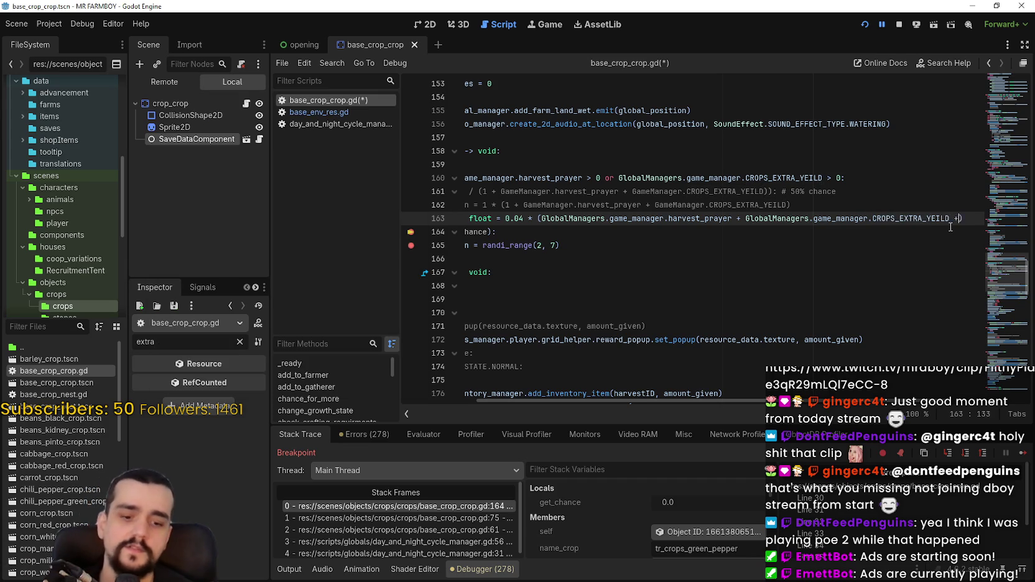
{"action": "type", "text": "+ 1"}
{"action": "key", "text": "ctrl+s"}
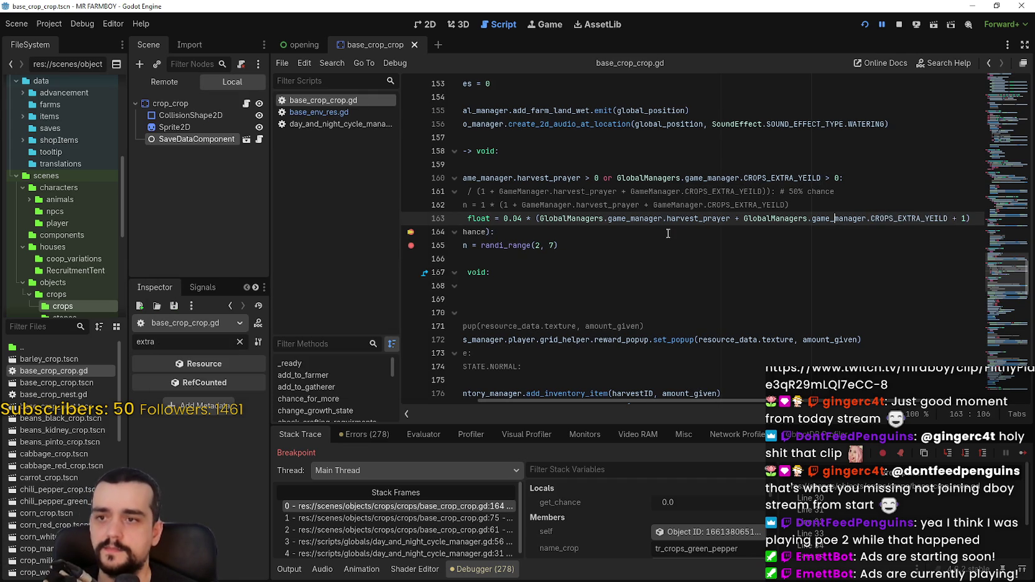
{"action": "left_click", "coordinate": [685, 242]}
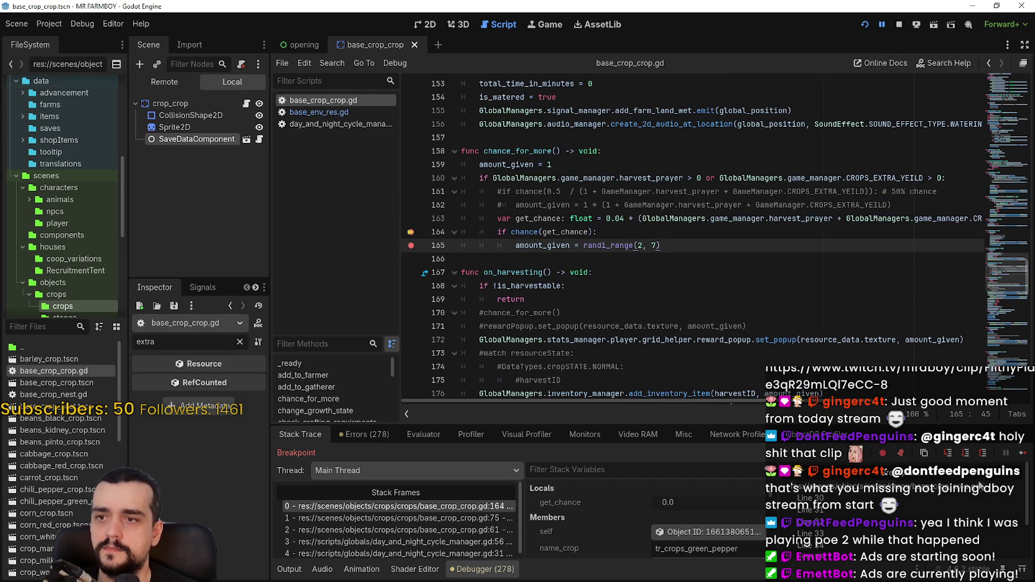
Resume the paused game past several breakpoints, selecting get_chance along the way
{"action": "left_click", "coordinate": [1021, 456]}
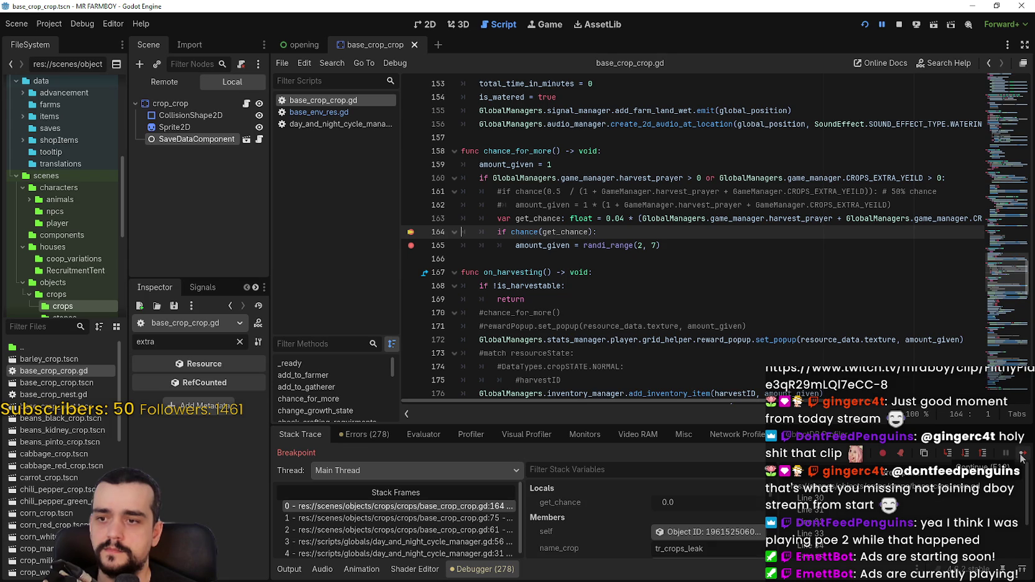
{"action": "left_click", "coordinate": [1021, 456]}
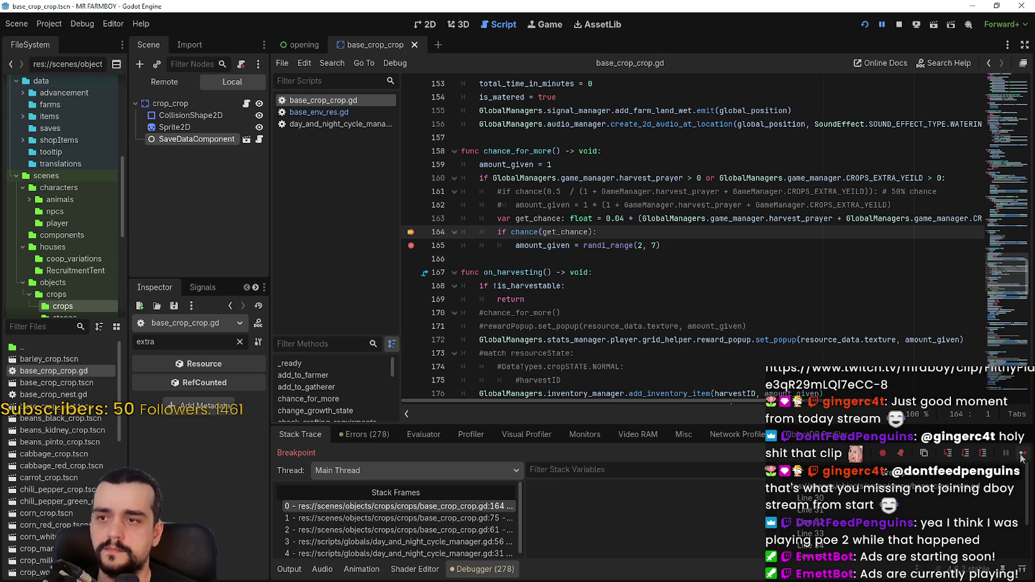
{"action": "left_click", "coordinate": [1022, 456]}
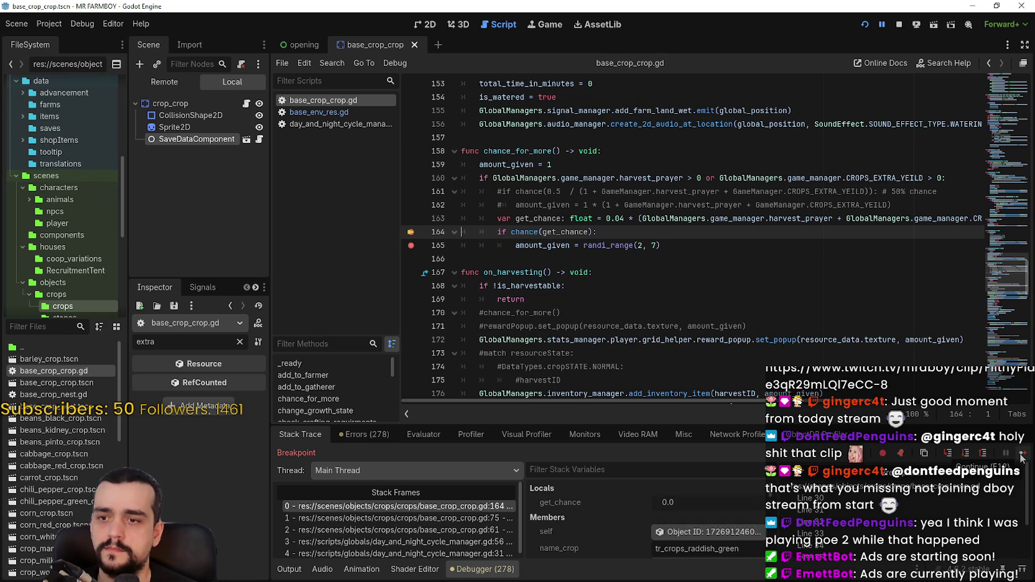
{"action": "left_click", "coordinate": [538, 219]}
{"action": "double_click", "coordinate": [538, 219]}
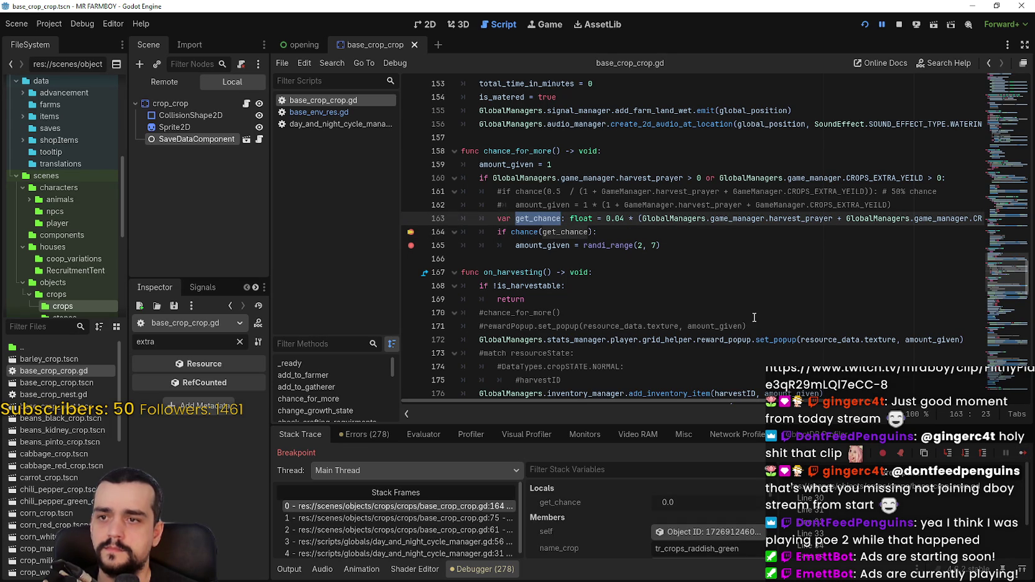
{"action": "left_click", "coordinate": [1024, 456]}
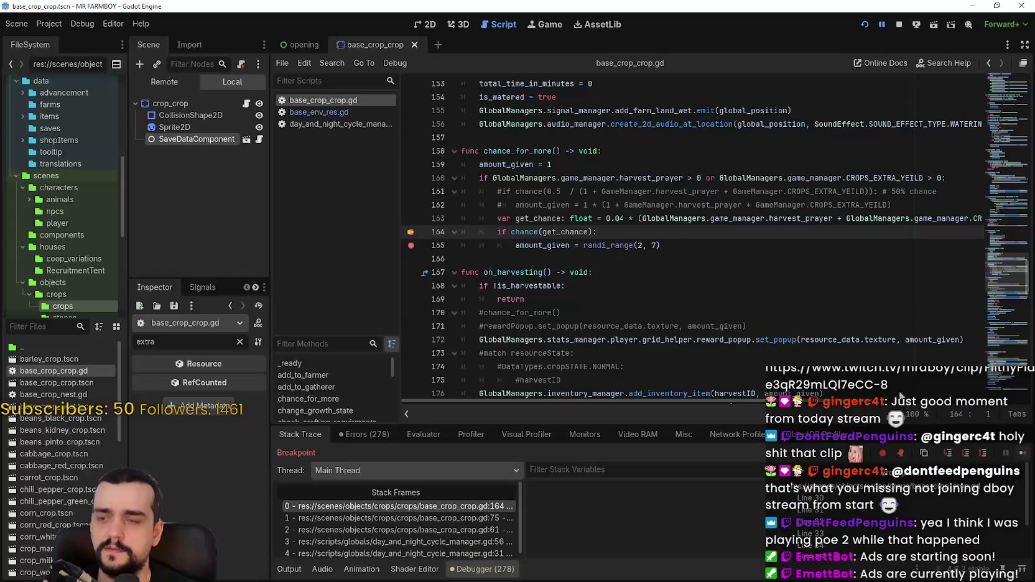
Add a breakpoint on line 165, stop the debug session, and relaunch the game
{"action": "left_click", "coordinate": [689, 234]}
{"action": "left_click", "coordinate": [690, 246]}
{"action": "left_click", "coordinate": [897, 26]}
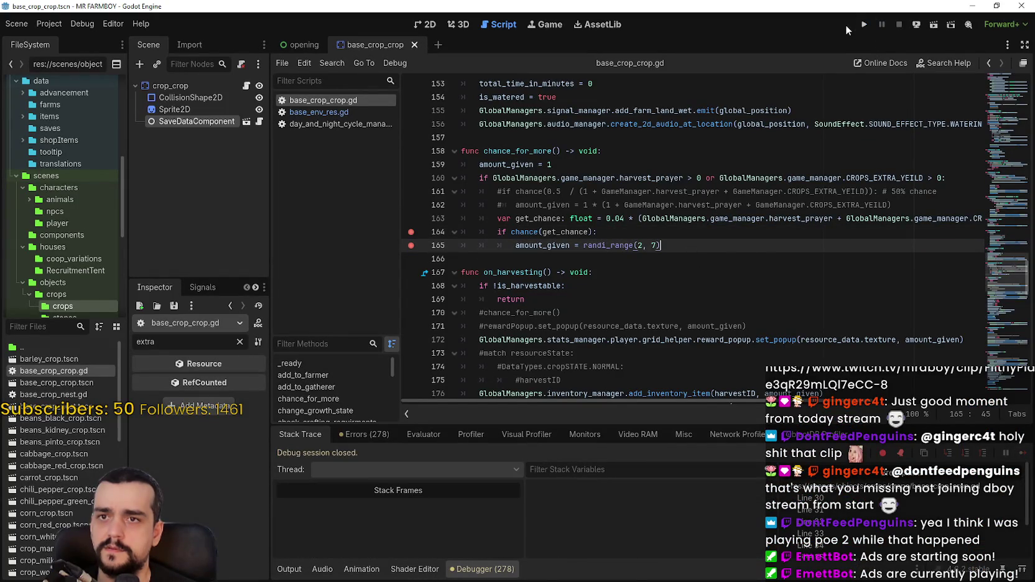
{"action": "left_click", "coordinate": [863, 25]}
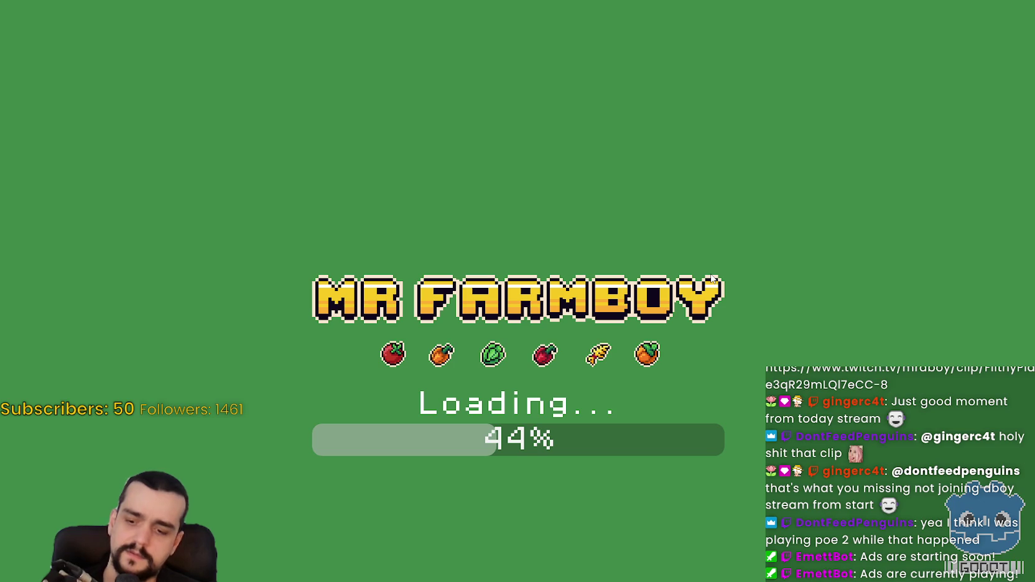
Review the harvest_prayer and CROPS_EXTRA_YEILD terms of the 0.04 formula on line 163
{"action": "key", "text": "alt+Tab"}
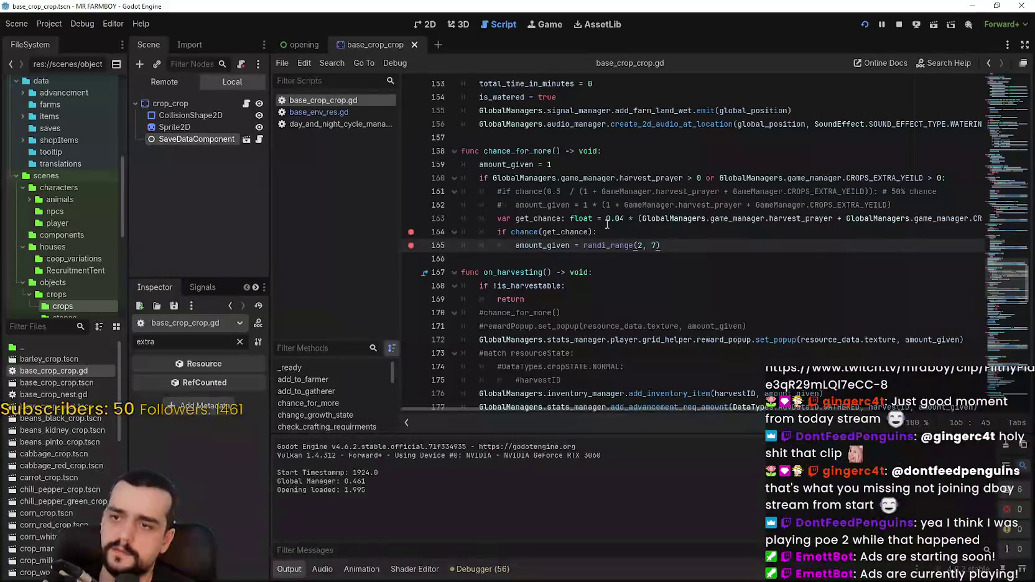
{"action": "left_click_drag", "start_coordinate": [661, 410], "coordinate": [747, 408]}
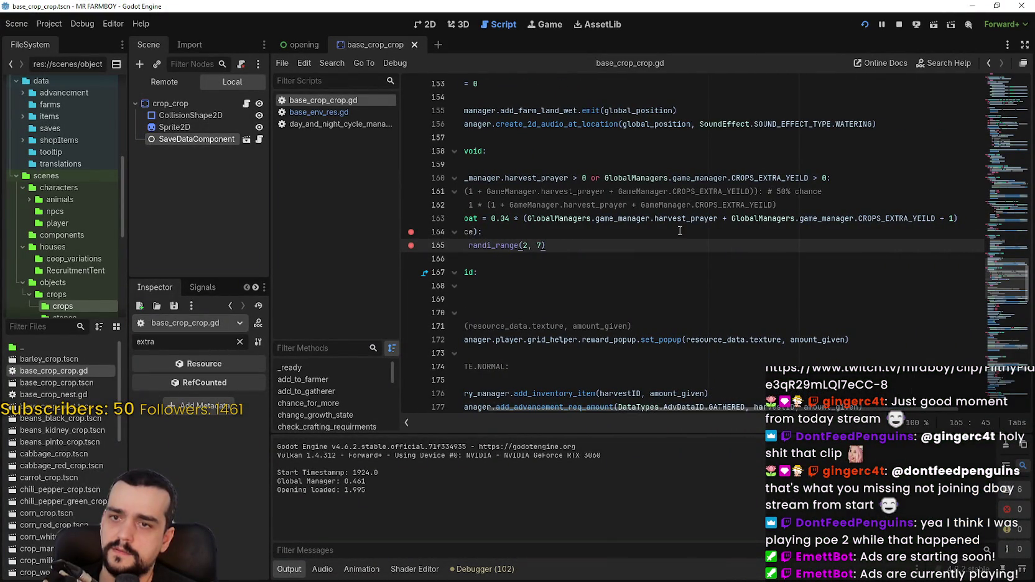
{"action": "left_click_drag", "start_coordinate": [570, 218], "coordinate": [689, 218]}
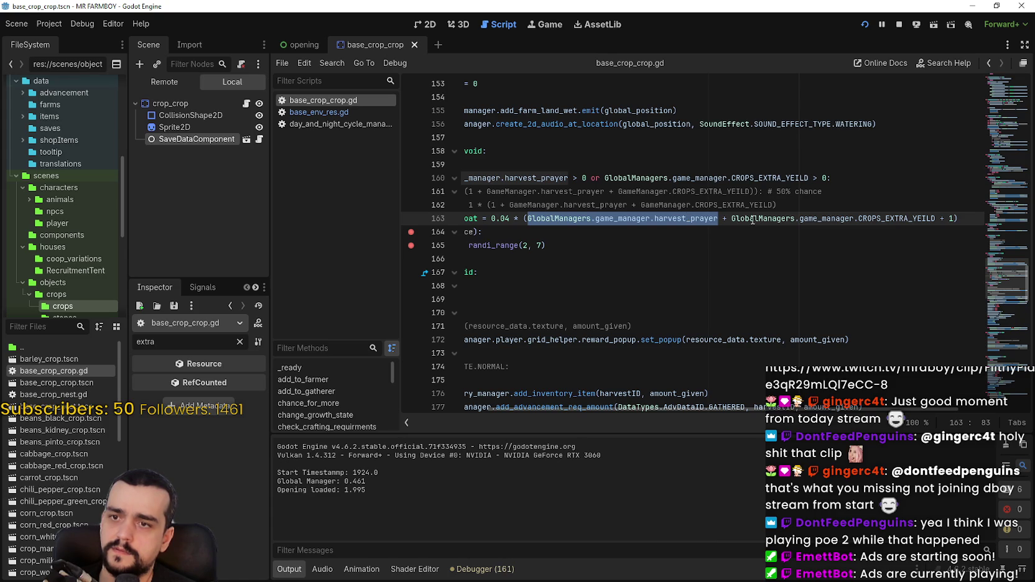
{"action": "mouse_move", "coordinate": [752, 221]}
{"action": "left_mouse_down"}
{"action": "mouse_move", "coordinate": [958, 219]}
{"action": "mouse_move", "coordinate": [541, 205]}
{"action": "mouse_move", "coordinate": [528, 218]}
{"action": "left_mouse_up"}
{"action": "left_click", "coordinate": [528, 218]}
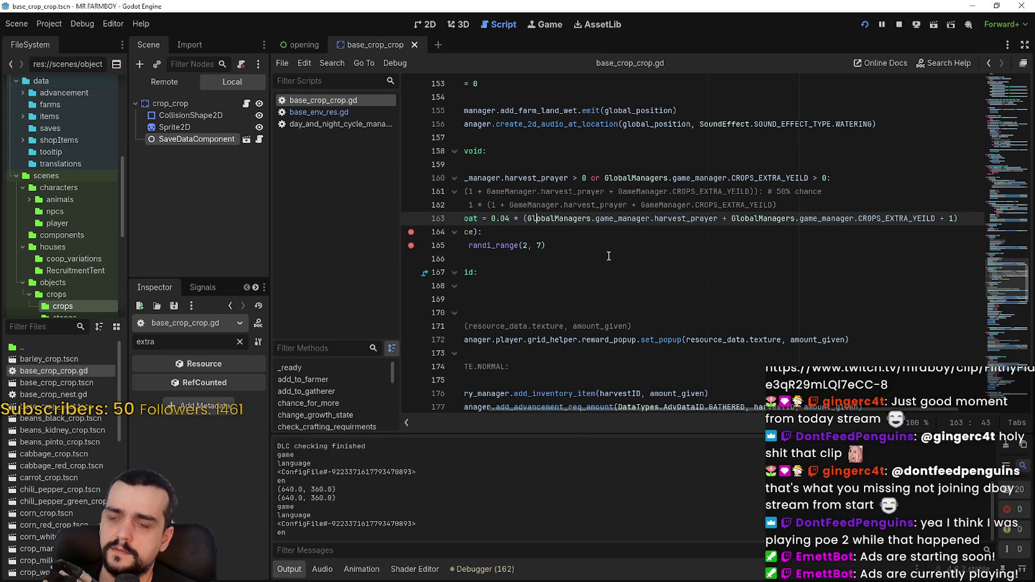
In the running game, open the save list and load Save 2
{"action": "key", "text": "F5"}
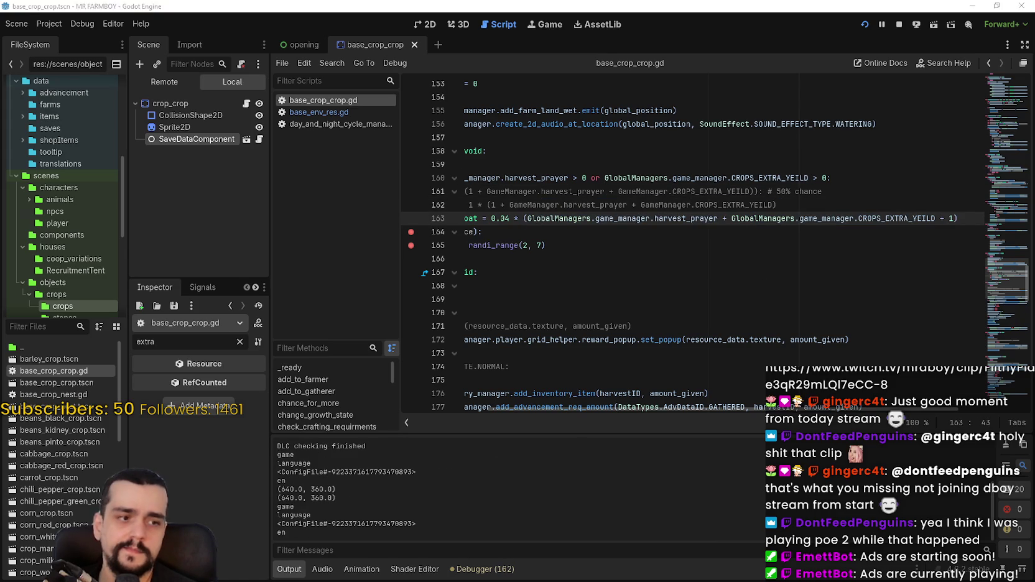
{"action": "left_click", "coordinate": [533, 255]}
{"action": "scroll", "coordinate": [533, 255], "scroll_direction": "down", "scroll_amount": 1}
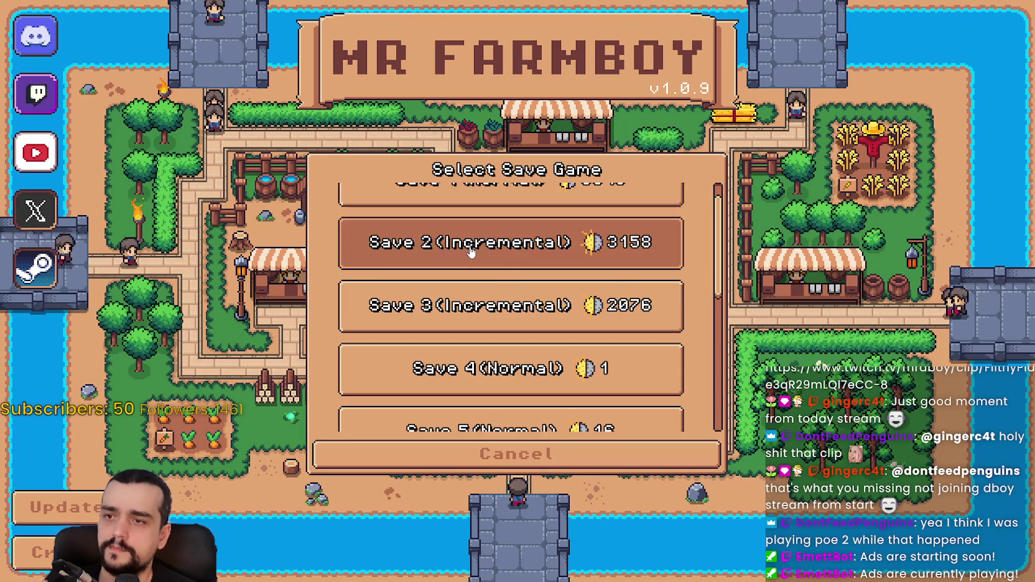
{"action": "left_click", "coordinate": [659, 253]}
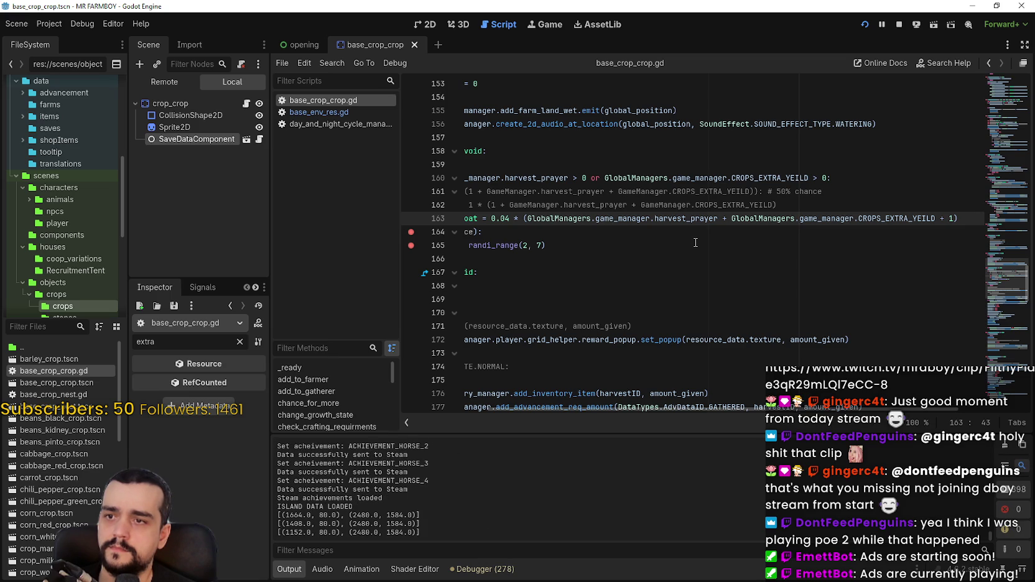
Remove the set_crop breakpoints on lines 30–36
{"action": "double_click", "coordinate": [643, 220]}
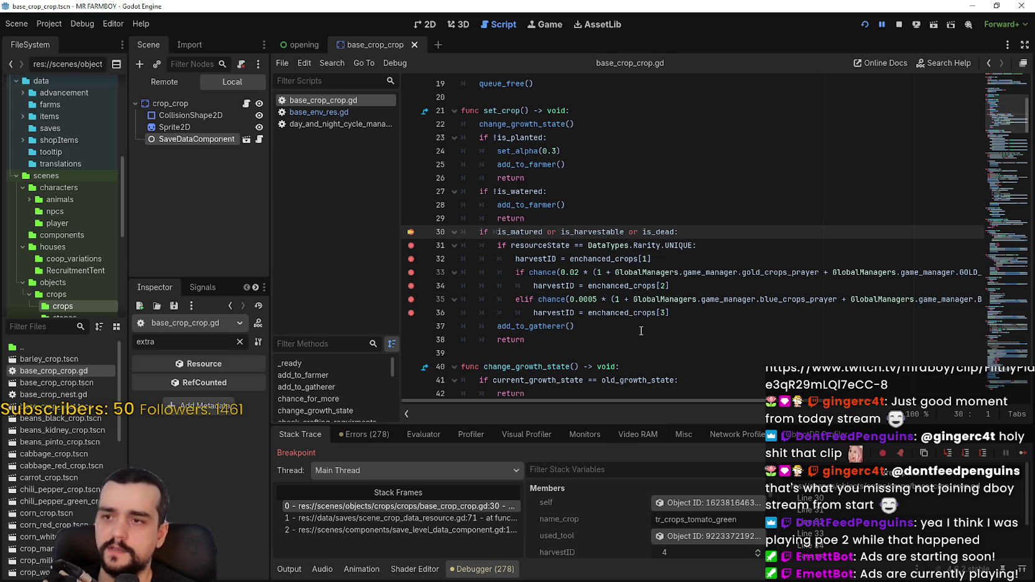
{"action": "left_click", "coordinate": [410, 233]}
{"action": "left_click", "coordinate": [410, 245]}
{"action": "left_click", "coordinate": [411, 272]}
{"action": "left_click", "coordinate": [410, 286]}
{"action": "left_click", "coordinate": [410, 299]}
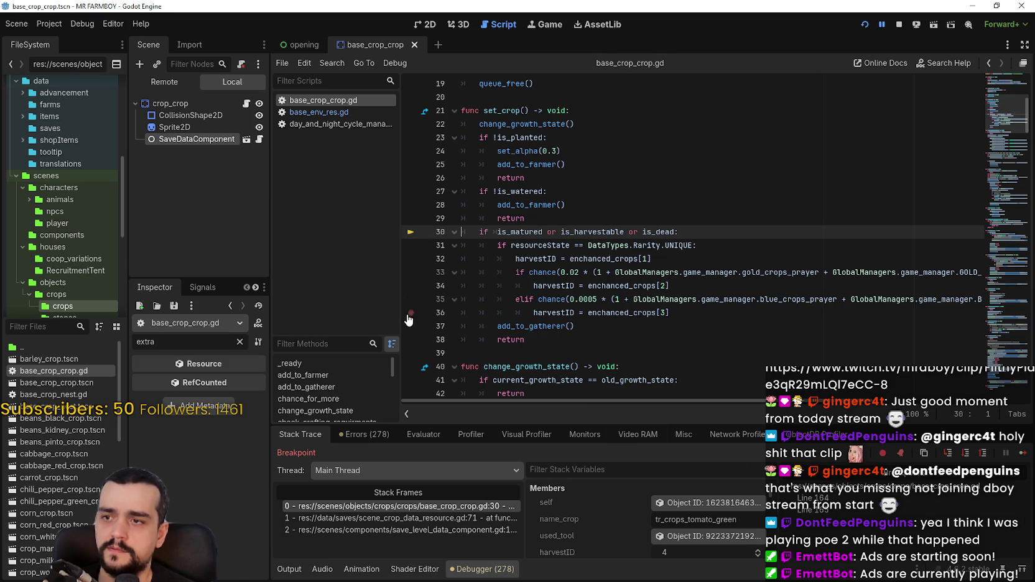
{"action": "left_click", "coordinate": [411, 312]}
{"action": "left_click", "coordinate": [623, 326]}
Step through the harvest breakpoints confirming get_chance 0.24 for each crop, then resume the game
{"action": "left_click", "coordinate": [1023, 454]}
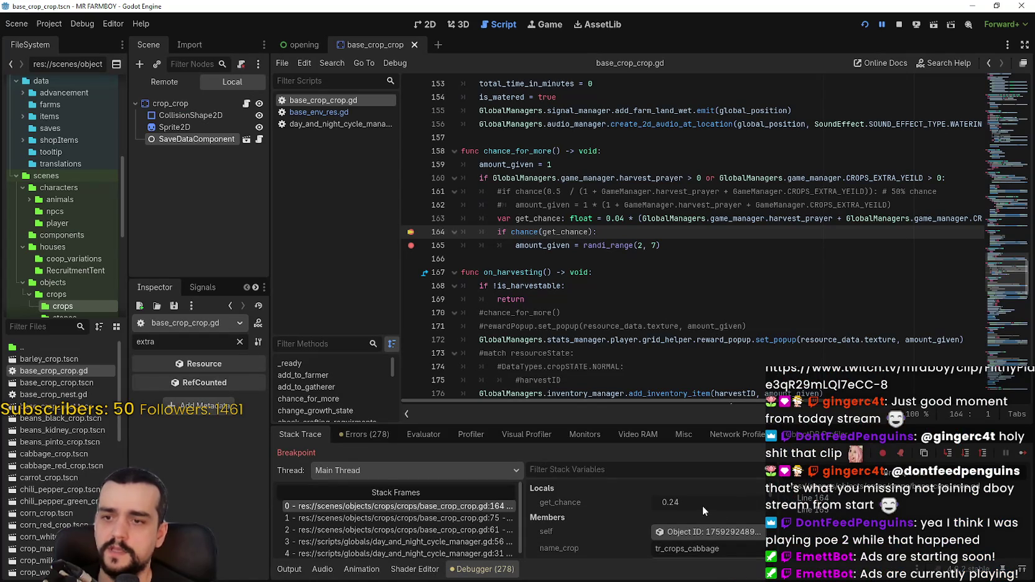
{"action": "left_click", "coordinate": [1021, 455]}
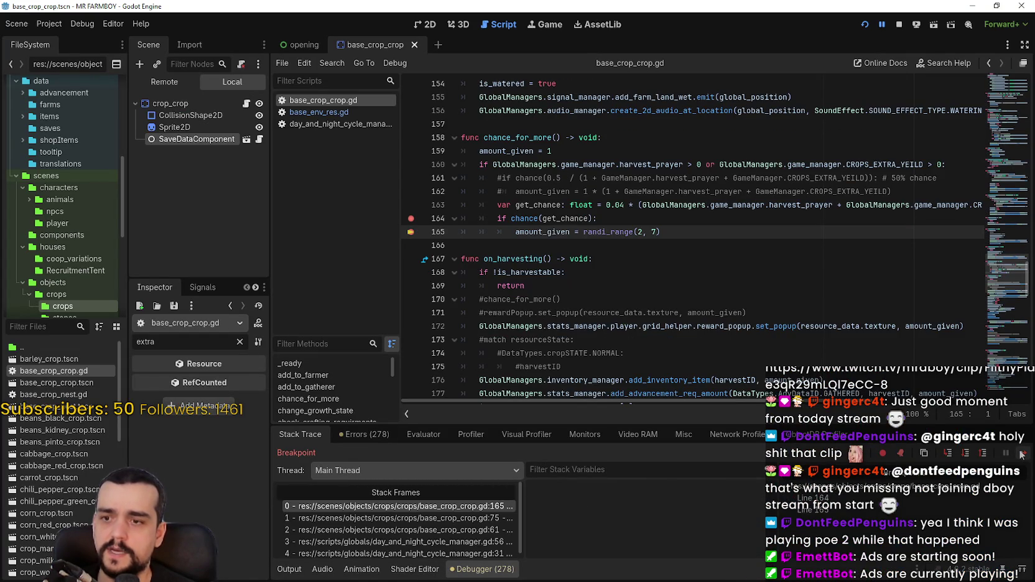
{"action": "left_click", "coordinate": [1021, 455]}
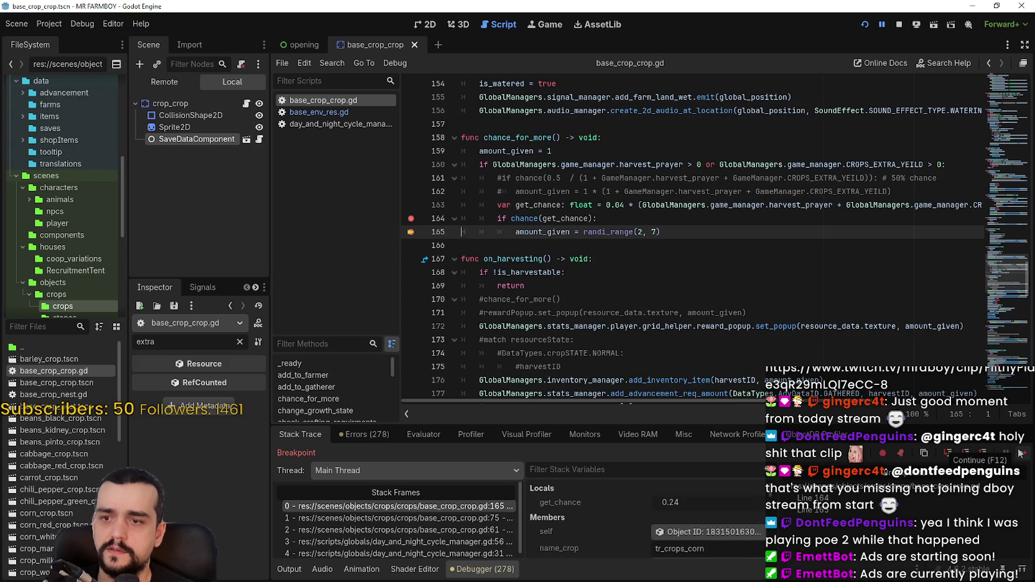
{"action": "left_click", "coordinate": [1021, 455]}
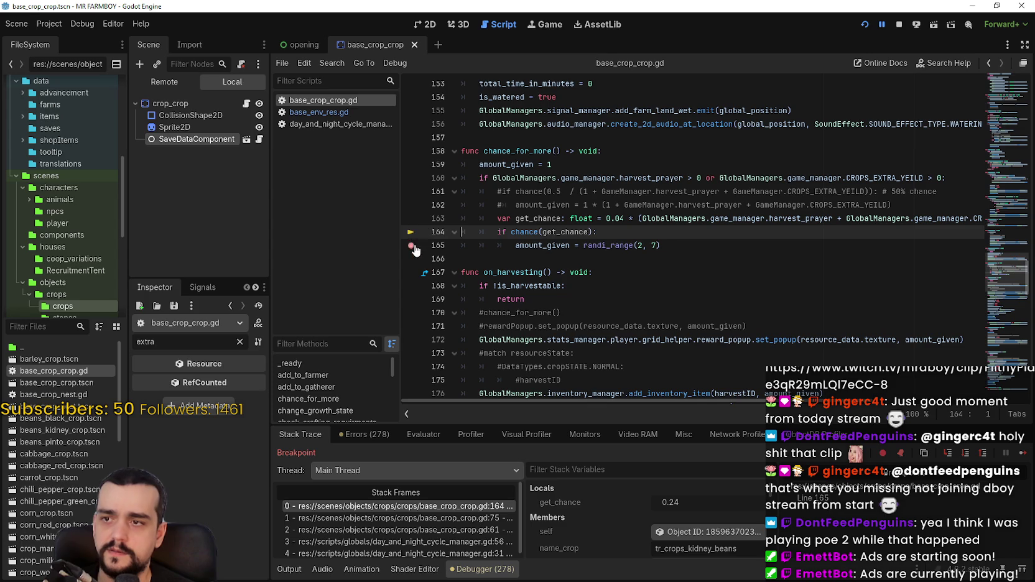
{"action": "left_click", "coordinate": [1024, 453]}
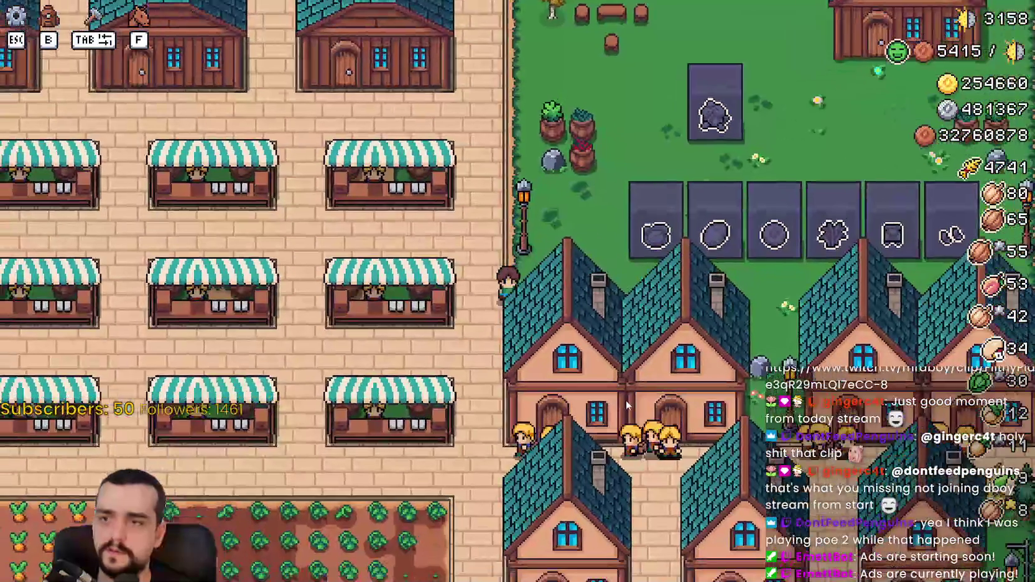
Walk the farmer through the tomato field harvesting, then head into the carrot rows
{"action": "key", "text": "a"}
{"action": "key", "text": "s"}
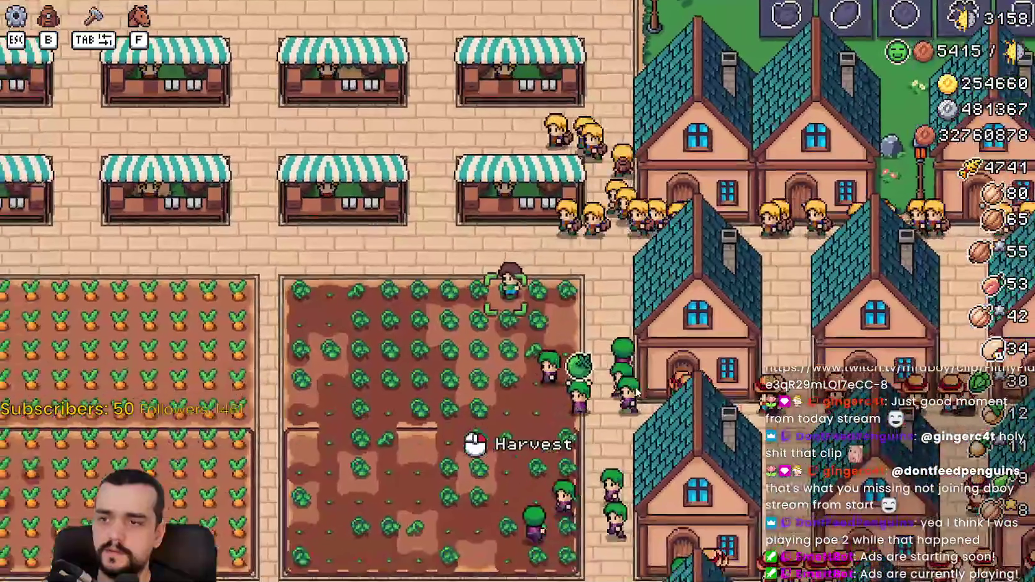
{"action": "key", "text": "s"}
{"action": "key", "text": "a"}
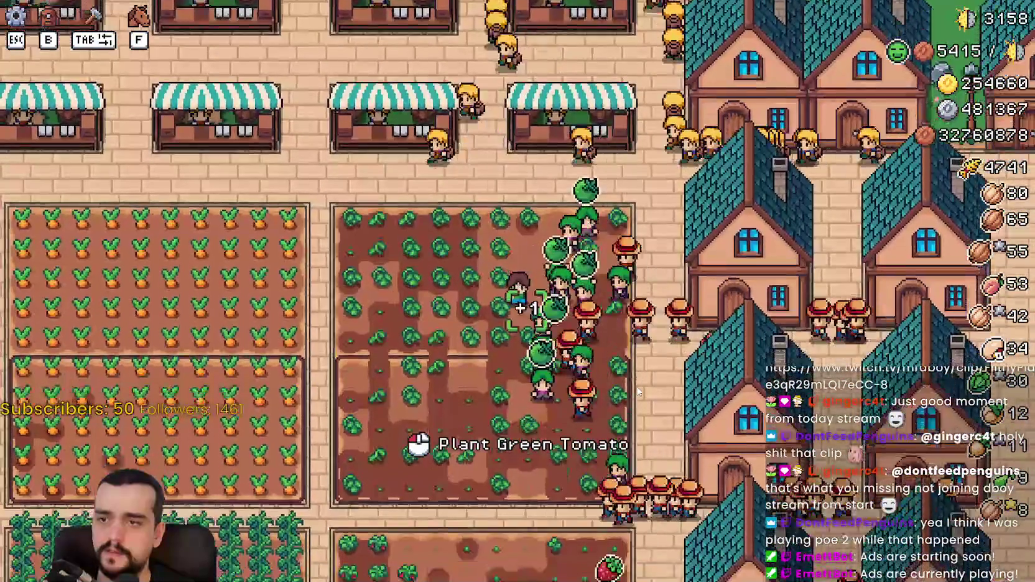
{"action": "key", "text": "a"}
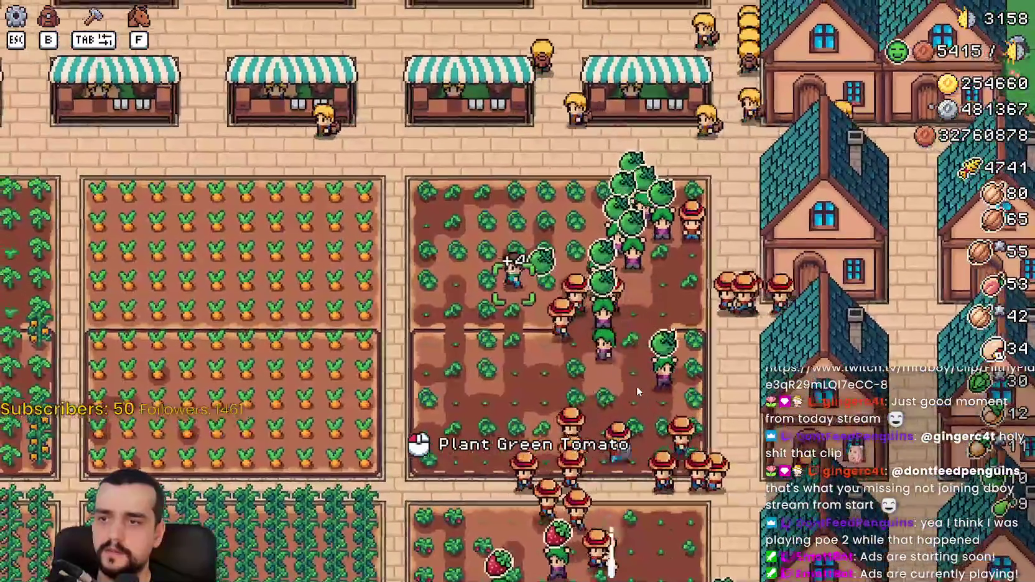
{"action": "key", "text": "w"}
{"action": "key", "text": "d"}
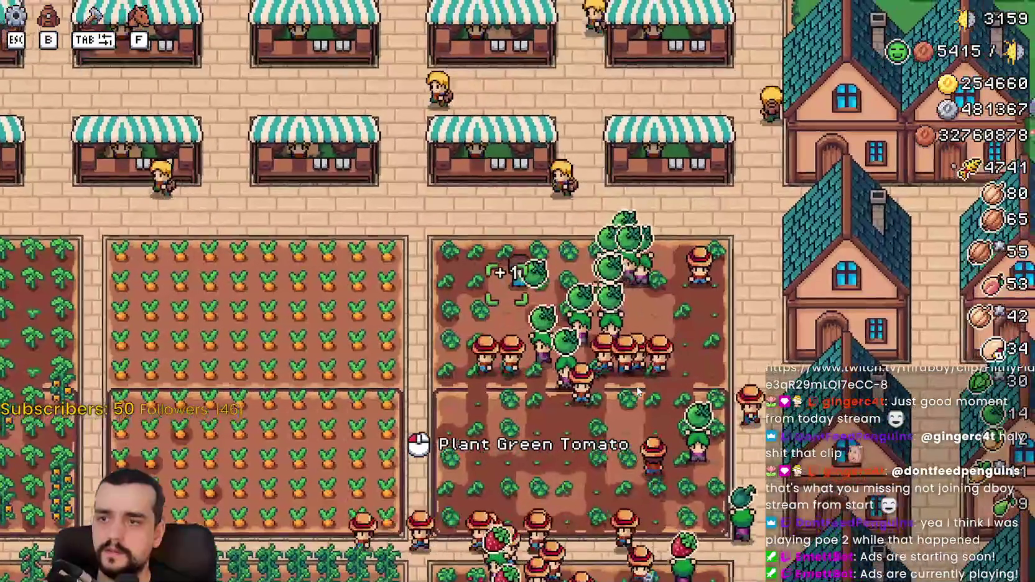
{"action": "key", "text": "s"}
{"action": "key", "text": "d"}
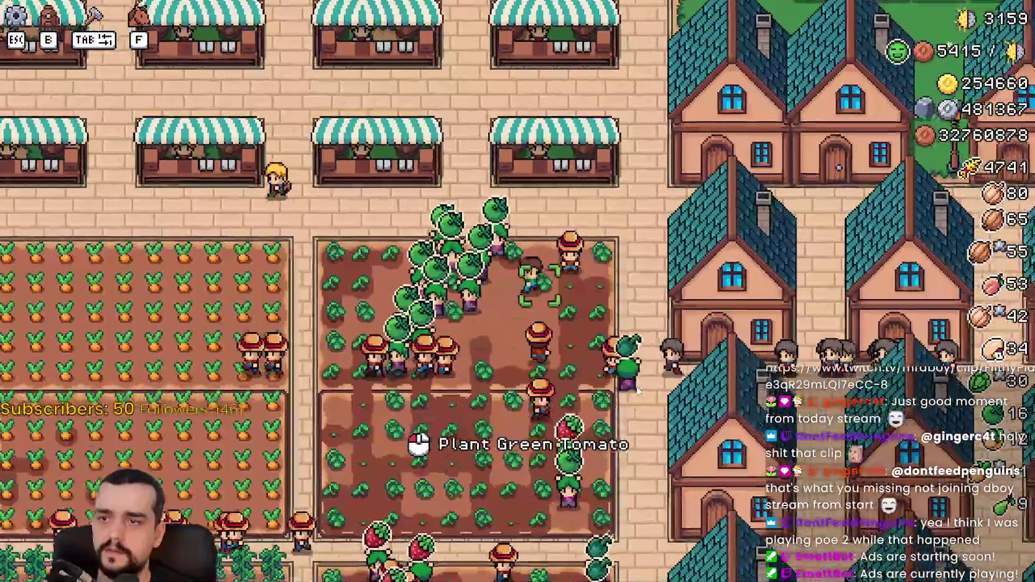
{"action": "key", "text": "s"}
{"action": "key", "text": "d"}
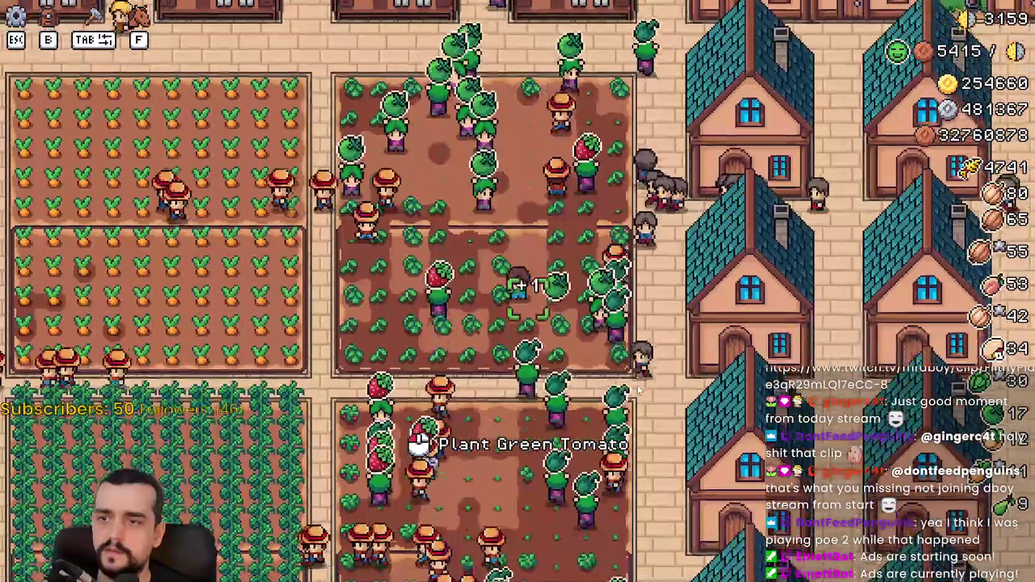
{"action": "key", "text": "s"}
{"action": "key", "text": "a"}
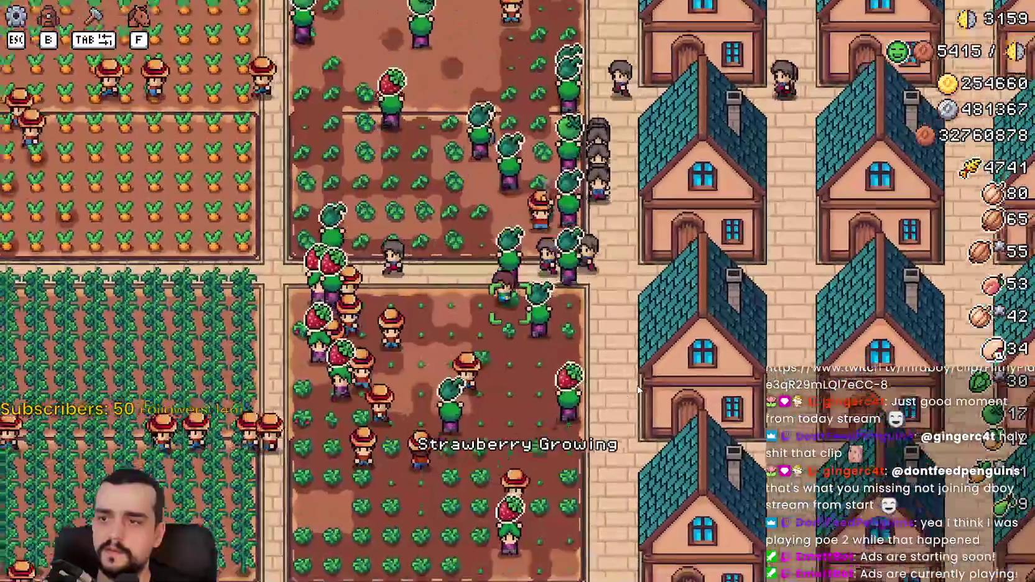
{"action": "key", "text": "w"}
{"action": "key", "text": "a"}
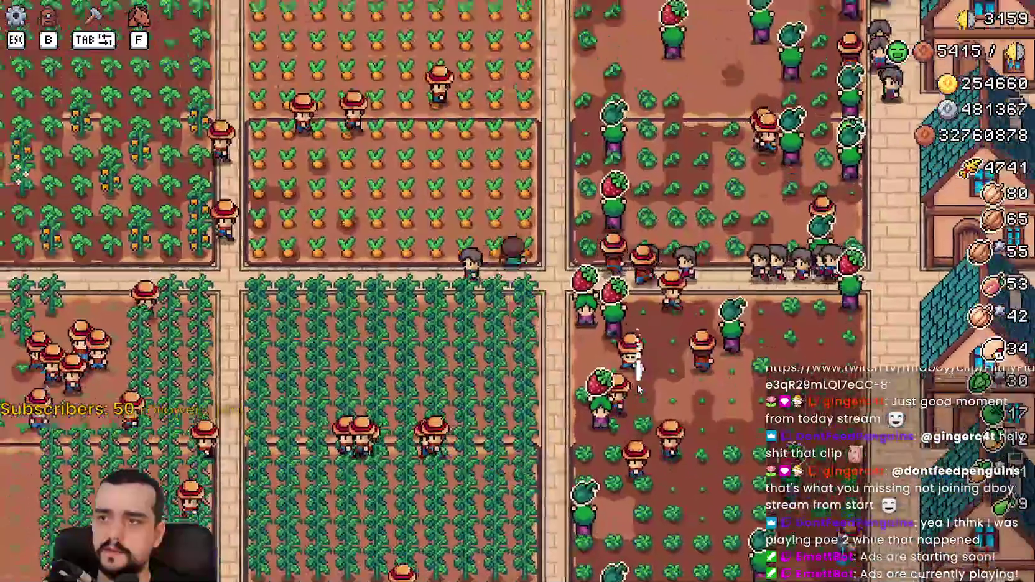
{"action": "key", "text": "a"}
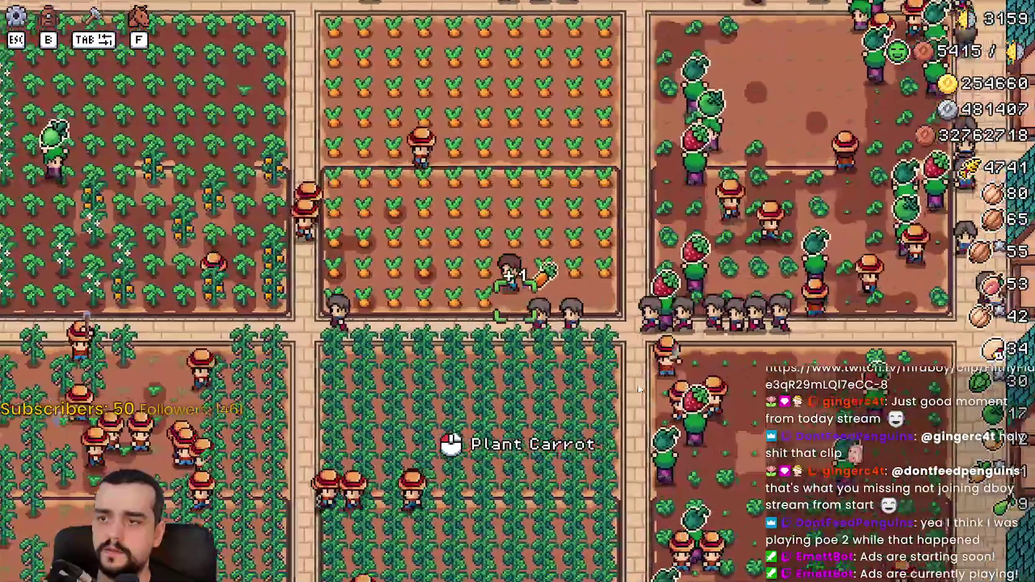
Harvest back and forth across the carrot plot
{"action": "scroll", "coordinate": [638, 388], "scroll_direction": "up", "scroll_amount": 2}
{"action": "key", "text": "a"}
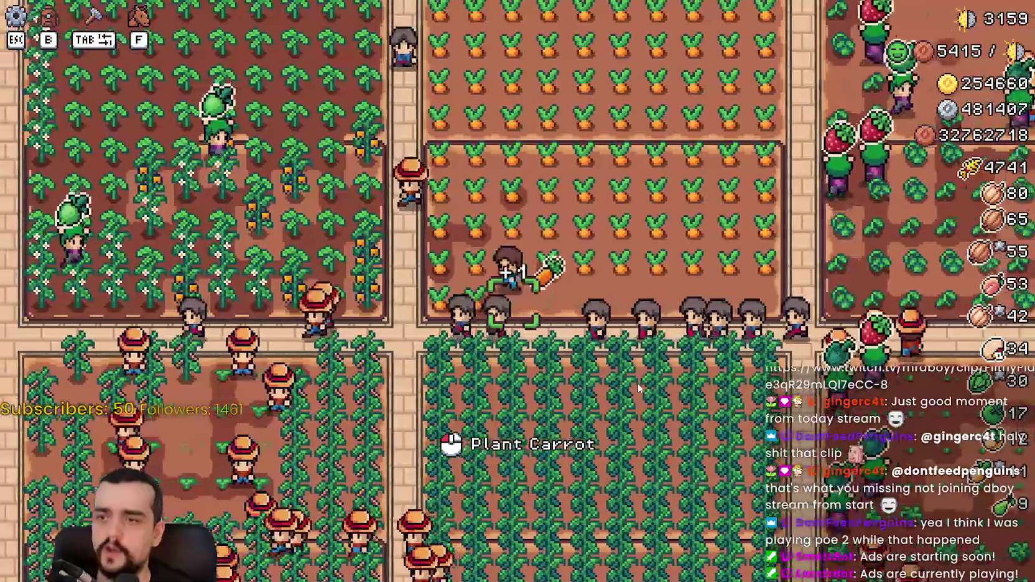
{"action": "key", "text": "d"}
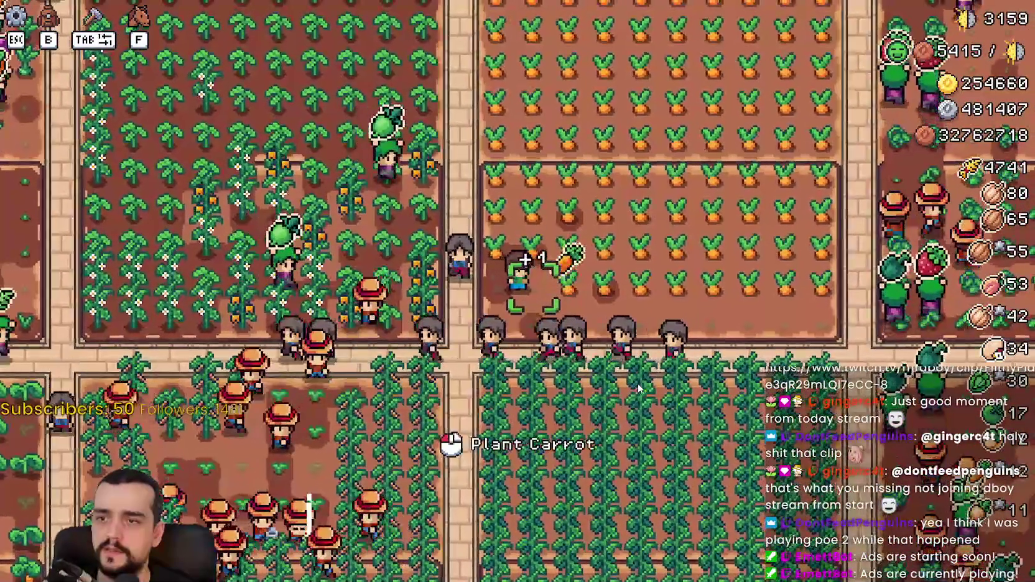
{"action": "scroll", "coordinate": [637, 383], "scroll_direction": "down", "scroll_amount": 2}
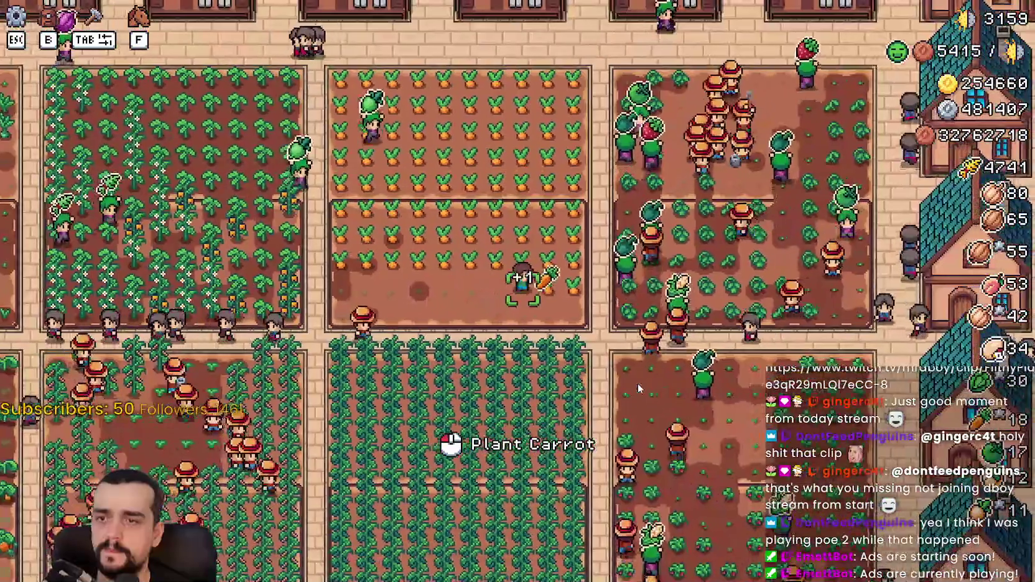
{"action": "scroll", "coordinate": [636, 383], "scroll_direction": "up", "scroll_amount": 2}
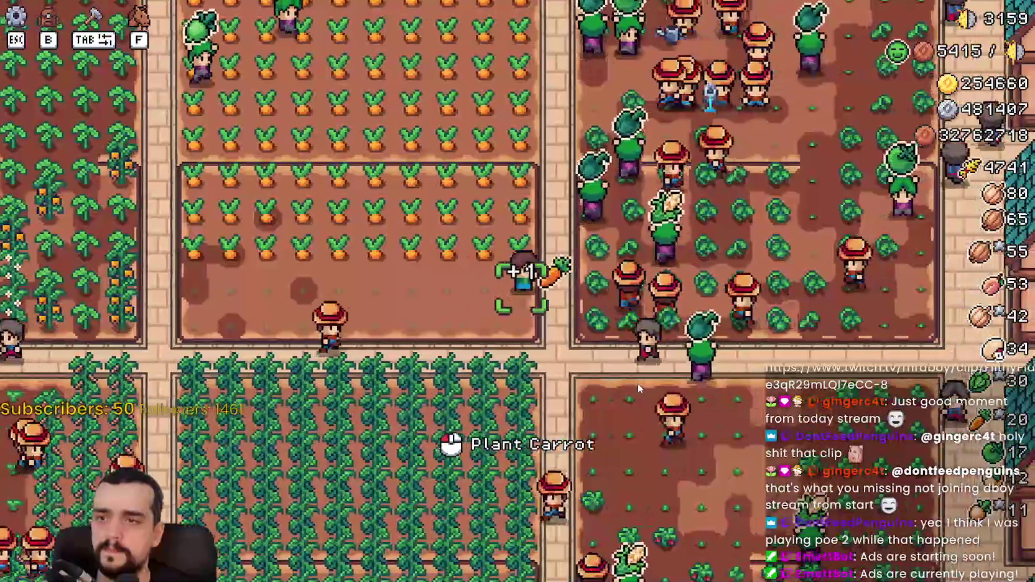
{"action": "key", "text": "a"}
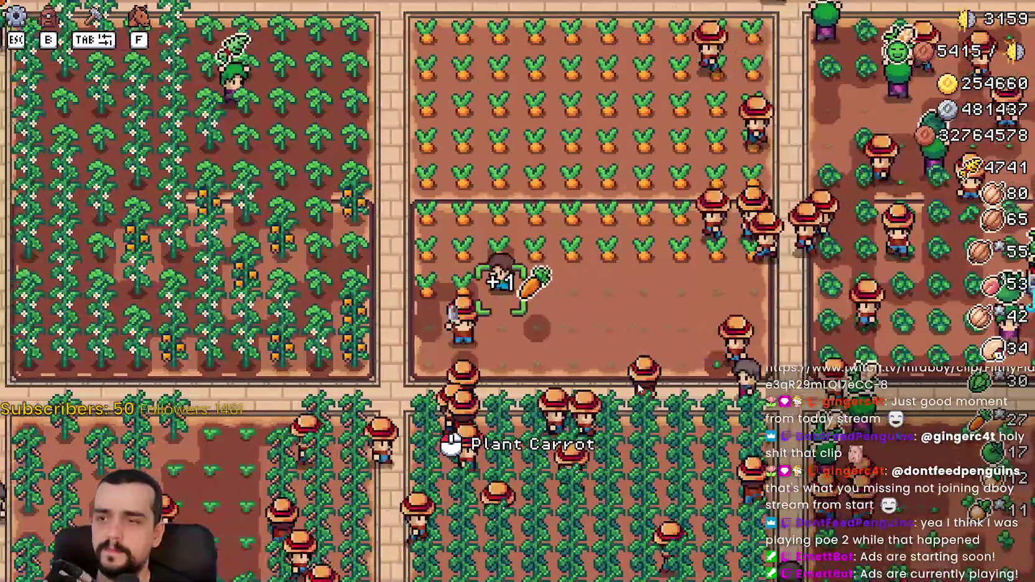
{"action": "key", "text": "w"}
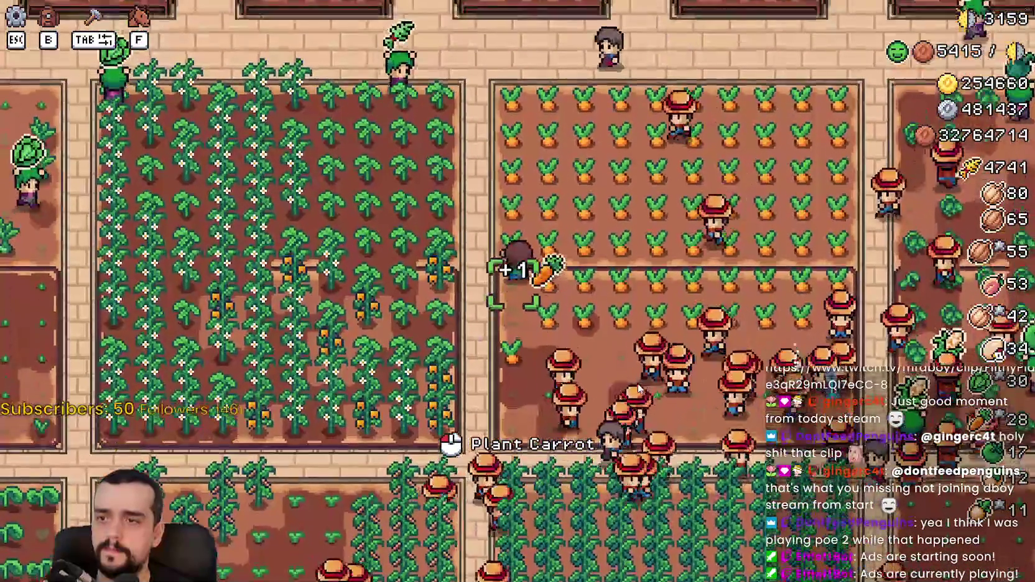
{"action": "key", "text": "d"}
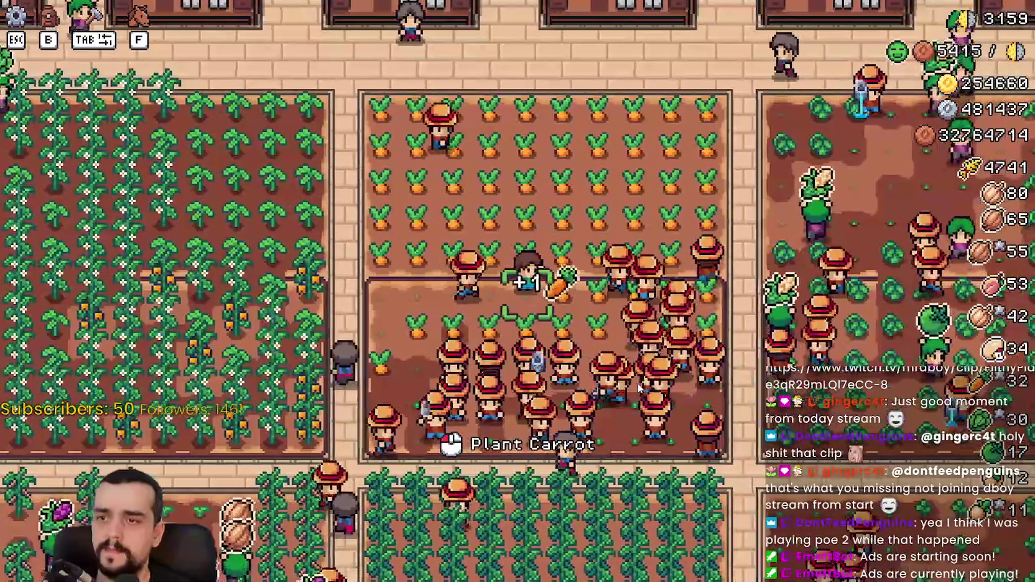
{"action": "key", "text": "d"}
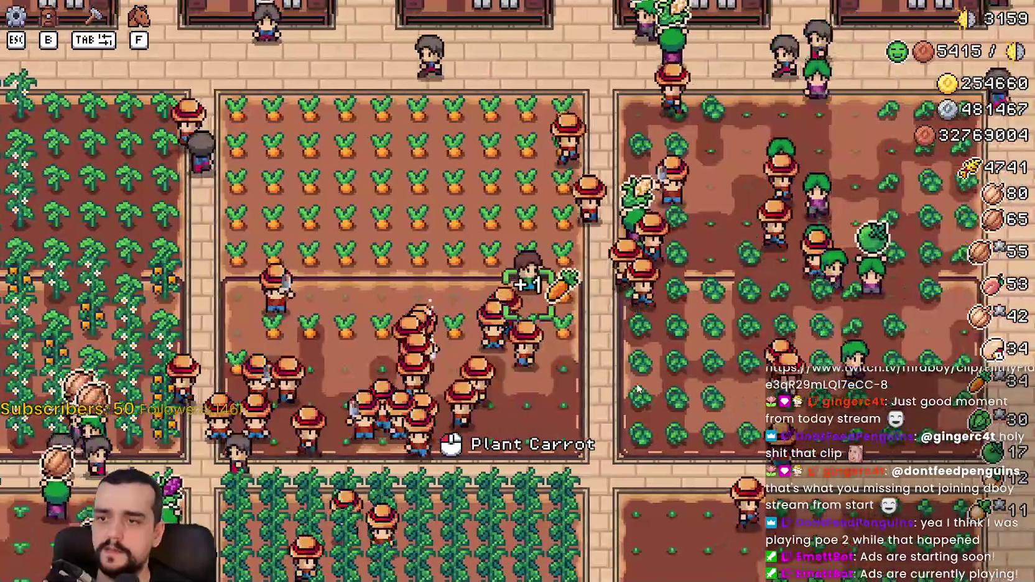
{"action": "key", "text": "d"}
{"action": "key", "text": "w"}
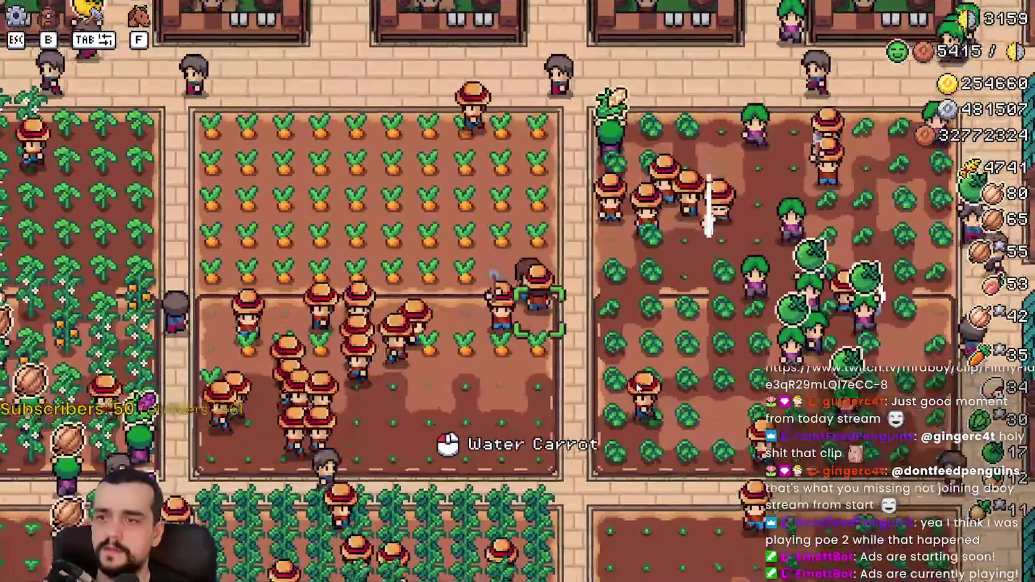
{"action": "key", "text": "s"}
{"action": "key", "text": "a"}
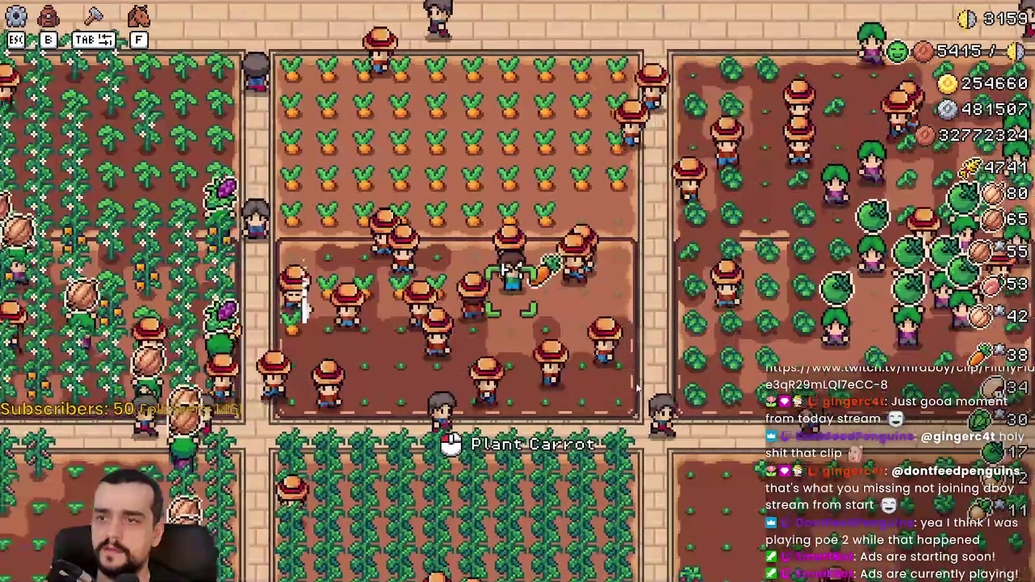
Harvest through the orange pepper and cucumber plots, then roam to other ripe crops
{"action": "key", "text": "a"}
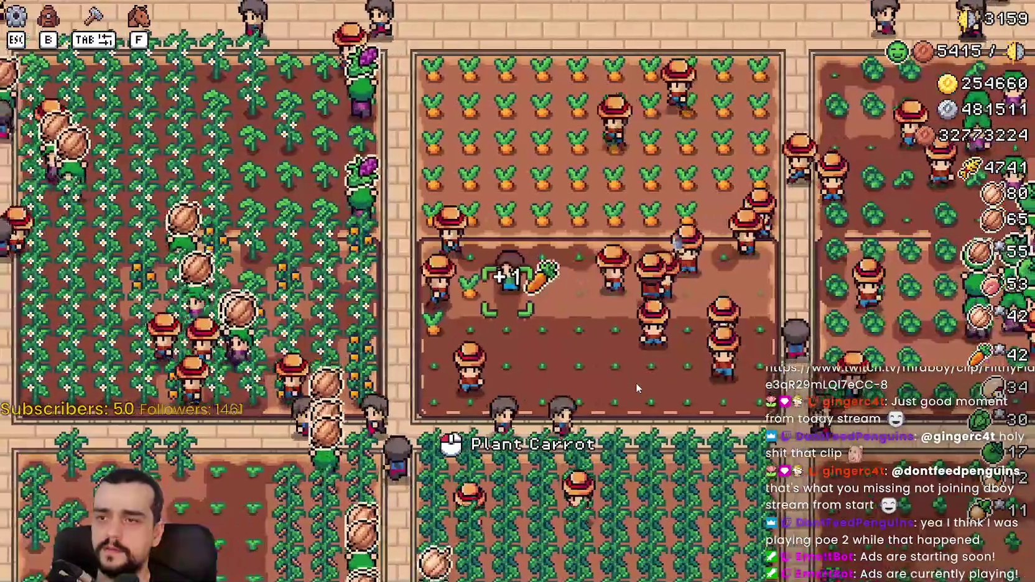
{"action": "key", "text": "s"}
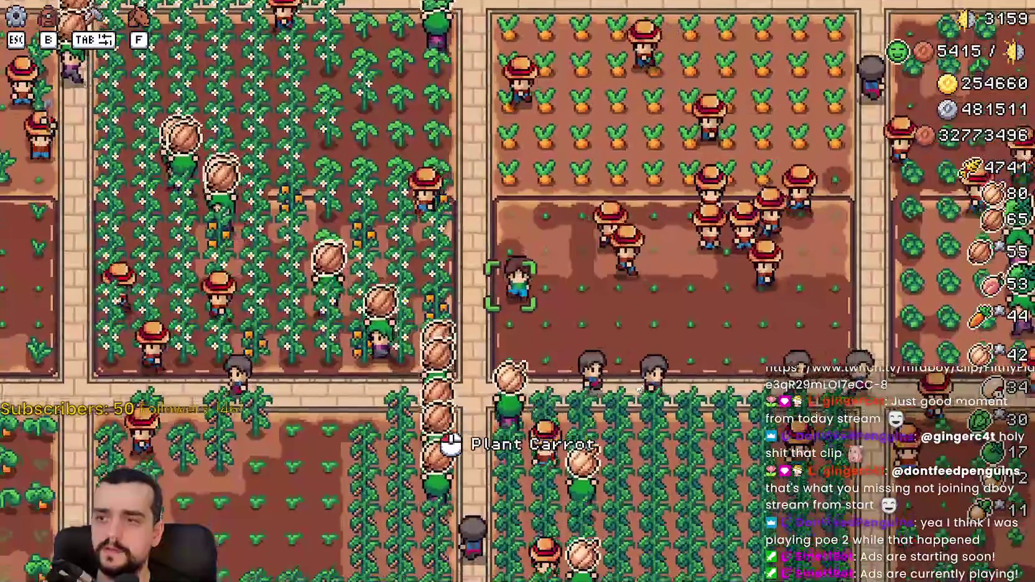
{"action": "key", "text": "a"}
{"action": "key", "text": "s"}
{"action": "key", "text": "a"}
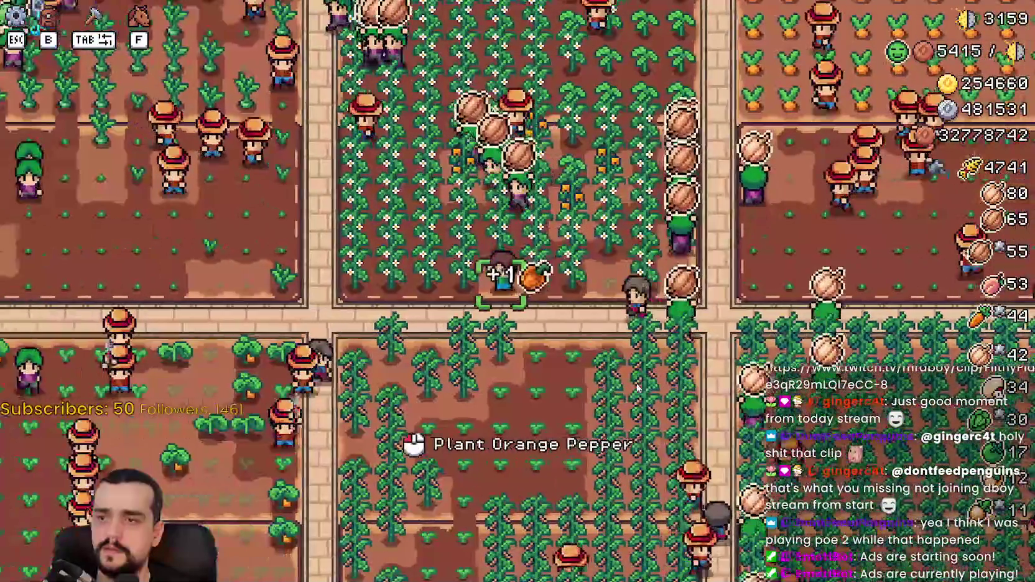
{"action": "key", "text": "w"}
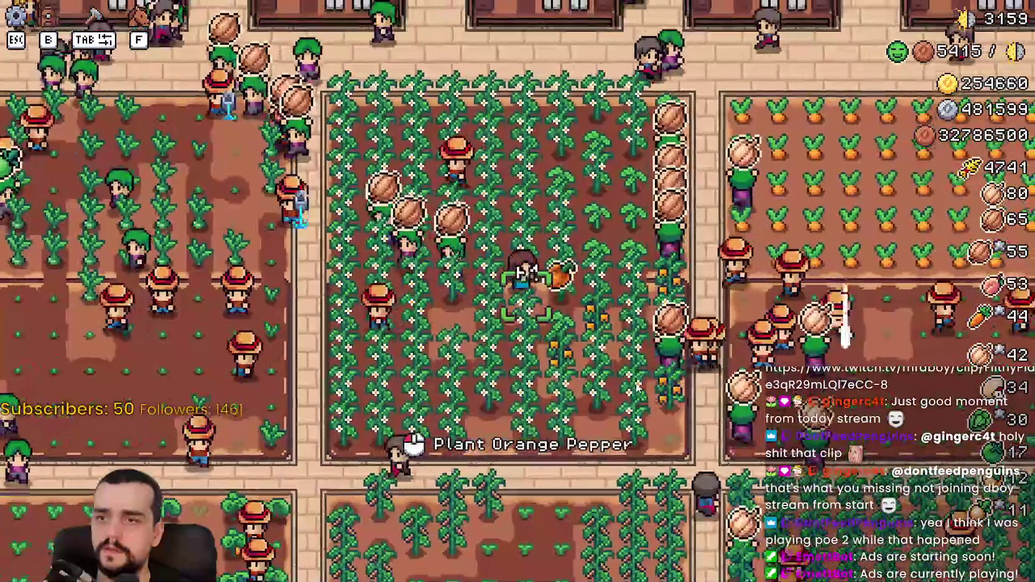
{"action": "key", "text": "d"}
{"action": "key", "text": "s"}
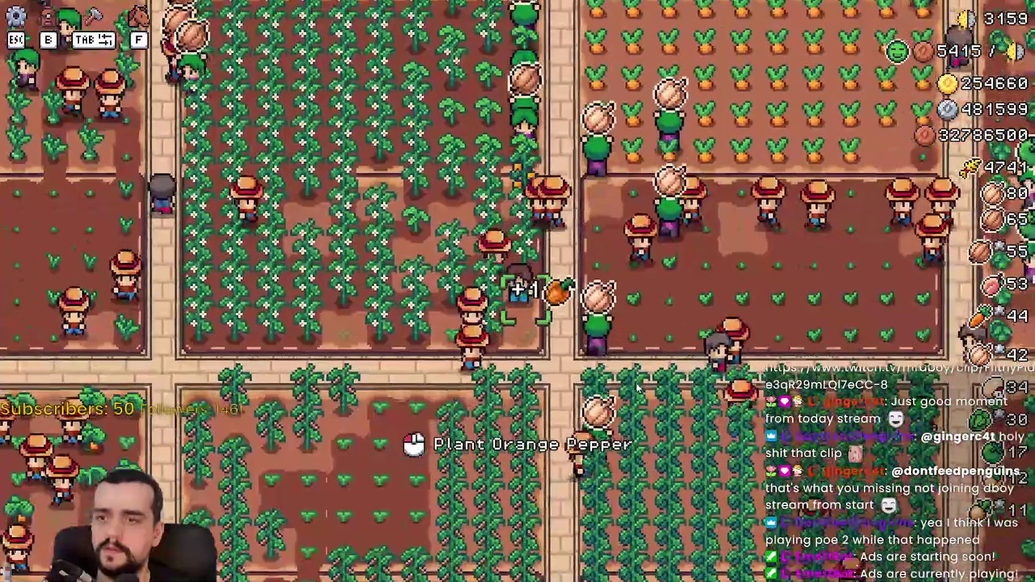
{"action": "key", "text": "d"}
{"action": "key", "text": "d"}
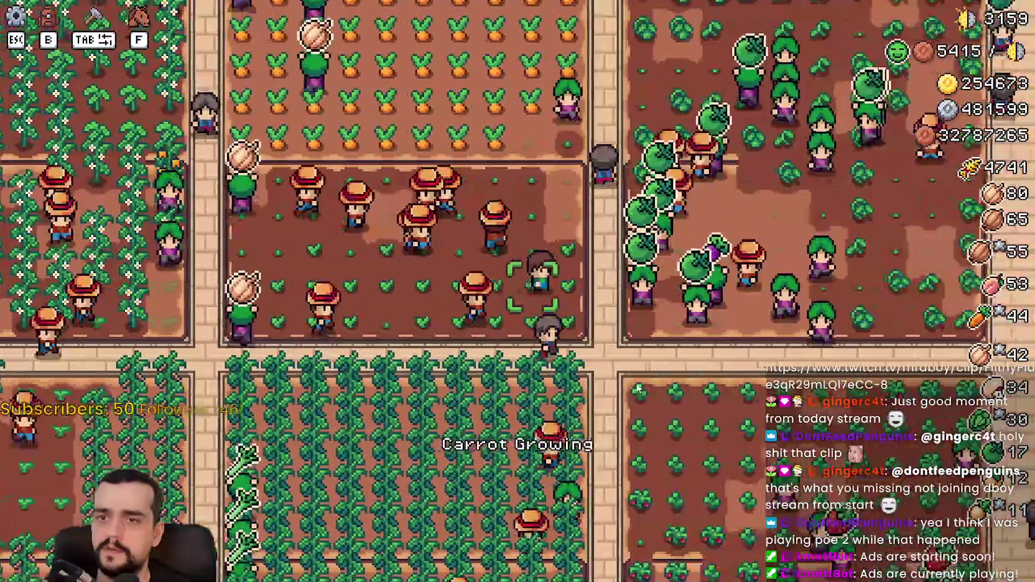
{"action": "key", "text": "s"}
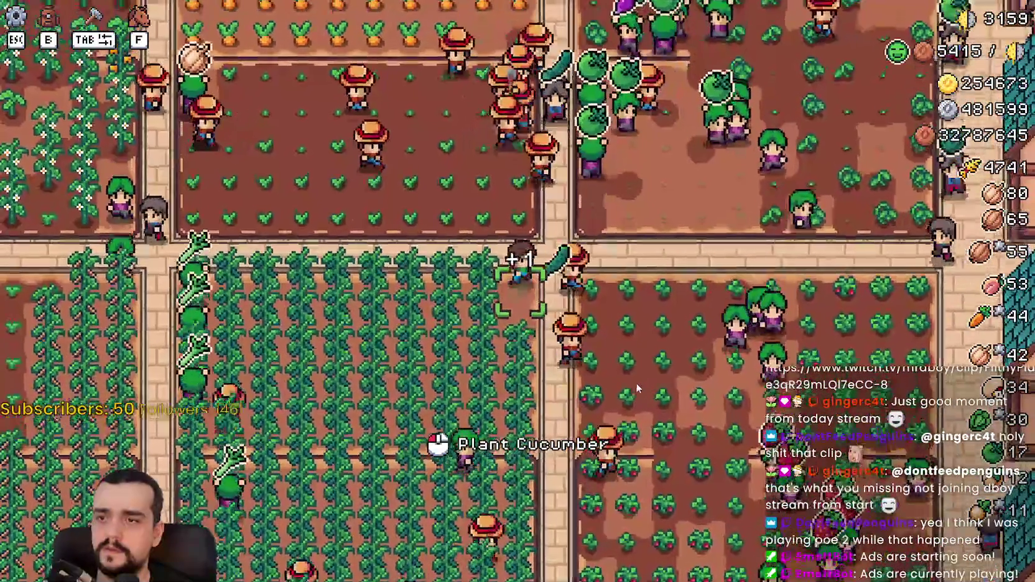
{"action": "key", "text": "d"}
{"action": "key", "text": "w"}
{"action": "key", "text": "w"}
{"action": "key", "text": "a"}
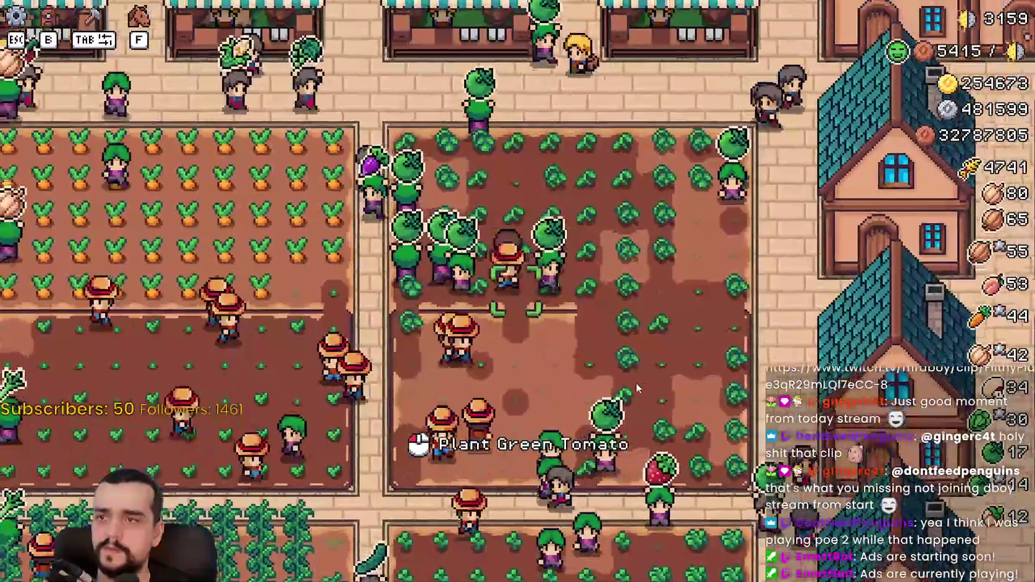
{"action": "key", "text": "s"}
{"action": "key", "text": "a"}
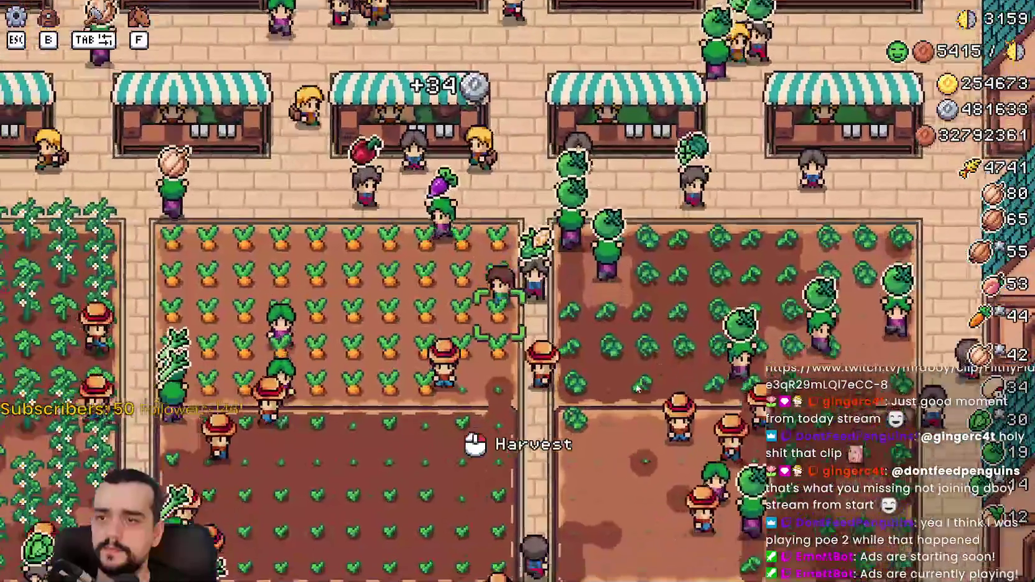
{"action": "scroll", "coordinate": [606, 364], "scroll_direction": "down", "scroll_amount": 2}
{"action": "key", "text": "s"}
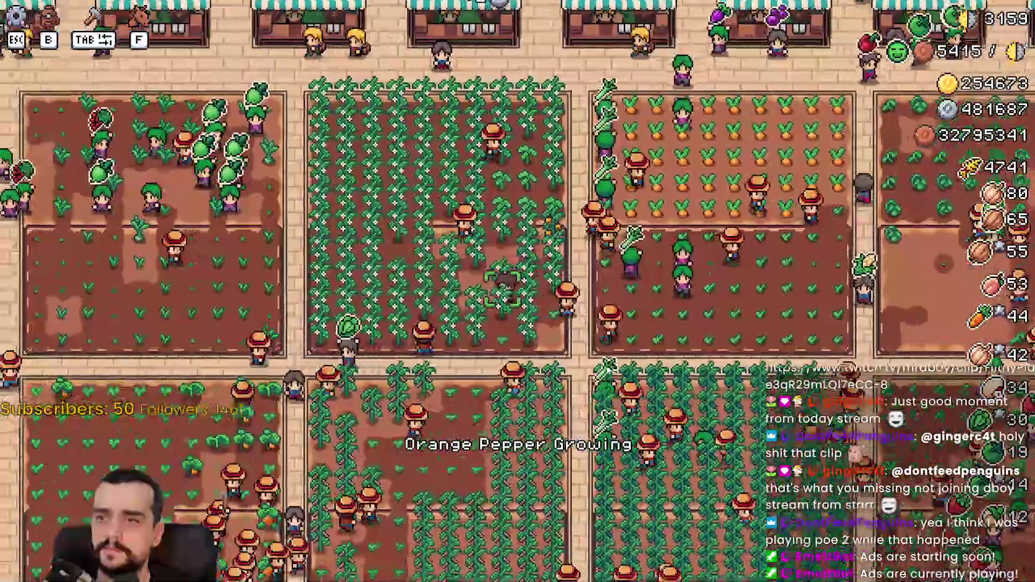
{"action": "key", "text": "a"}
{"action": "scroll", "coordinate": [607, 370], "scroll_direction": "up", "scroll_amount": 2}
Harvest the ripe crop, then walk the farmer through the pinto bean rows harvesting beans
{"action": "key", "text": "s"}
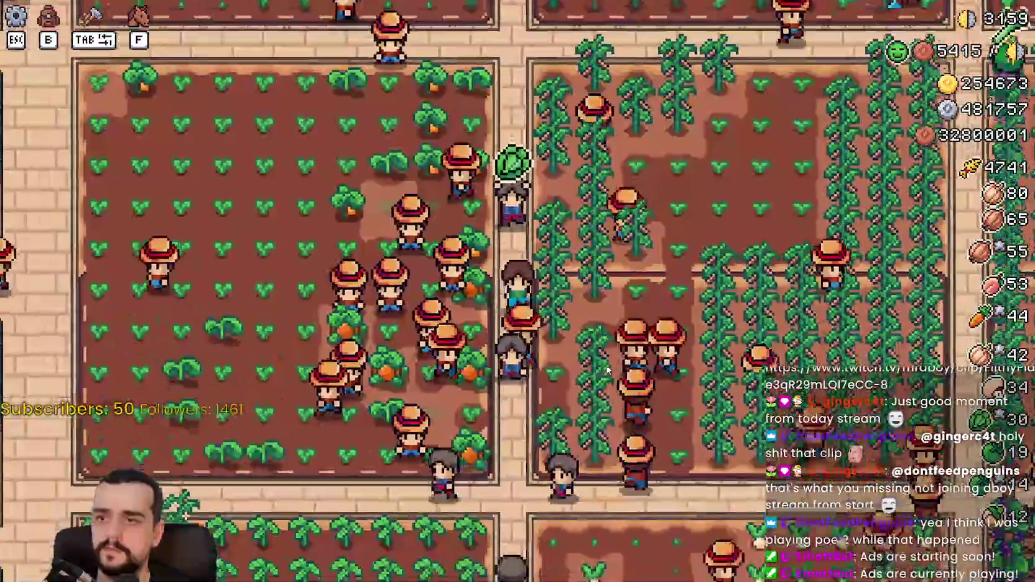
{"action": "left_click", "coordinate": [607, 370]}
{"action": "key", "text": "d"}
{"action": "key", "text": "d"}
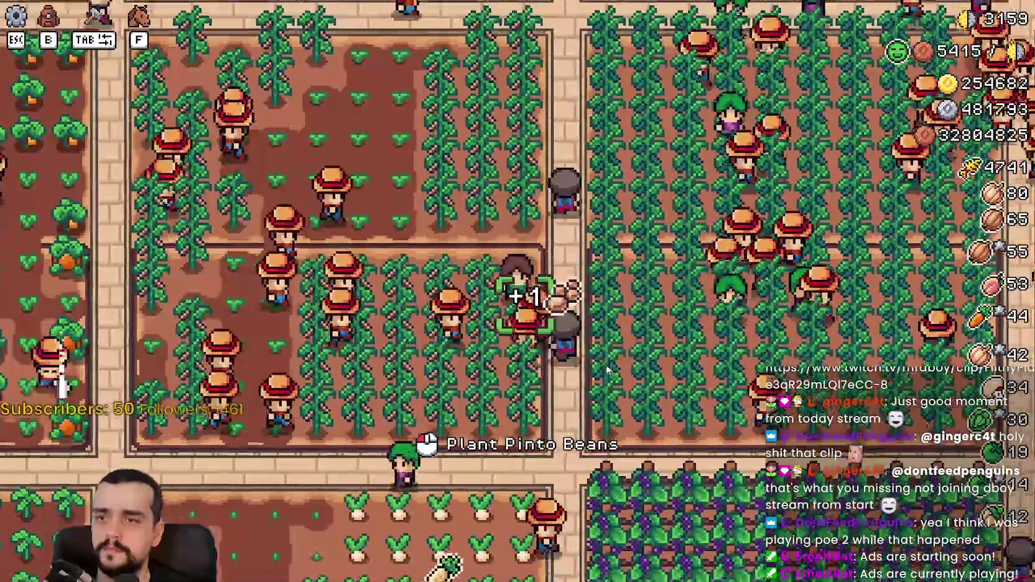
{"action": "key", "text": "a"}
{"action": "key", "text": "s"}
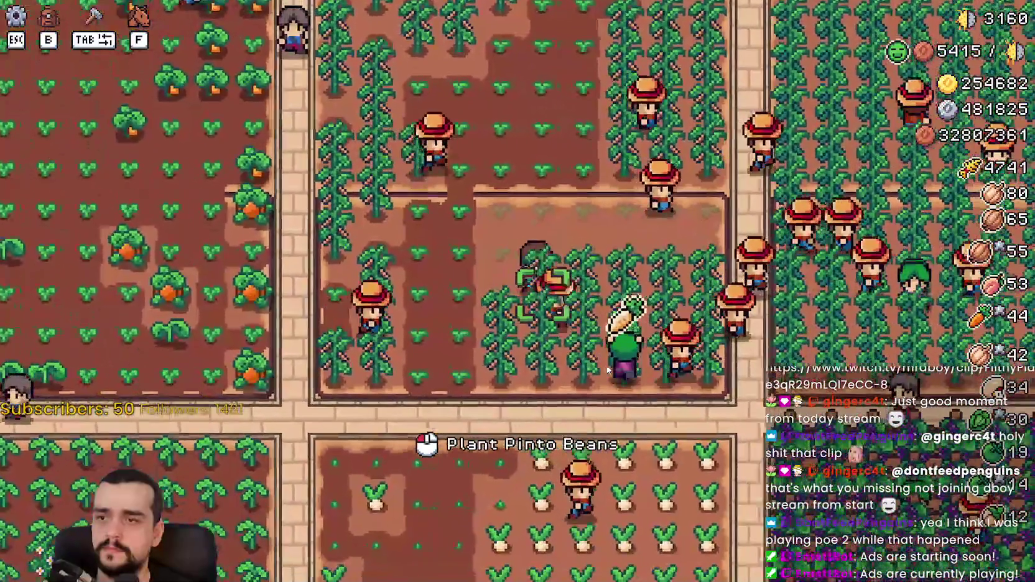
{"action": "key", "text": "w"}
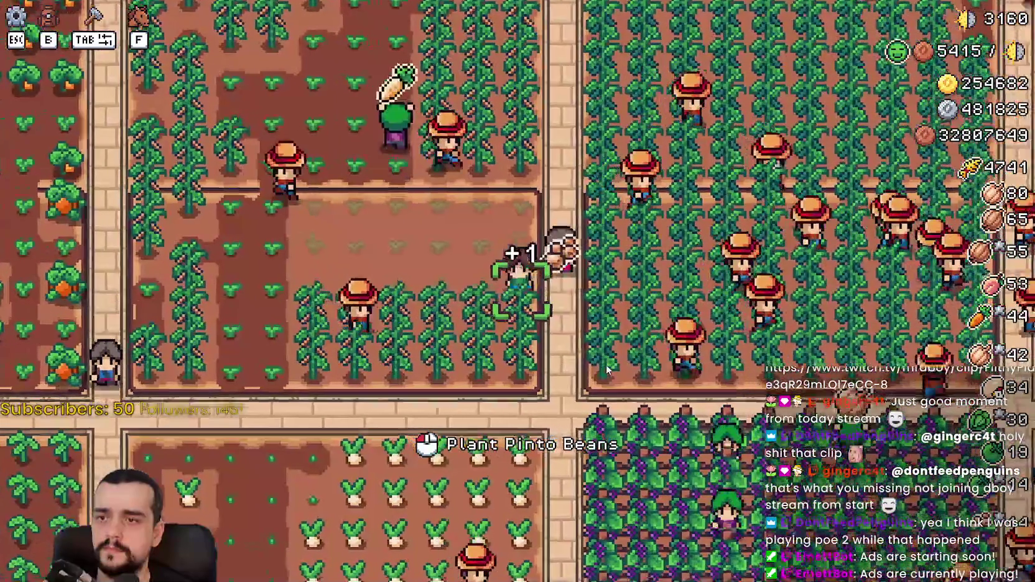
{"action": "key", "text": "s"}
{"action": "key", "text": "a"}
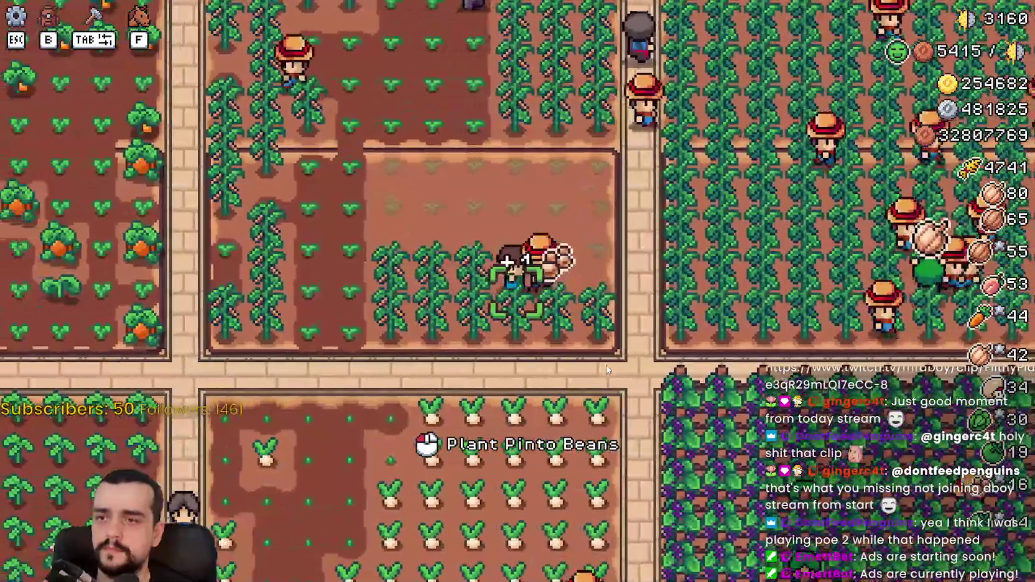
{"action": "key", "text": "a"}
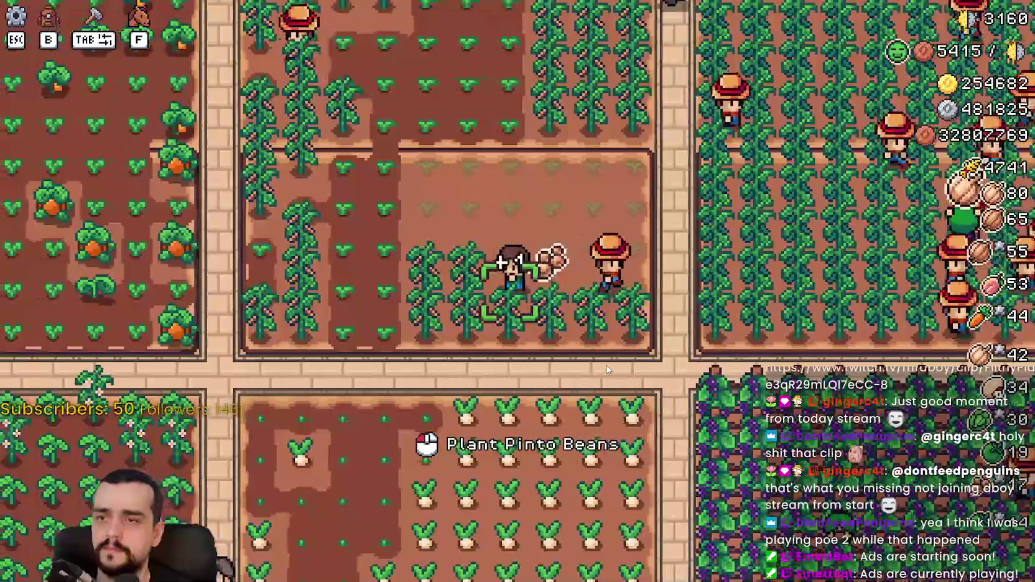
{"action": "key", "text": "s"}
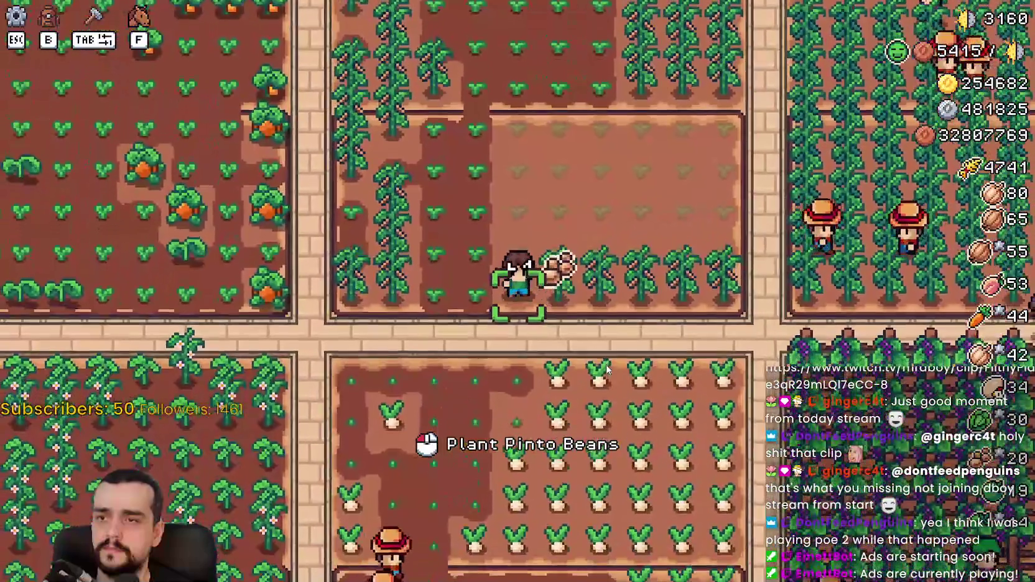
{"action": "key", "text": "d"}
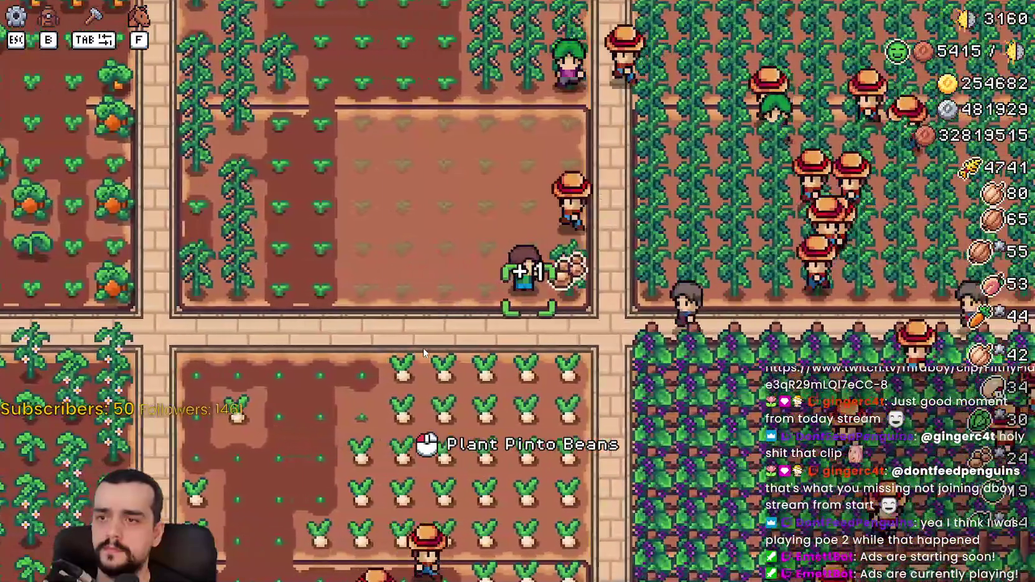
{"action": "key", "text": "a"}
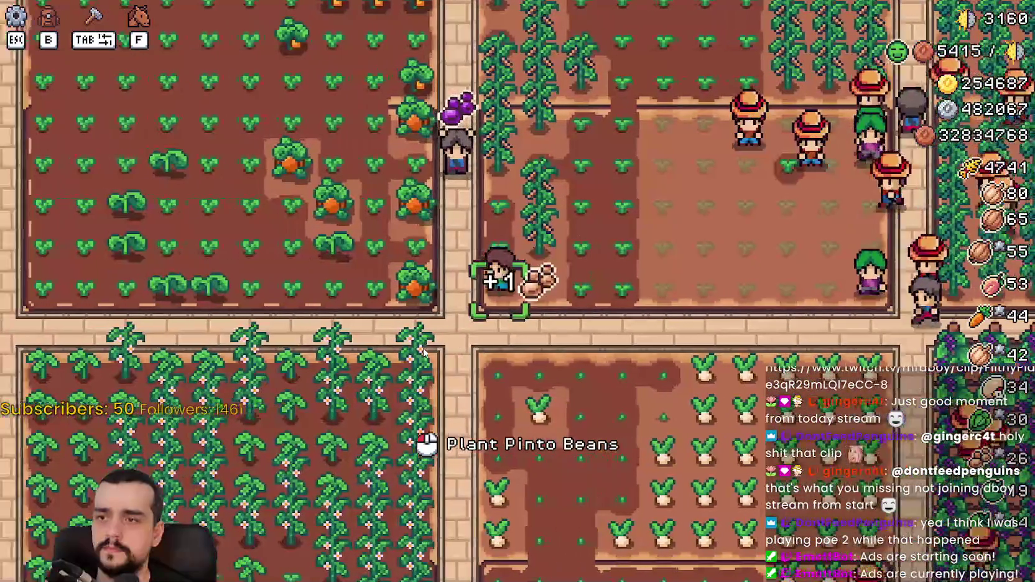
{"action": "key", "text": "w"}
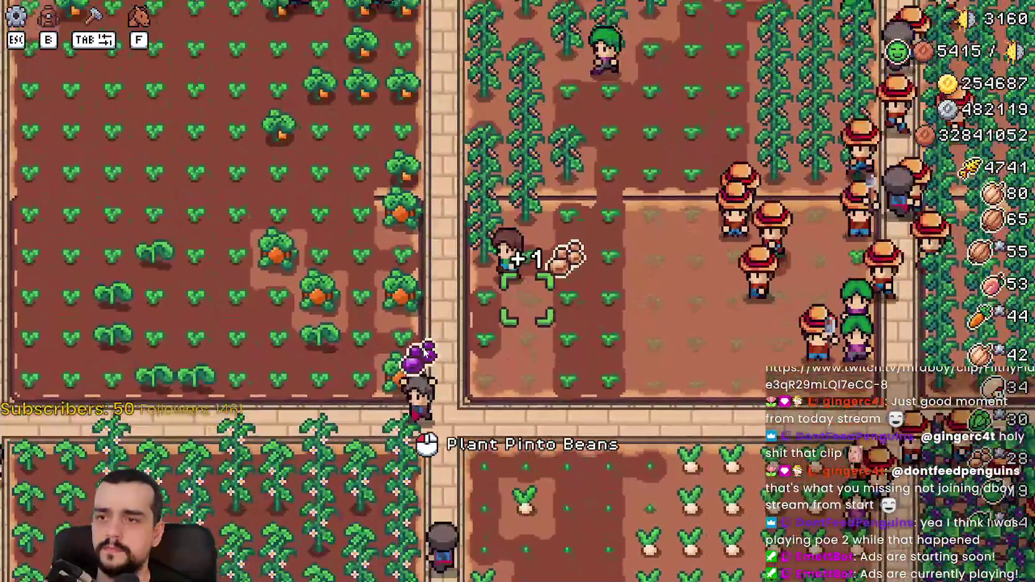
Walk back and forth along the cucumber rows, harvesting each cucumber for a single item
{"action": "key", "text": "d"}
{"action": "key", "text": "w"}
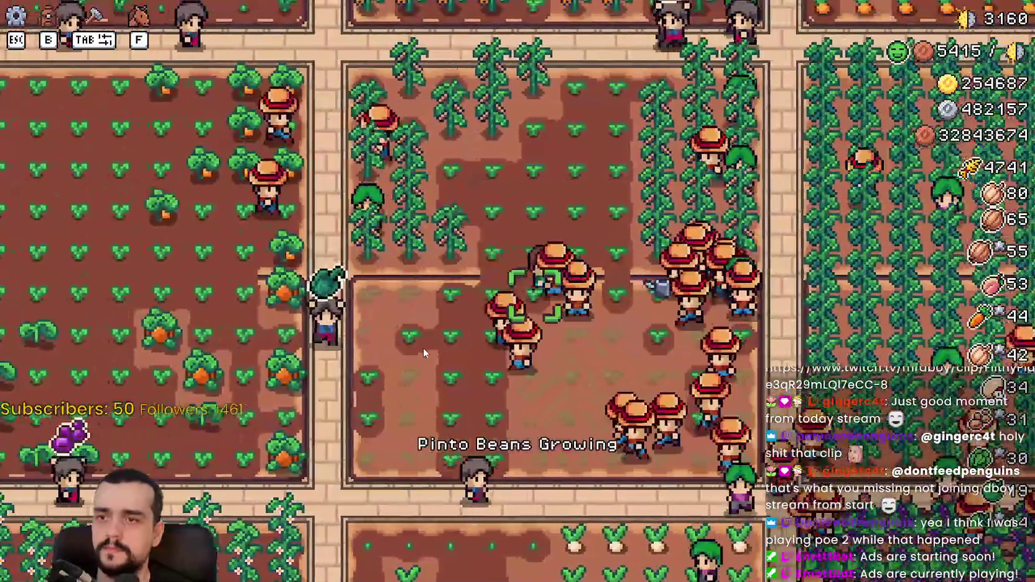
{"action": "key", "text": "d"}
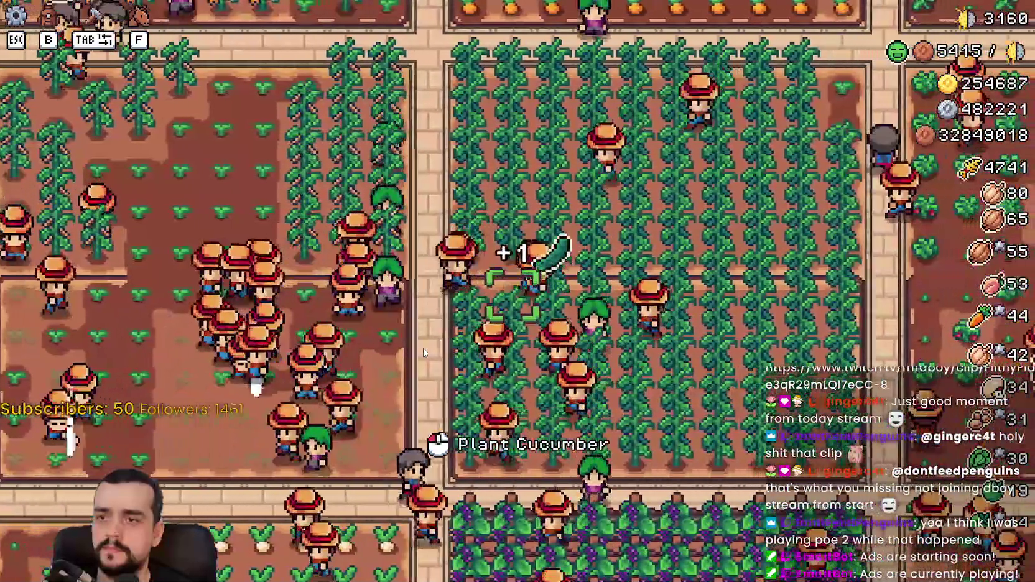
{"action": "key", "text": "d"}
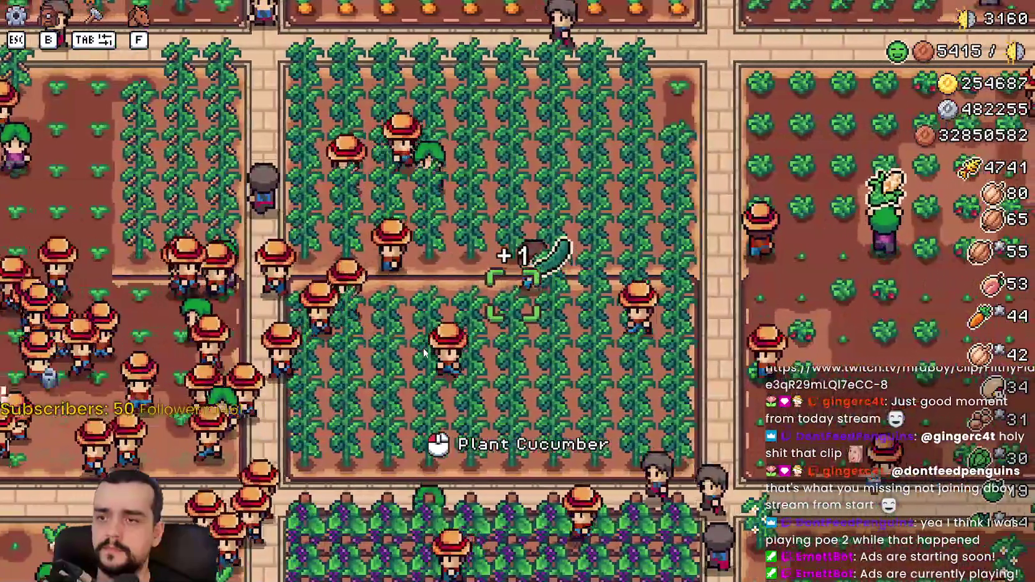
{"action": "key", "text": "d"}
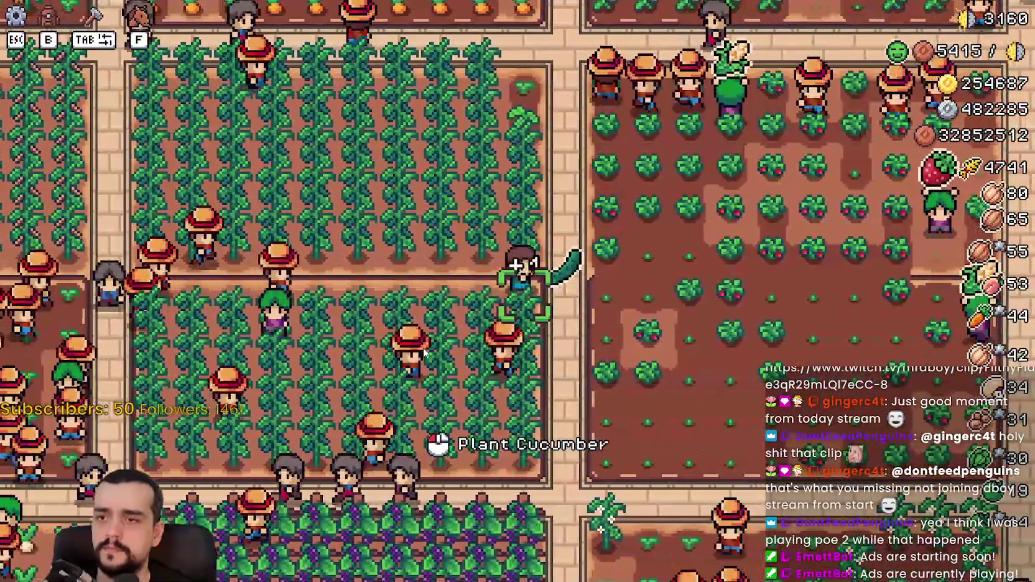
{"action": "key", "text": "a"}
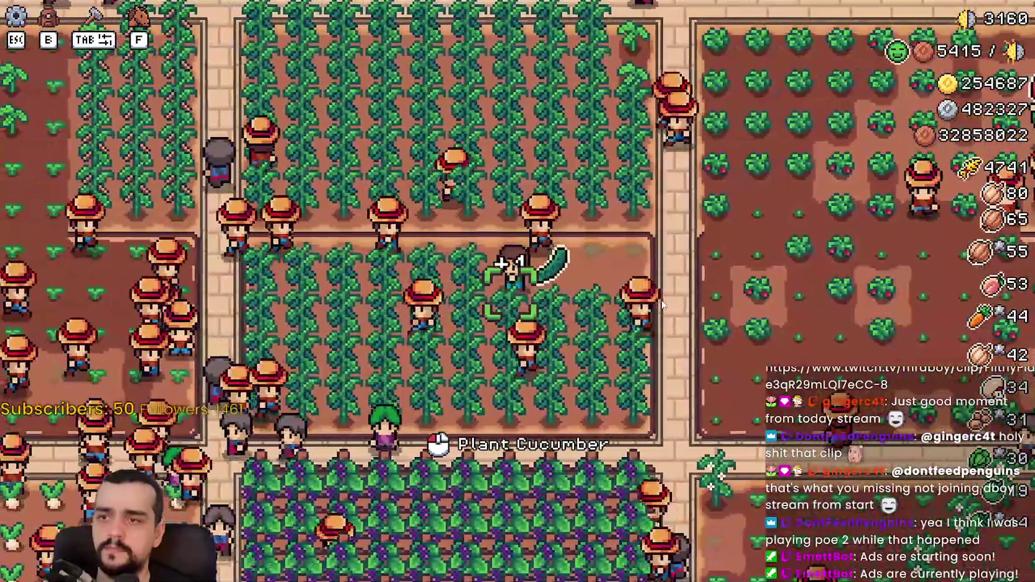
{"action": "key", "text": "a"}
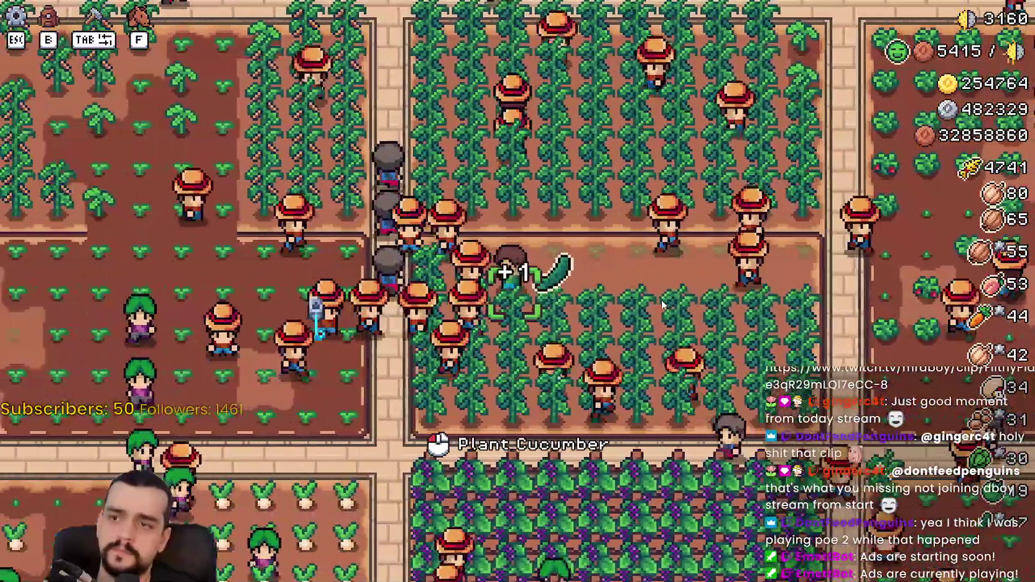
{"action": "key", "text": "a"}
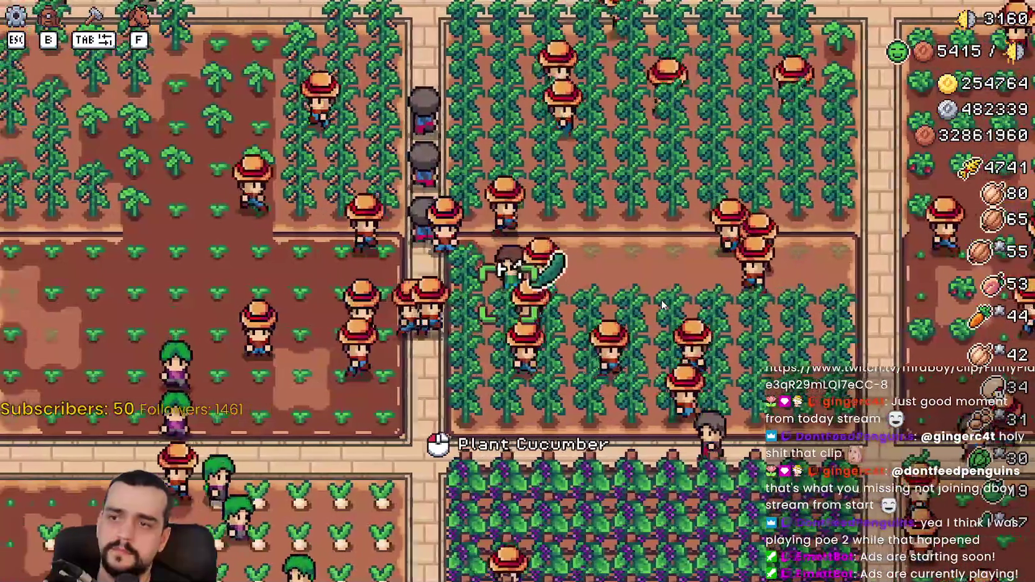
{"action": "key", "text": "s"}
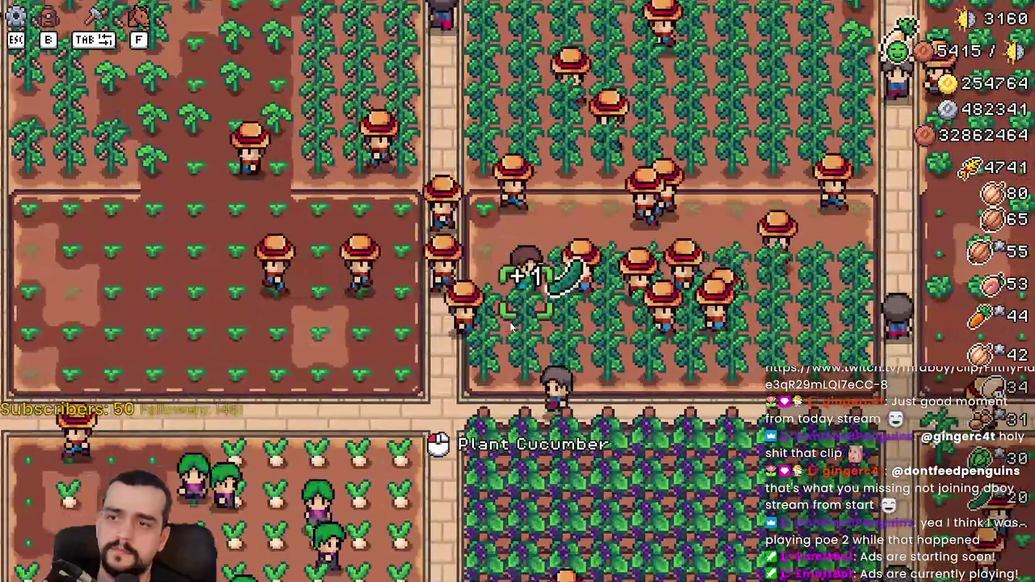
{"action": "key", "text": "d"}
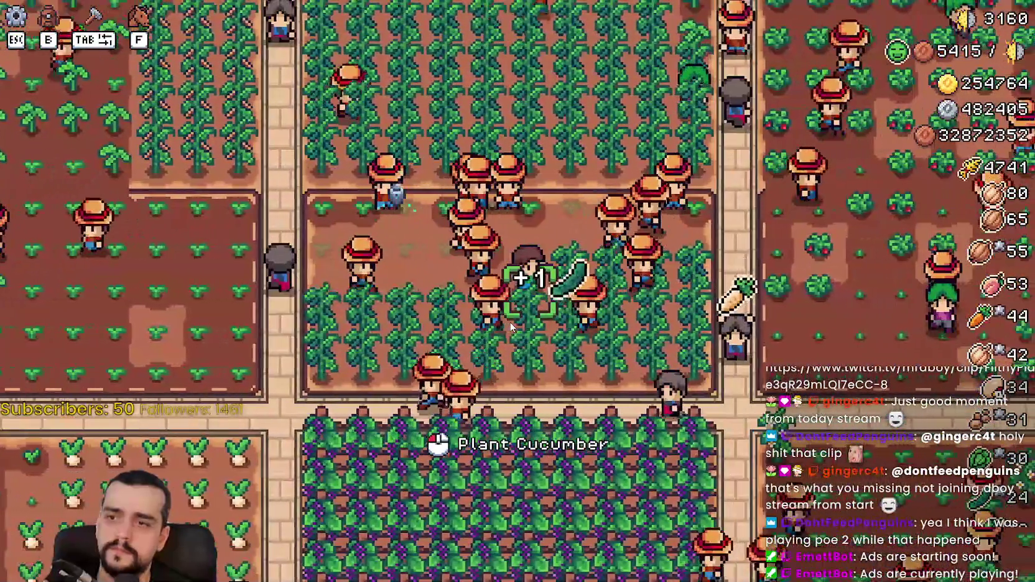
{"action": "key", "text": "d"}
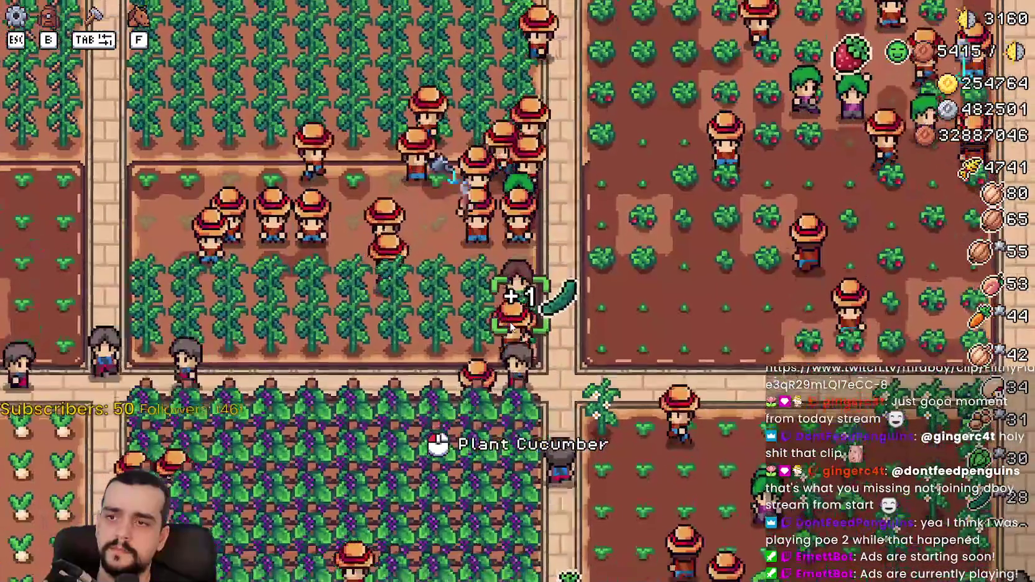
{"action": "key", "text": "a"}
{"action": "key", "text": "s"}
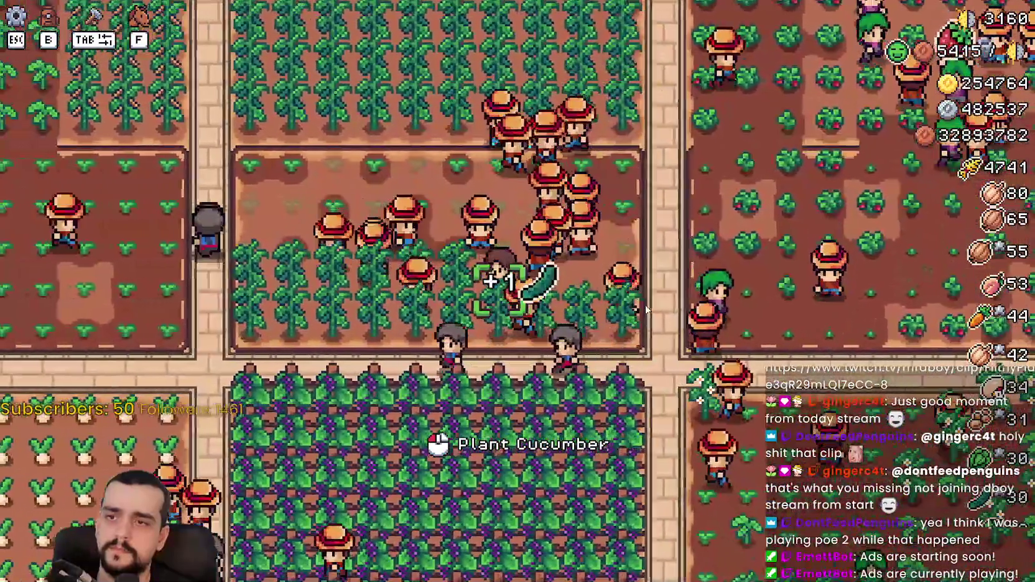
{"action": "key", "text": "a"}
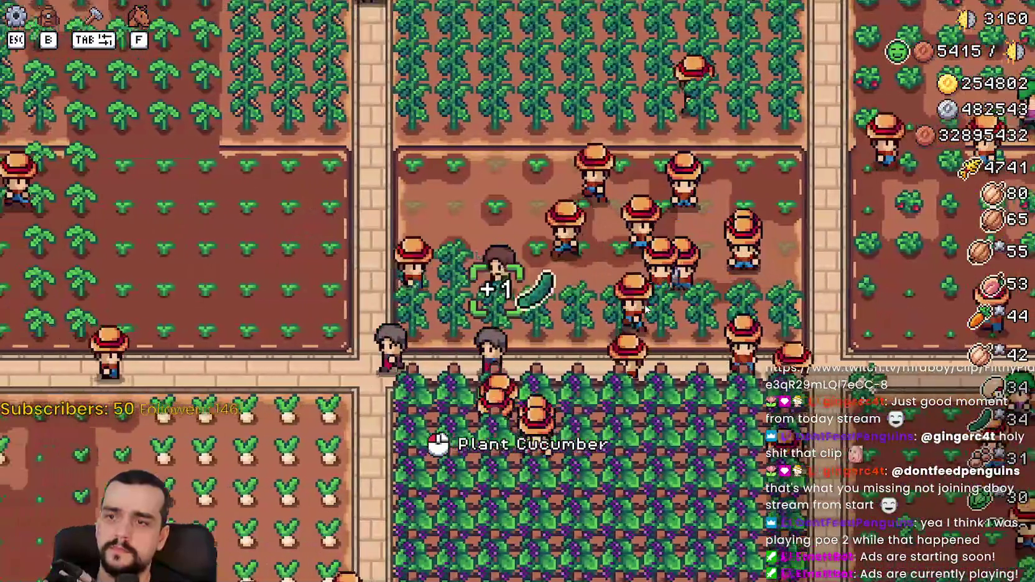
{"action": "key", "text": "a"}
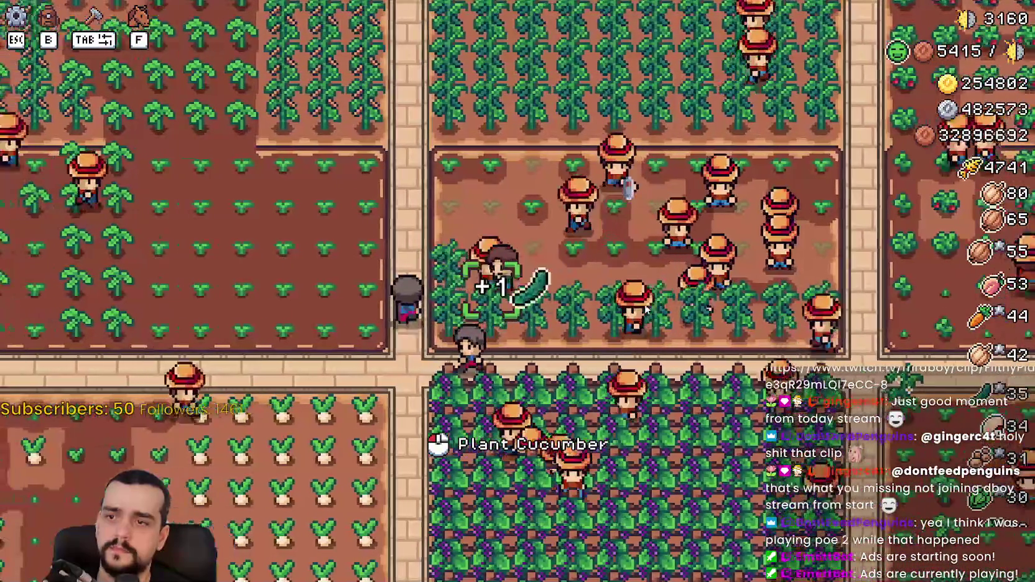
{"action": "key", "text": "s"}
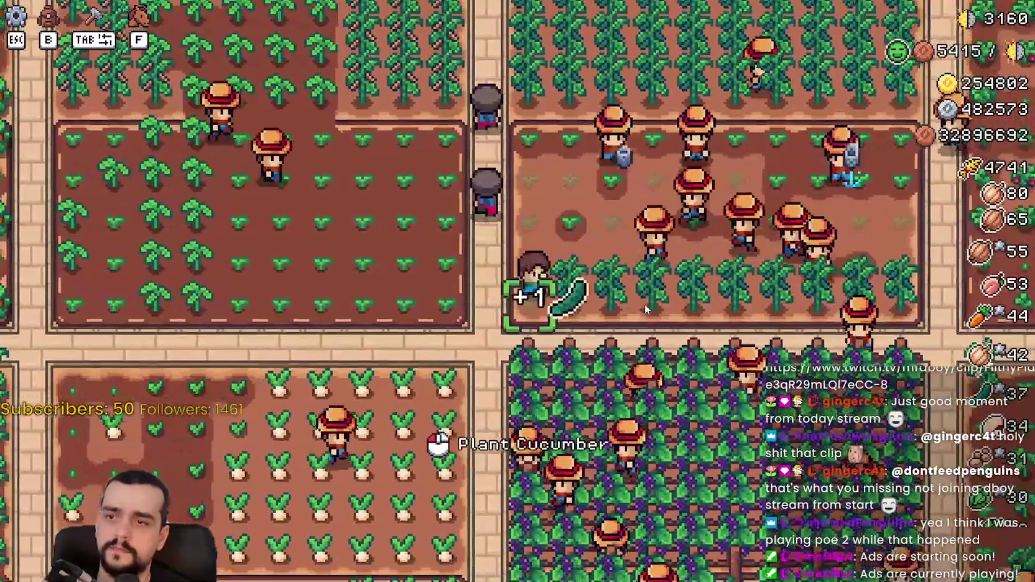
{"action": "key", "text": "d"}
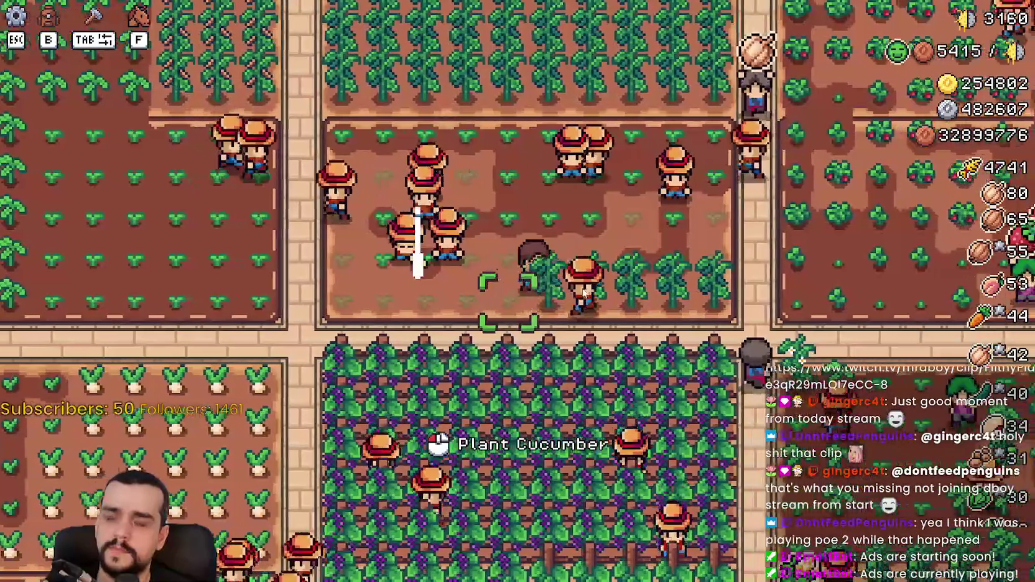
Pause the game with Esc while returning to the Godot script editor
{"action": "scroll", "coordinate": [602, 303], "scroll_direction": "up", "scroll_amount": 3}
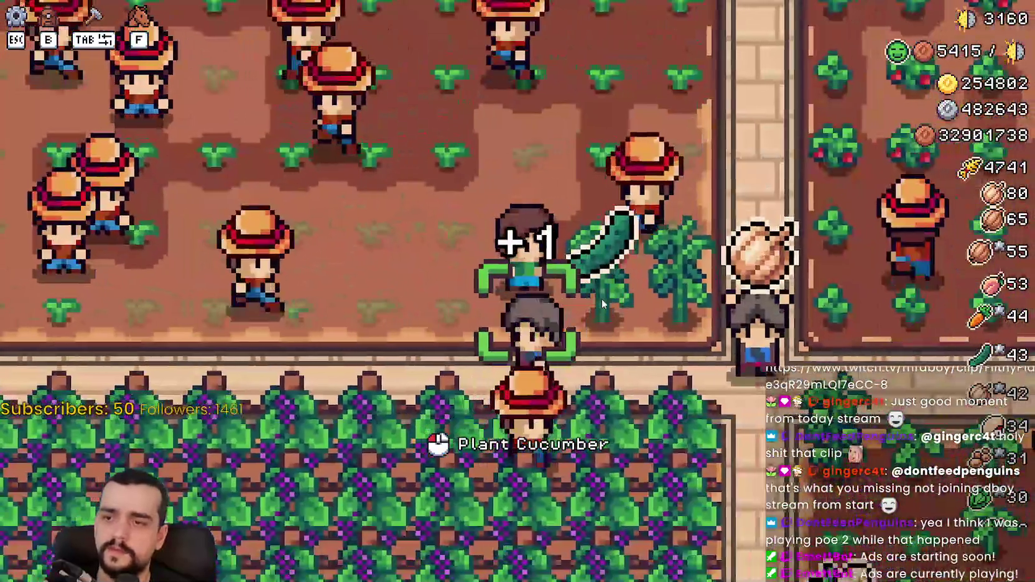
{"action": "key", "text": "alt+Tab"}
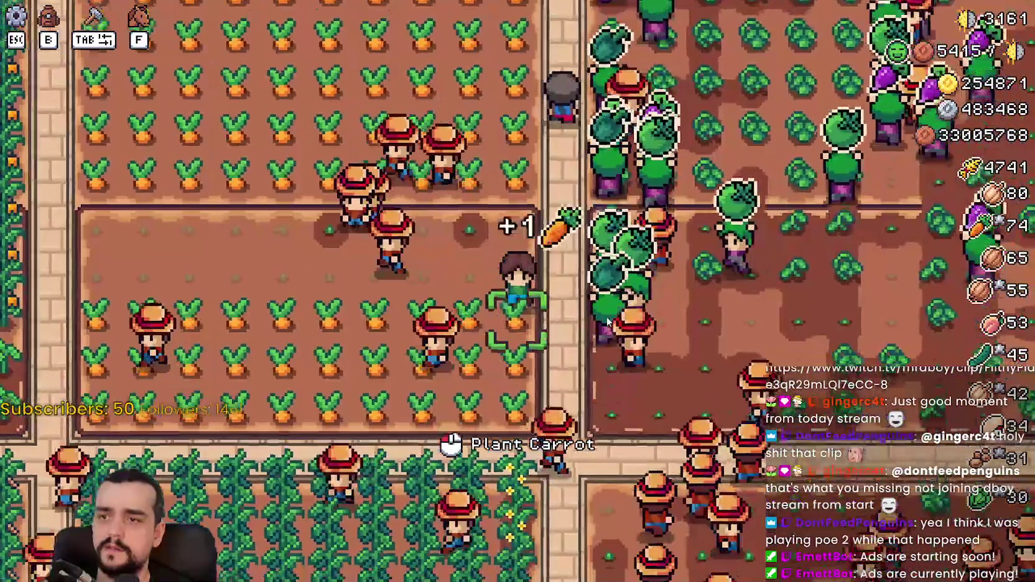
{"action": "key", "text": "Escape"}
Scroll base_crop_crop.gd to the add_to_gatherer() call on line 37 in set_crop
{"action": "key", "text": "alt+Tab"}
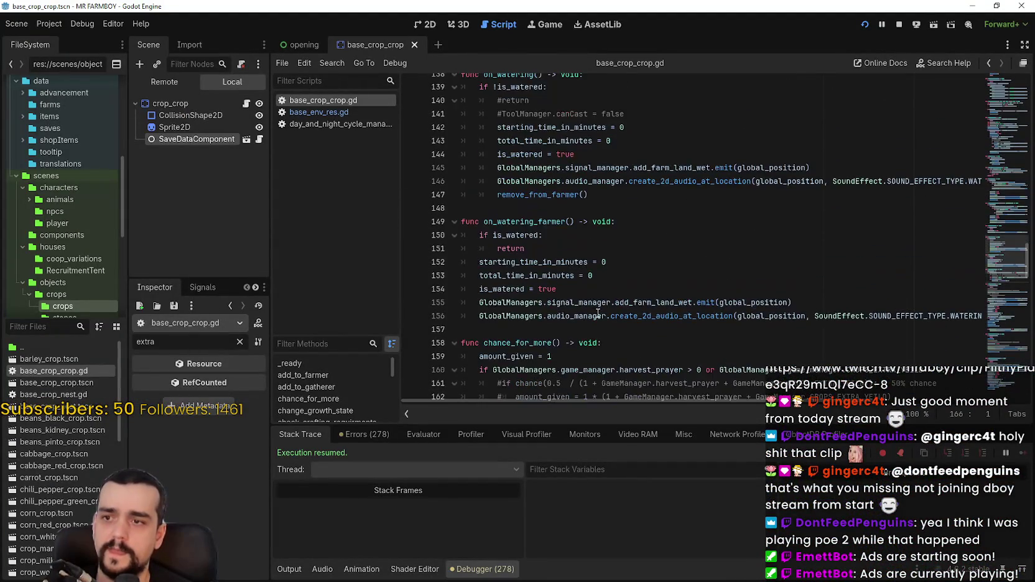
{"action": "scroll", "coordinate": [598, 313], "scroll_direction": "down", "scroll_amount": 3}
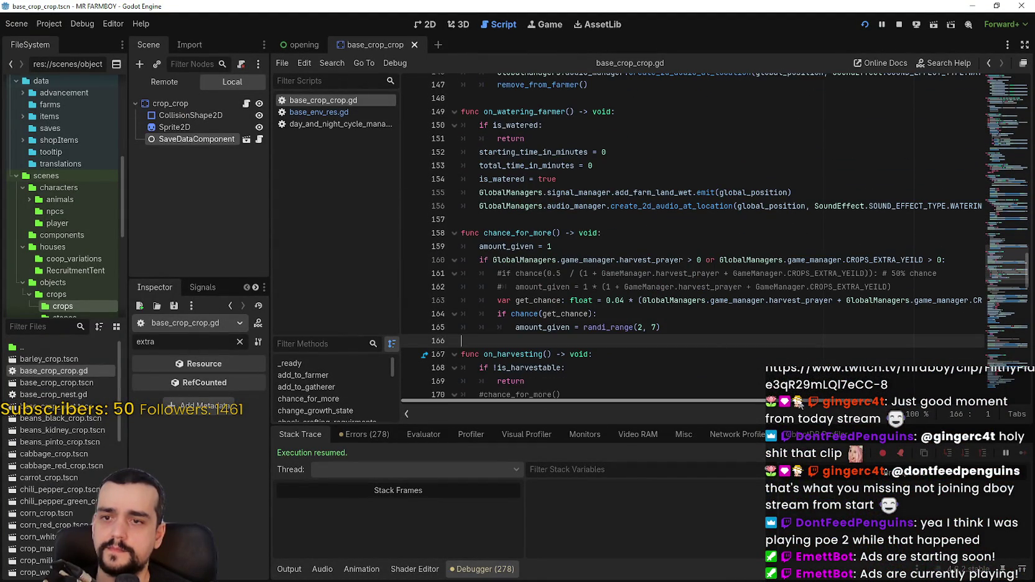
{"action": "scroll", "coordinate": [687, 296], "scroll_direction": "up", "scroll_amount": 9}
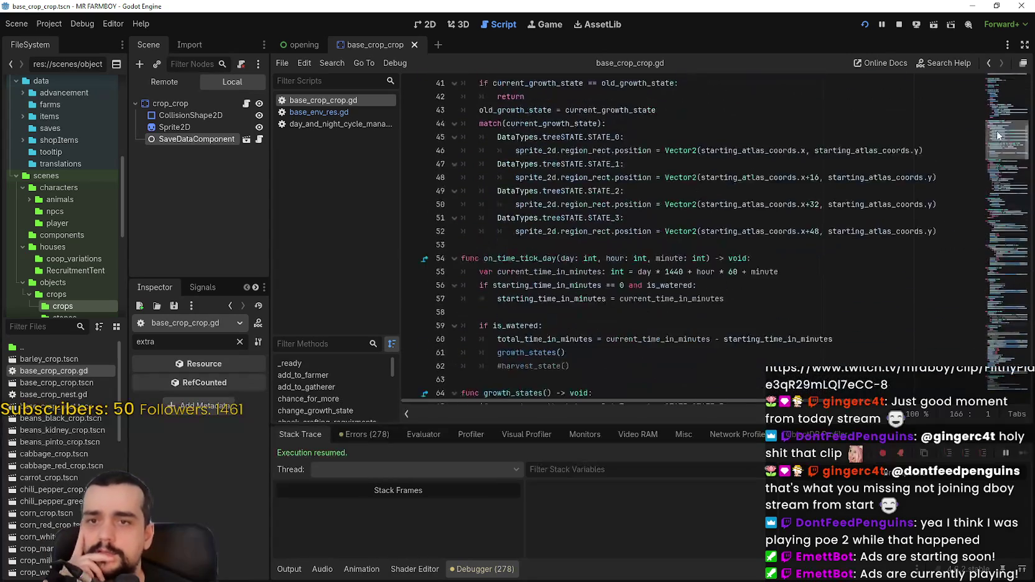
{"action": "left_click_drag", "start_coordinate": [997, 127], "coordinate": [999, 106]}
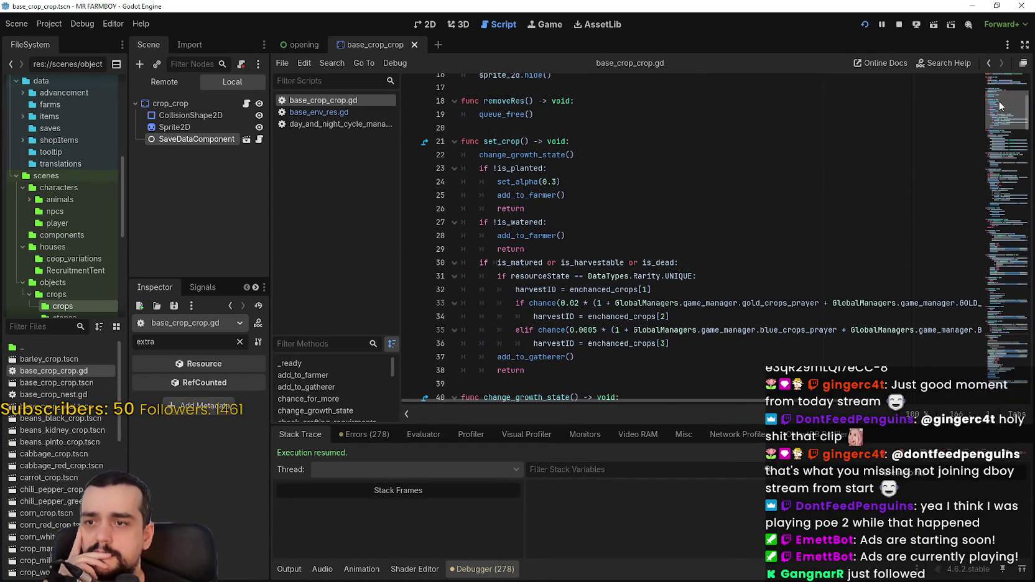
{"action": "scroll", "coordinate": [996, 114], "scroll_direction": "down", "scroll_amount": 1}
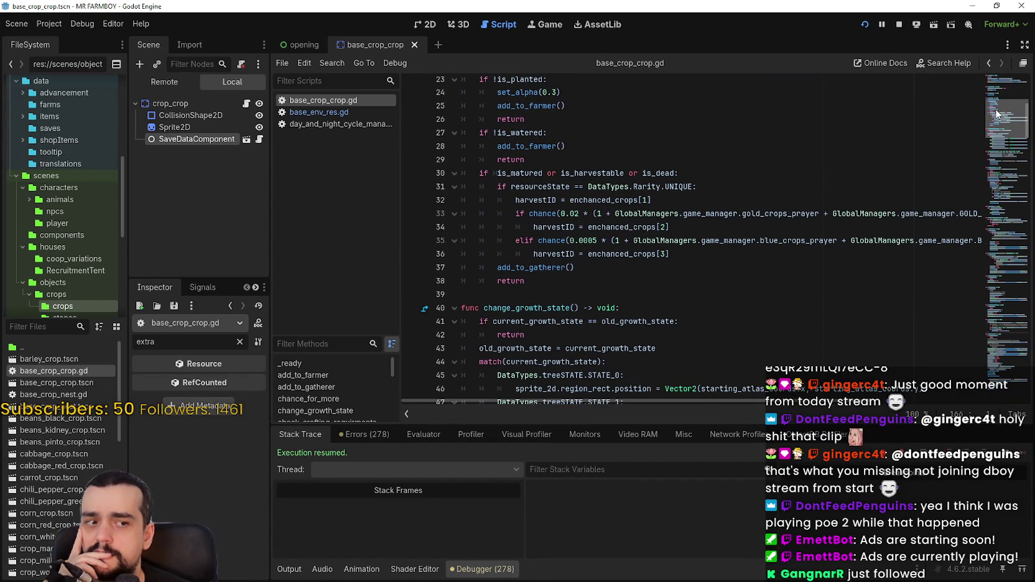
{"action": "scroll", "coordinate": [997, 114], "scroll_direction": "down", "scroll_amount": 1}
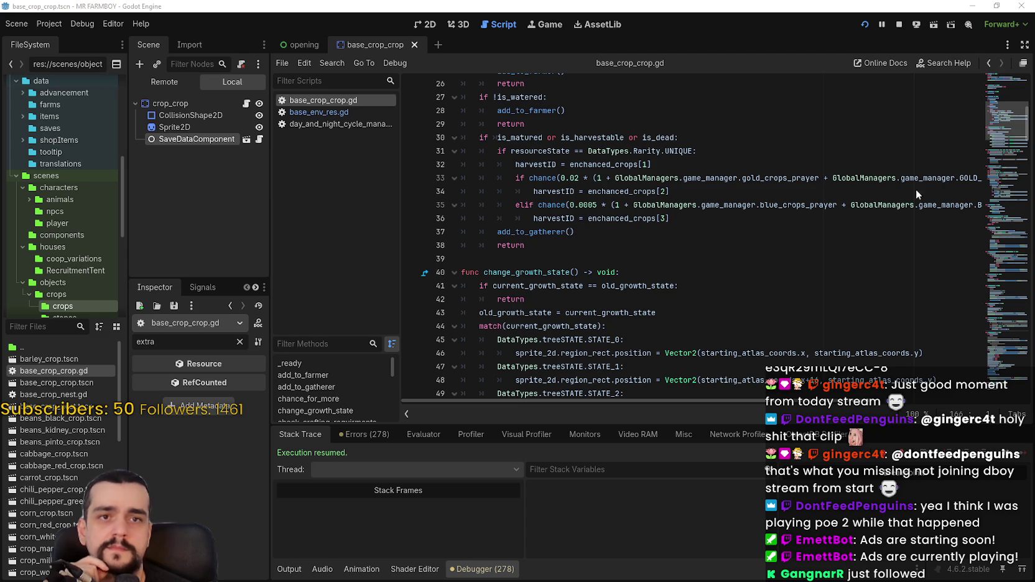
{"action": "left_click", "coordinate": [705, 231]}
Find the chance_for_more() call inside growth_states for STATE_3 and review it
{"action": "scroll", "coordinate": [675, 249], "scroll_direction": "up", "scroll_amount": 5}
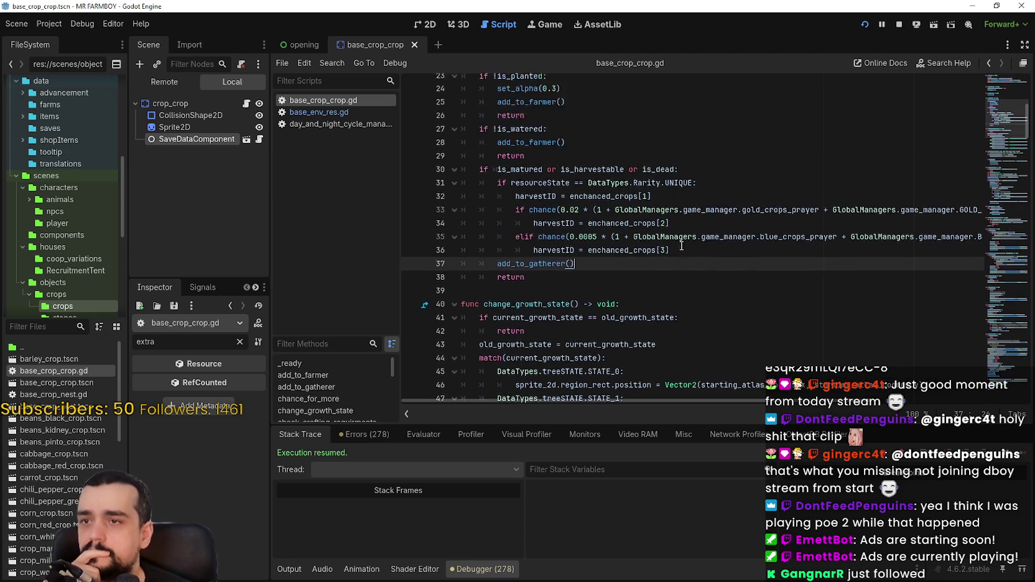
{"action": "scroll", "coordinate": [688, 246], "scroll_direction": "down", "scroll_amount": 3}
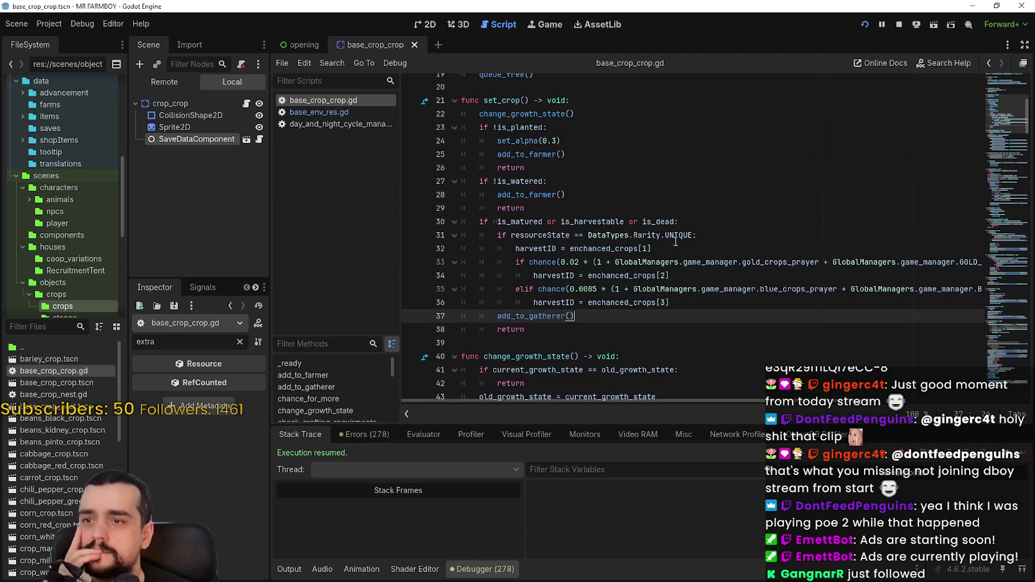
{"action": "scroll", "coordinate": [676, 241], "scroll_direction": "down", "scroll_amount": 3}
{"action": "scroll", "coordinate": [684, 281], "scroll_direction": "down", "scroll_amount": 8}
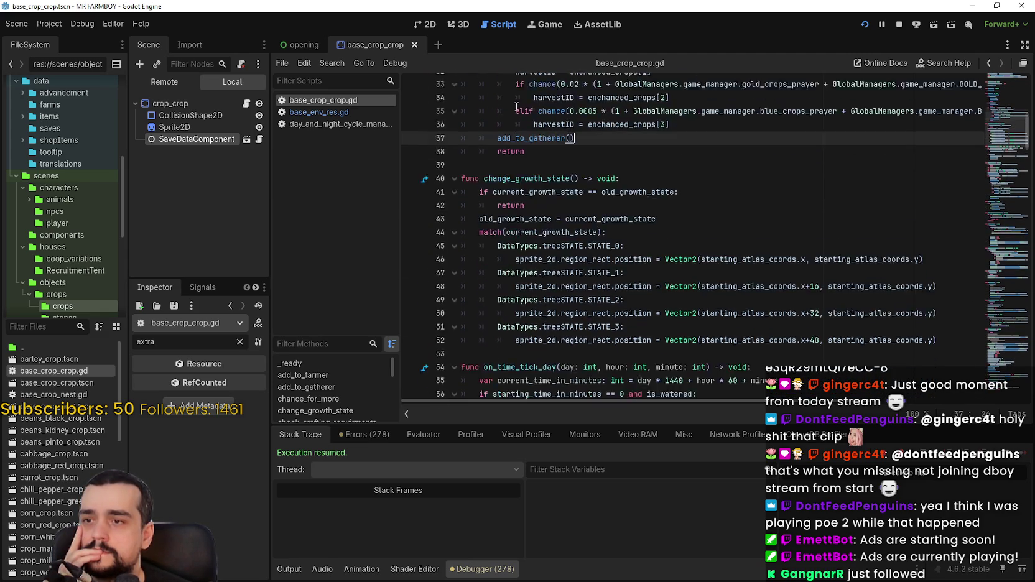
{"action": "scroll", "coordinate": [684, 281], "scroll_direction": "down", "scroll_amount": 8}
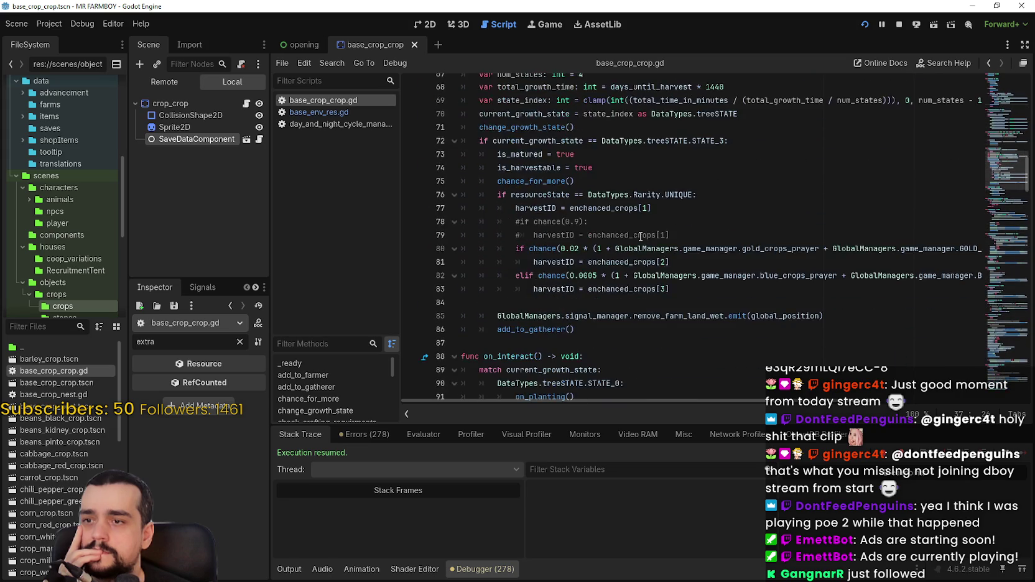
{"action": "scroll", "coordinate": [641, 236], "scroll_direction": "up", "scroll_amount": 4}
{"action": "scroll", "coordinate": [640, 236], "scroll_direction": "down", "scroll_amount": 1}
{"action": "left_click", "coordinate": [543, 182]}
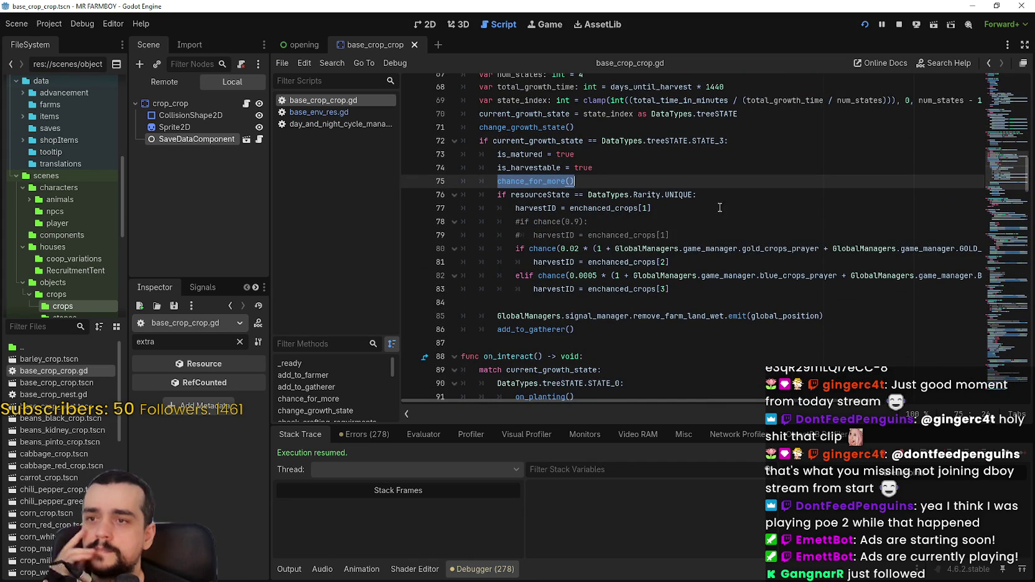
{"action": "mouse_move", "coordinate": [1001, 187]}
{"action": "left_mouse_down"}
{"action": "mouse_move", "coordinate": [994, 112]}
{"action": "mouse_move", "coordinate": [989, 173]}
{"action": "mouse_move", "coordinate": [989, 115]}
{"action": "left_mouse_up"}
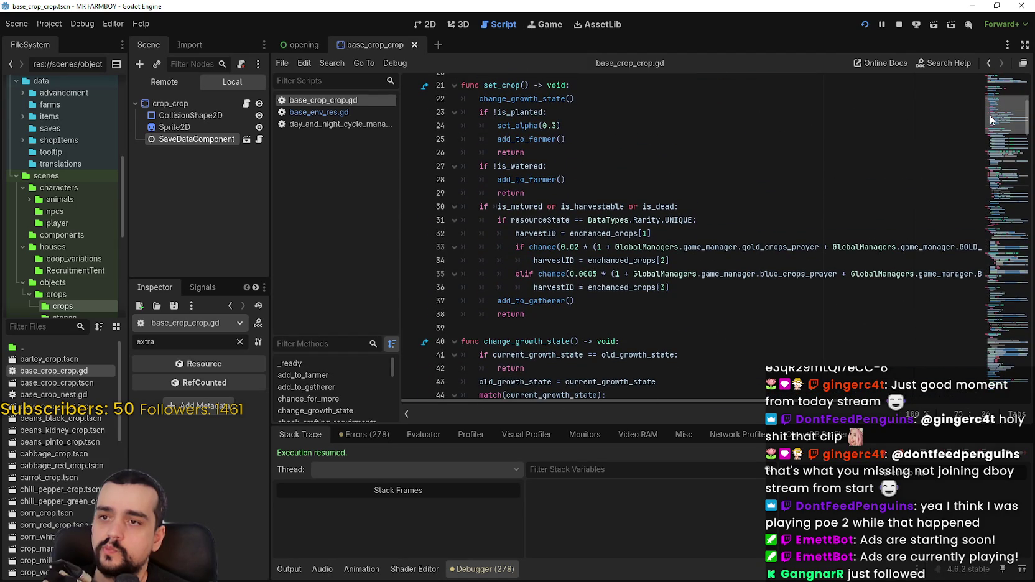
{"action": "mouse_move", "coordinate": [990, 115]}
{"action": "left_mouse_down"}
{"action": "mouse_move", "coordinate": [982, 173]}
{"action": "mouse_move", "coordinate": [995, 117]}
{"action": "left_mouse_up"}
Add a chance_for_more() call on a new line after line 30 and save the script
{"action": "left_click", "coordinate": [740, 140]}
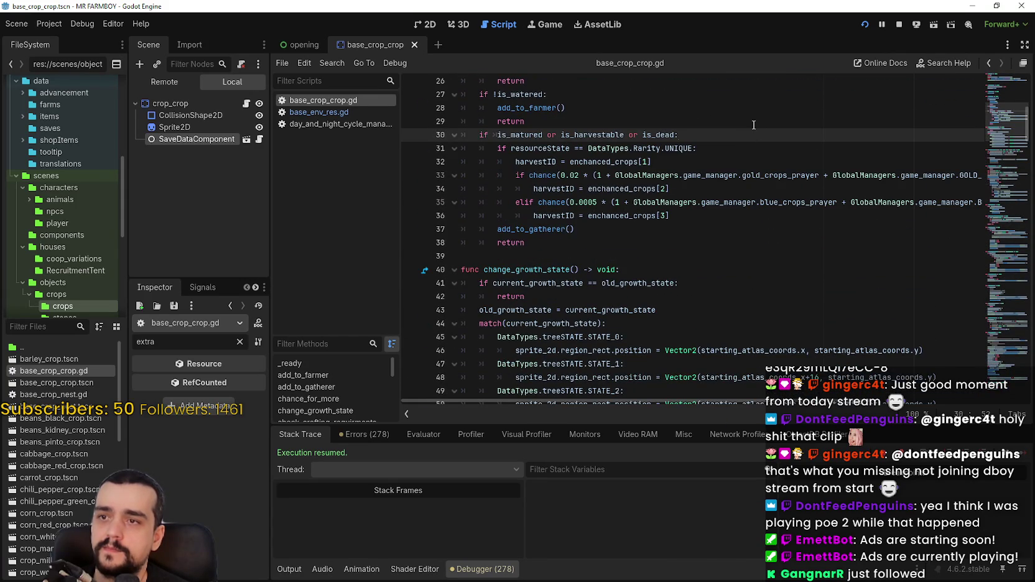
{"action": "key", "text": "Return"}
{"action": "type", "text": "chance_for_more()"}
{"action": "key", "text": "ctrl+s"}
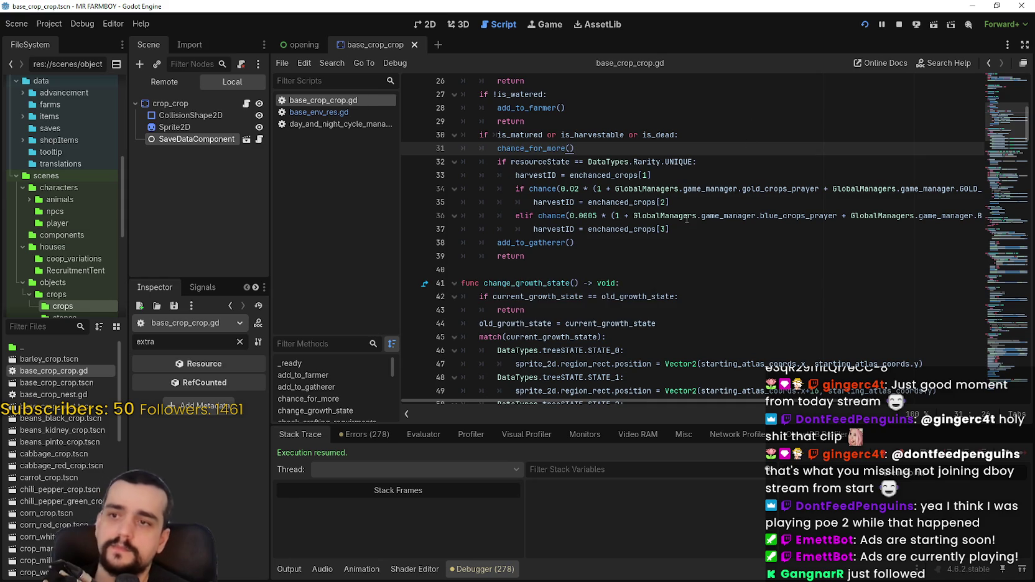
Check the return on line 39 and scroll back to the chance_for_more code
{"action": "left_click", "coordinate": [659, 283]}
{"action": "left_click", "coordinate": [658, 257]}
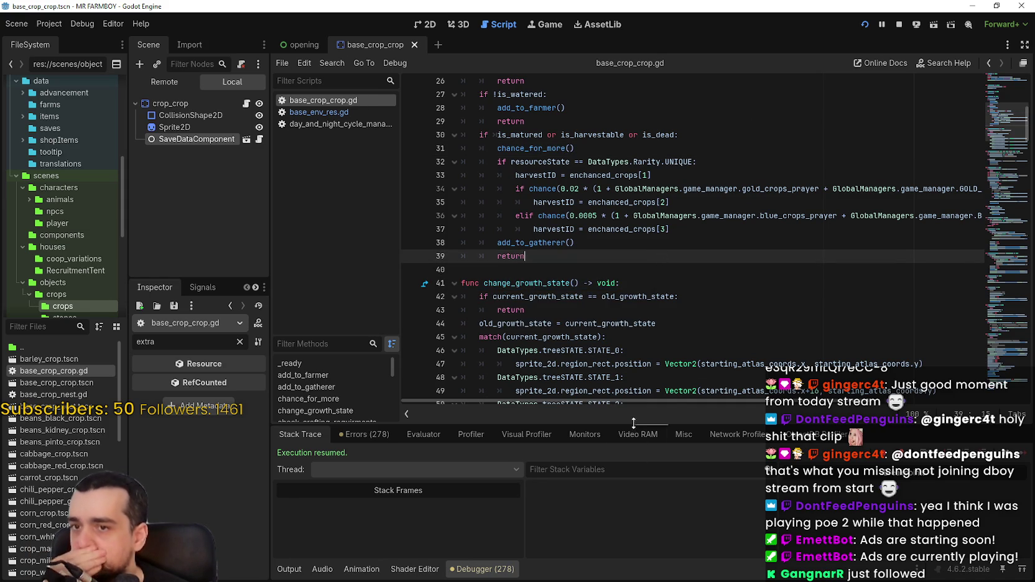
{"action": "mouse_move", "coordinate": [673, 401]}
{"action": "left_mouse_down"}
{"action": "mouse_move", "coordinate": [776, 404]}
{"action": "mouse_move", "coordinate": [587, 396]}
{"action": "left_mouse_up"}
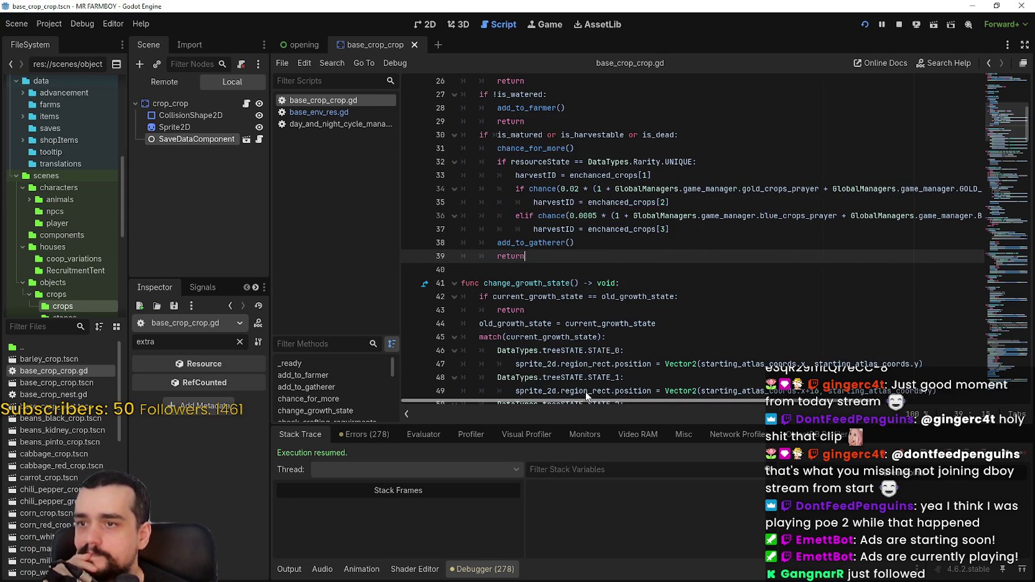
{"action": "scroll", "coordinate": [561, 387], "scroll_direction": "down", "scroll_amount": 15}
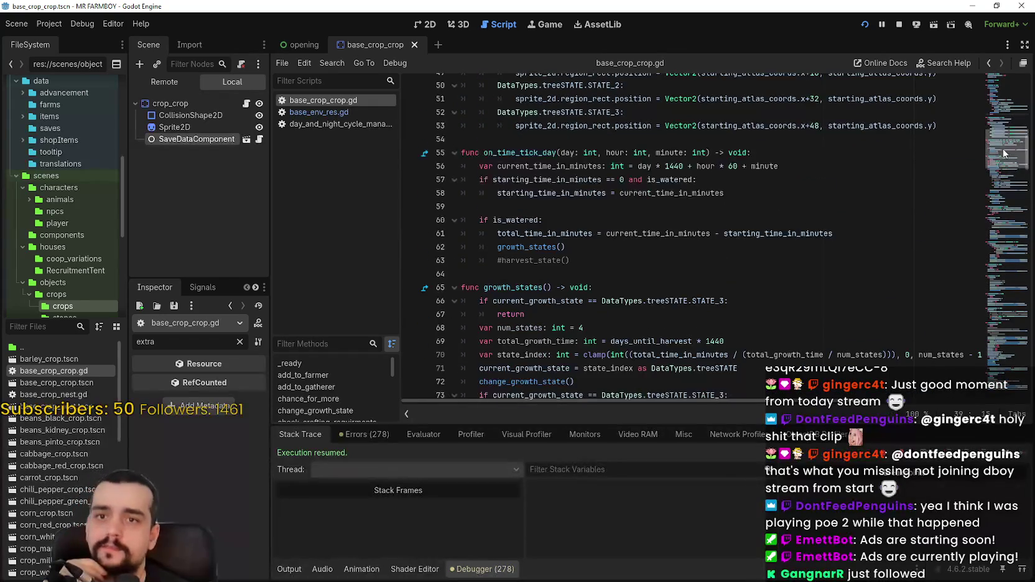
{"action": "mouse_move", "coordinate": [998, 185]}
{"action": "left_mouse_down"}
{"action": "mouse_move", "coordinate": [989, 215]}
{"action": "mouse_move", "coordinate": [974, 147]}
{"action": "mouse_move", "coordinate": [968, 281]}
{"action": "mouse_move", "coordinate": [998, 322]}
{"action": "mouse_move", "coordinate": [996, 401]}
{"action": "mouse_move", "coordinate": [997, 316]}
{"action": "mouse_move", "coordinate": [979, 269]}
{"action": "left_mouse_up"}
Select the 0.04 chance expression on line 164 and look through its editing options
{"action": "left_click", "coordinate": [816, 273]}
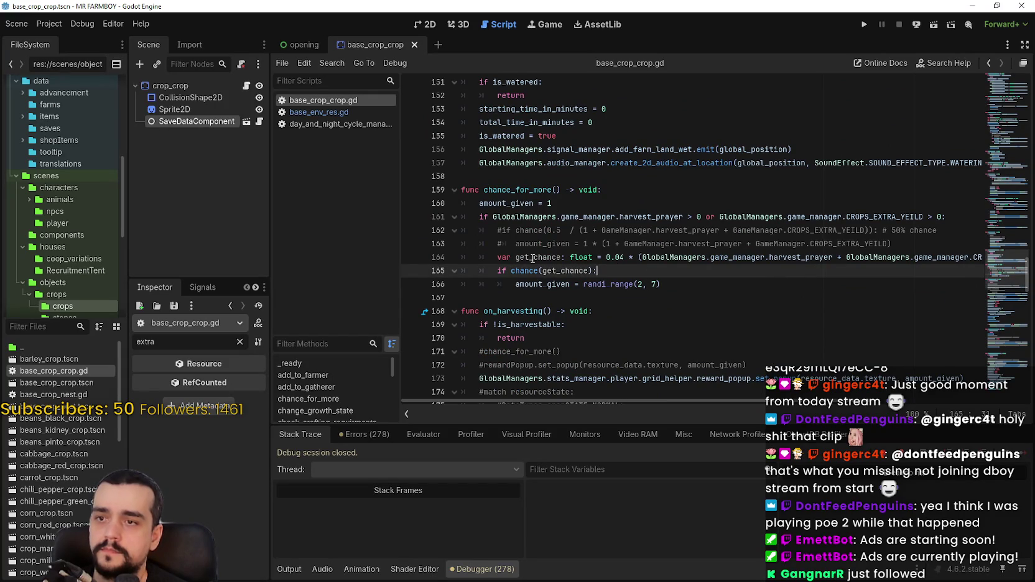
{"action": "double_click", "coordinate": [609, 260]}
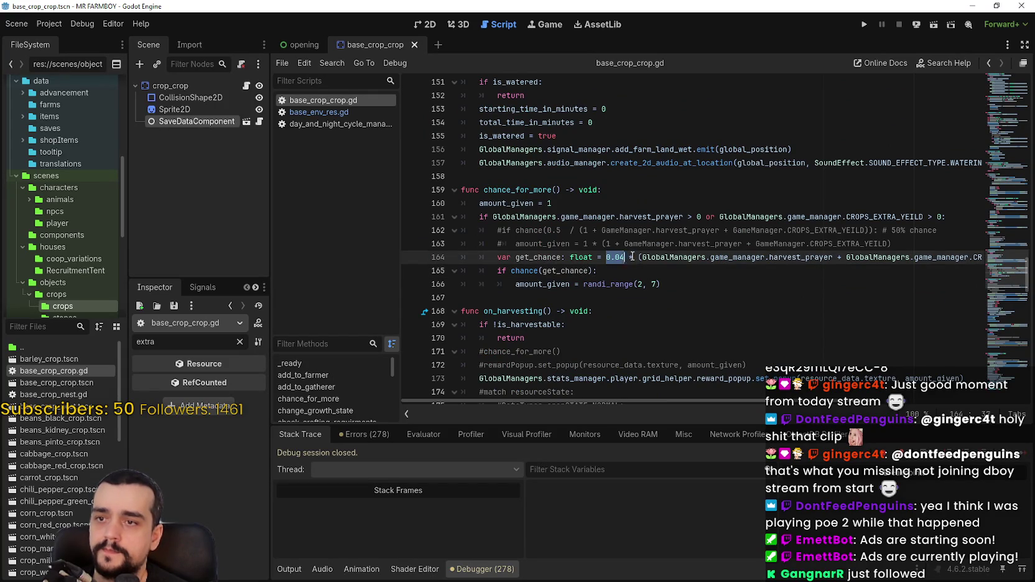
{"action": "mouse_move", "coordinate": [634, 257]}
{"action": "left_mouse_down"}
{"action": "mouse_move", "coordinate": [1016, 275]}
{"action": "mouse_move", "coordinate": [944, 264]}
{"action": "mouse_move", "coordinate": [958, 260]}
{"action": "left_mouse_up"}
{"action": "scroll", "coordinate": [708, 398], "scroll_direction": "left", "scroll_amount": 5}
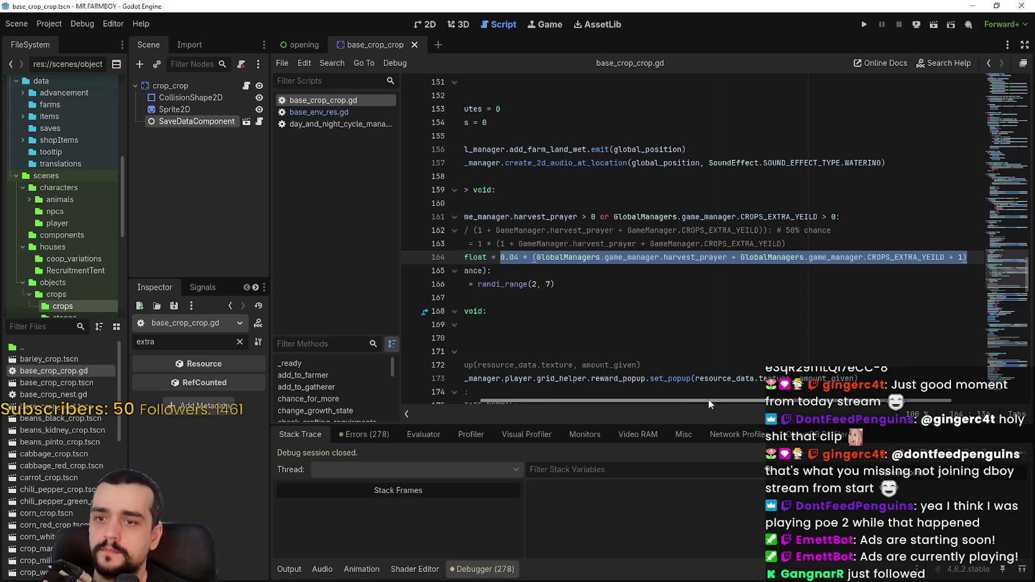
{"action": "left_click", "coordinate": [829, 244]}
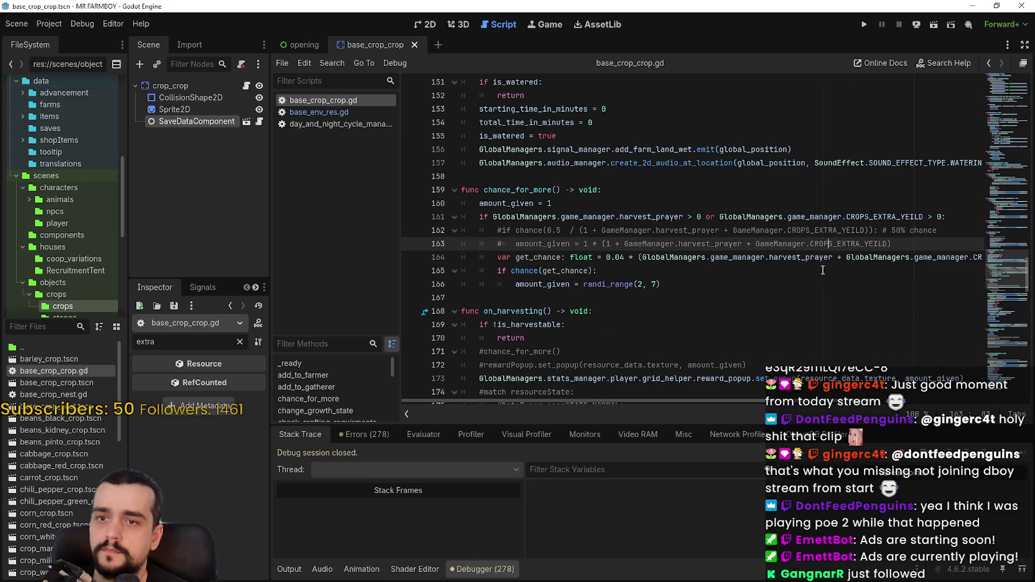
{"action": "right_click", "coordinate": [815, 260]}
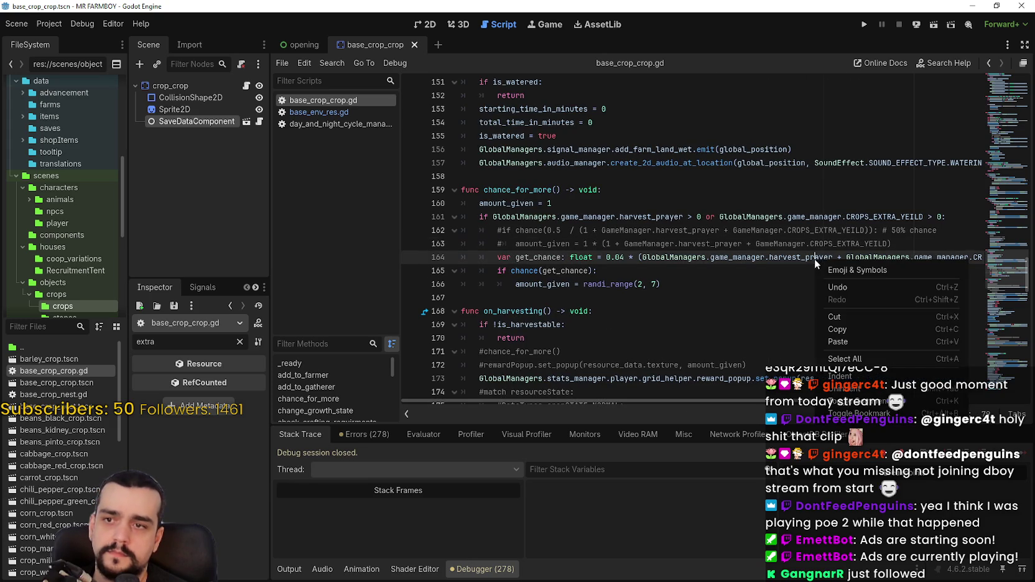
{"action": "left_click", "coordinate": [781, 256]}
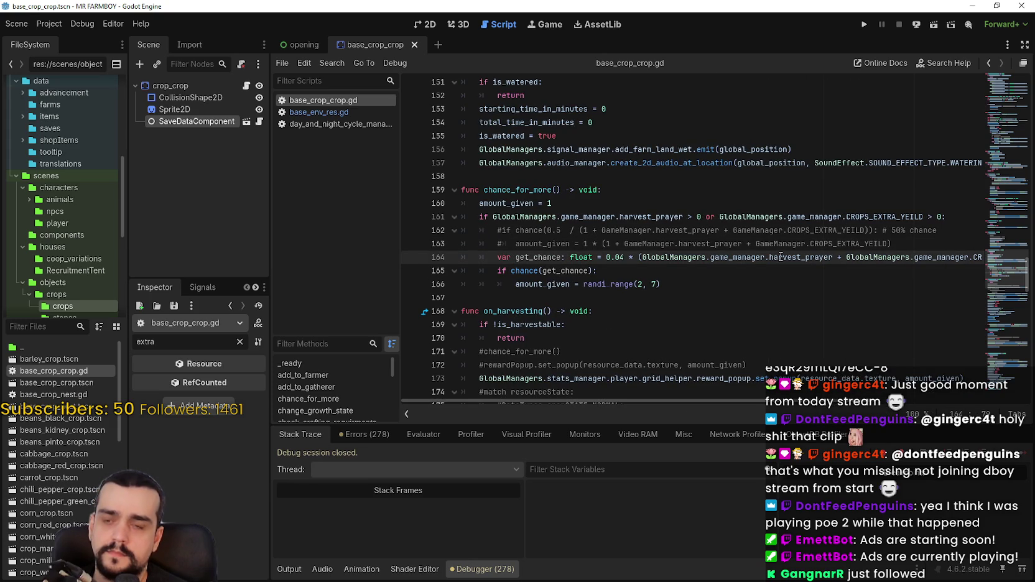
{"action": "right_click", "coordinate": [781, 256]}
{"action": "left_click", "coordinate": [715, 308]}
{"action": "left_click", "coordinate": [678, 298]}
Search all project files for harvest_prayer and browse the results
{"action": "key", "text": "ctrl+shift+f"}
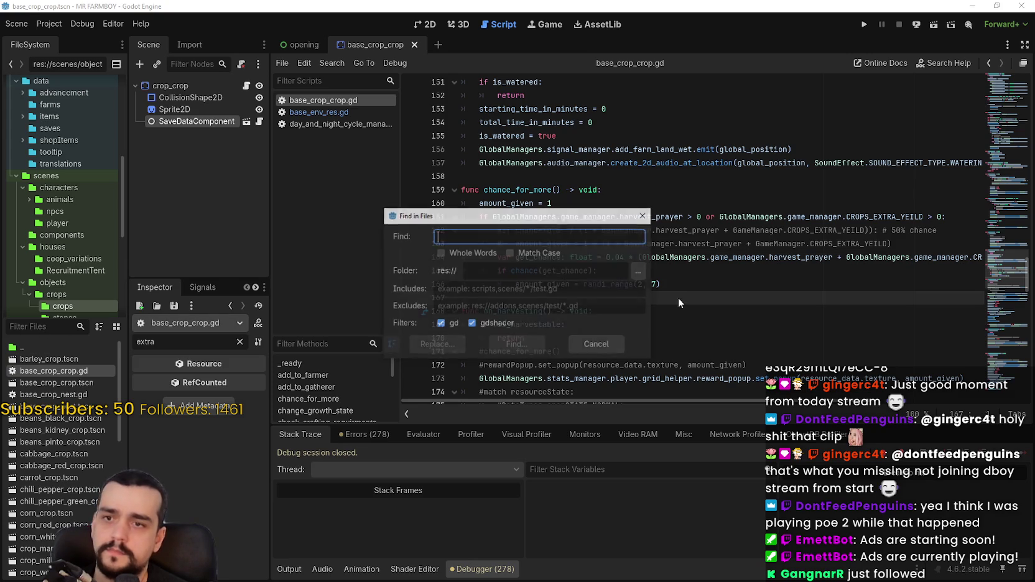
{"action": "type", "text": "harvest_p"}
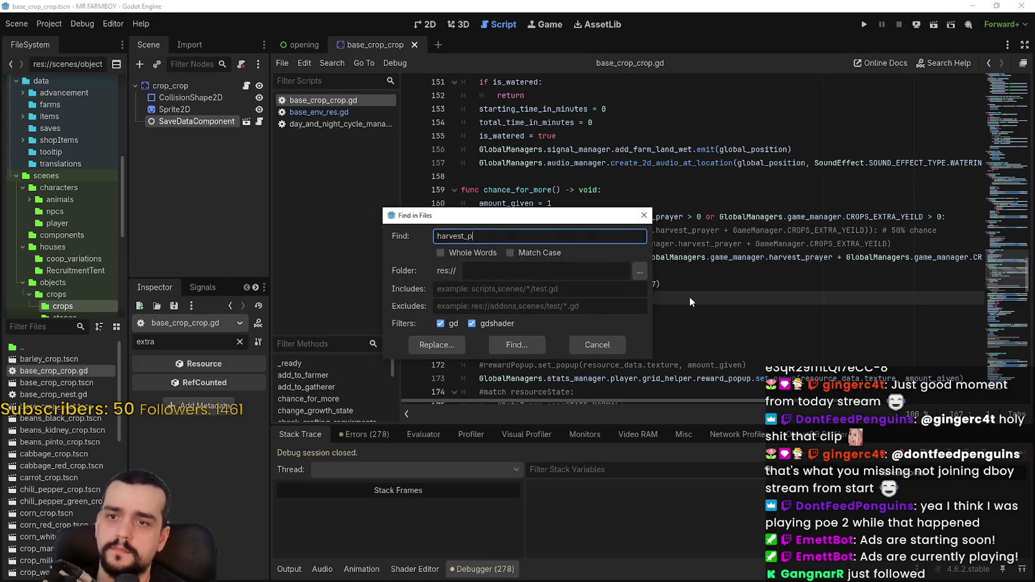
{"action": "type", "text": "rayer"}
{"action": "key", "text": "Return"}
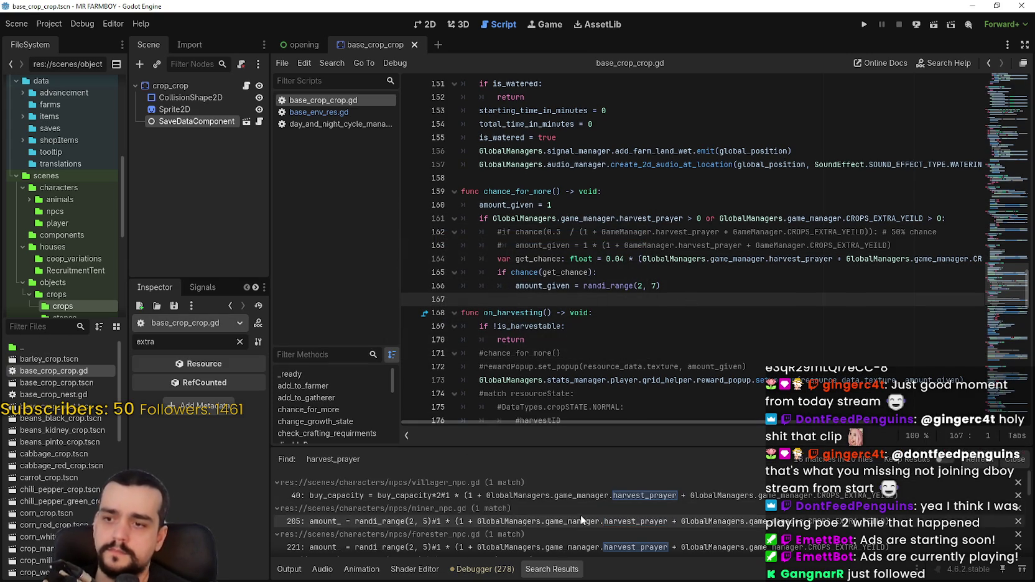
{"action": "scroll", "coordinate": [580, 520], "scroll_direction": "down", "scroll_amount": 5}
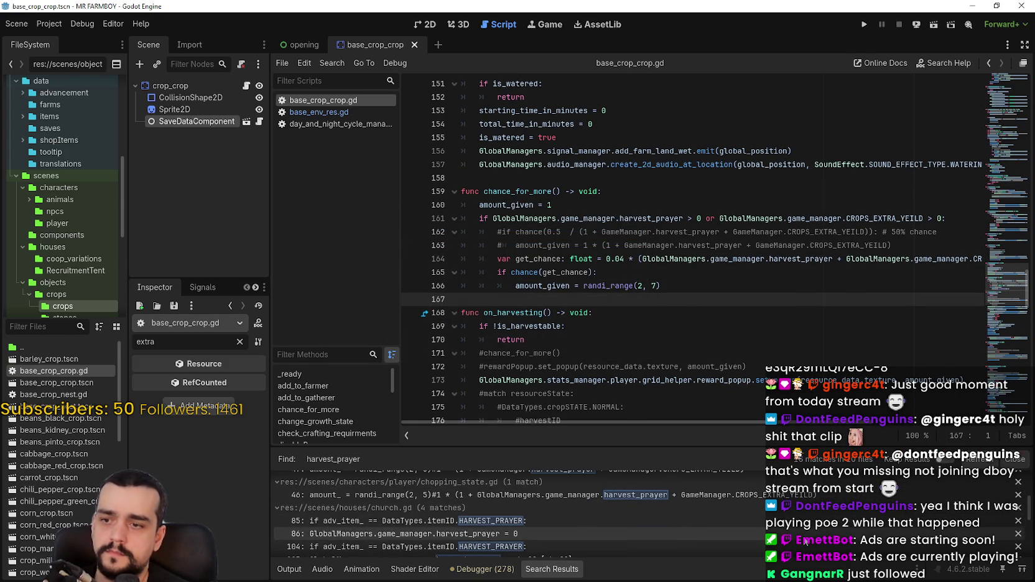
{"action": "scroll", "coordinate": [426, 521], "scroll_direction": "down", "scroll_amount": 5}
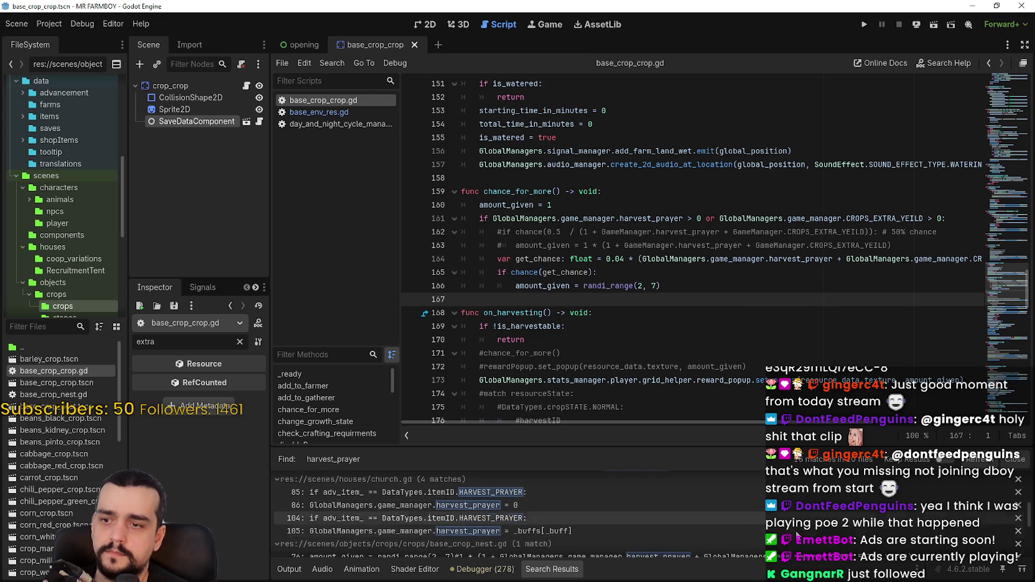
{"action": "scroll", "coordinate": [424, 509], "scroll_direction": "down", "scroll_amount": 5}
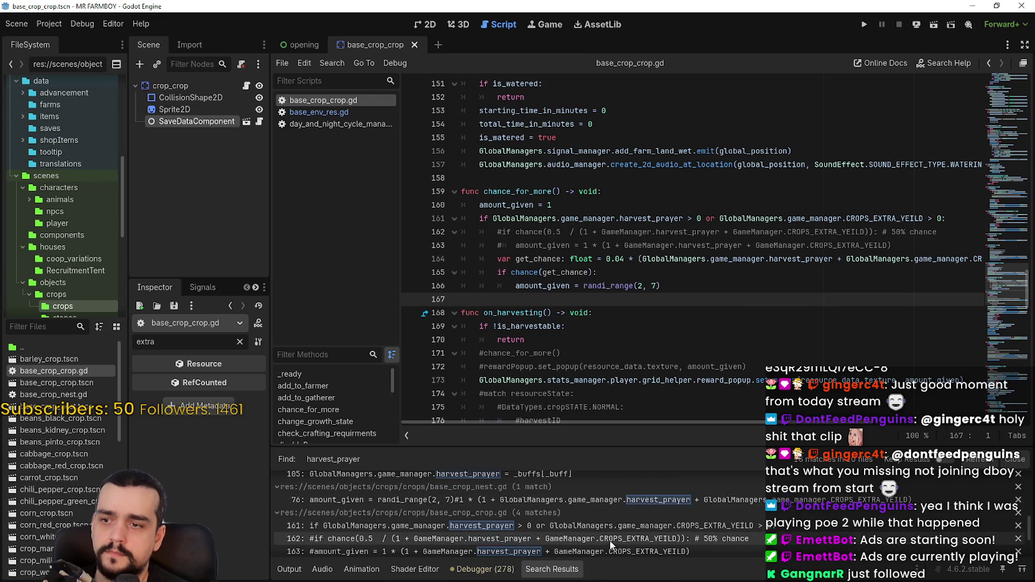
{"action": "scroll", "coordinate": [625, 520], "scroll_direction": "down", "scroll_amount": 1}
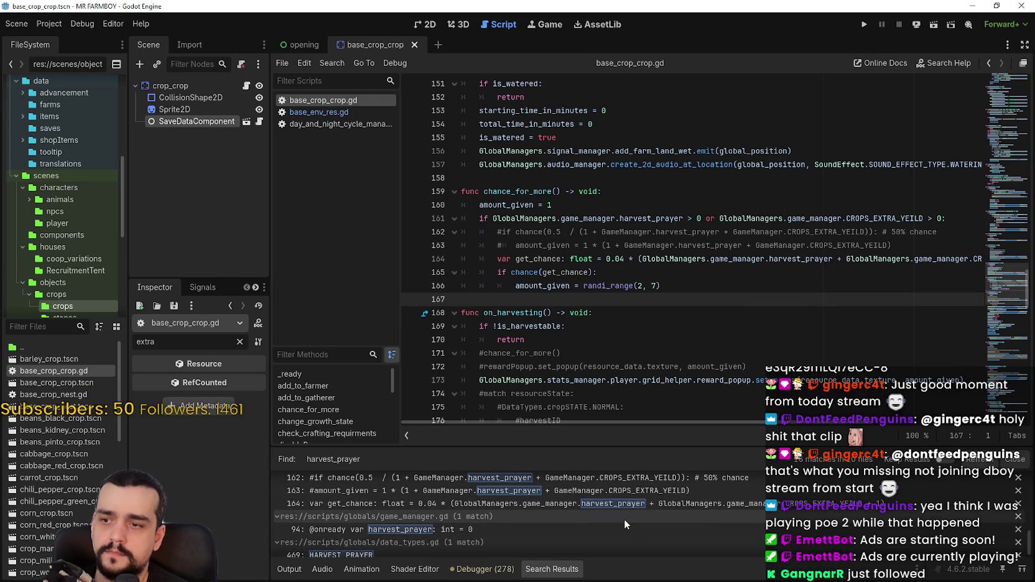
Put the 0.04 expression in place of get_chance in the if test, comment out that line, and save
{"action": "left_click", "coordinate": [600, 272]}
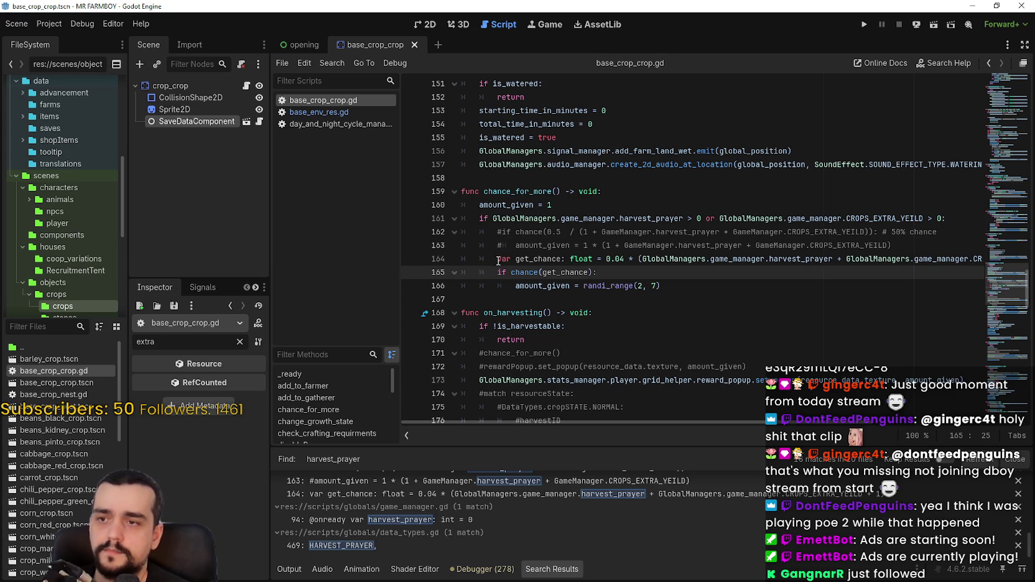
{"action": "left_click_drag", "start_coordinate": [616, 259], "coordinate": [982, 259]}
{"action": "key", "text": "ctrl+c"}
{"action": "key", "text": "ctrl+k"}
{"action": "double_click", "coordinate": [536, 273]}
{"action": "key", "text": "ctrl+v"}
{"action": "left_click", "coordinate": [634, 298]}
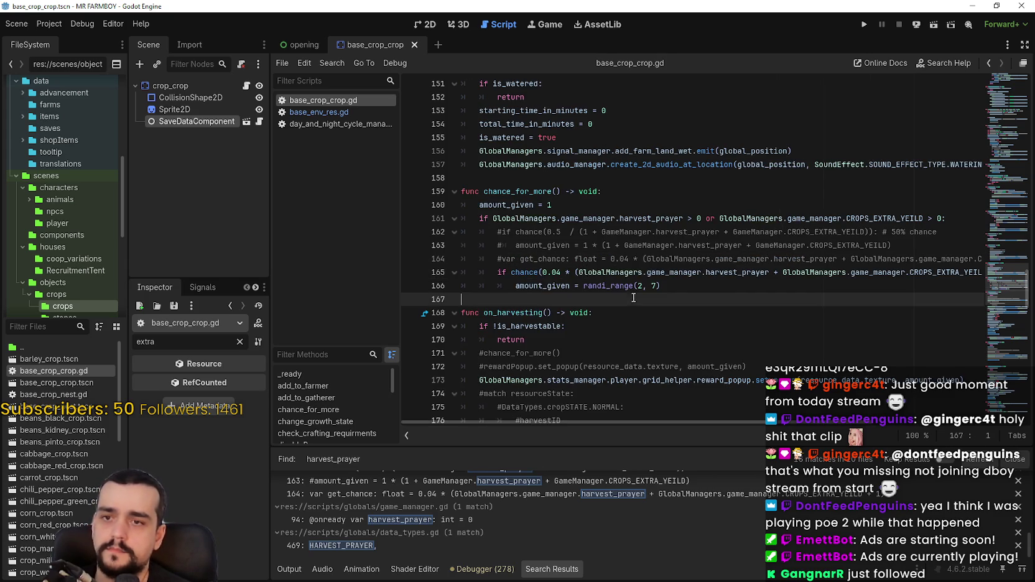
{"action": "key", "text": "ctrl+s"}
Scroll through base_crop_crop.gd to review the edited chance_for_more block
{"action": "scroll", "coordinate": [647, 292], "scroll_direction": "up", "scroll_amount": 1}
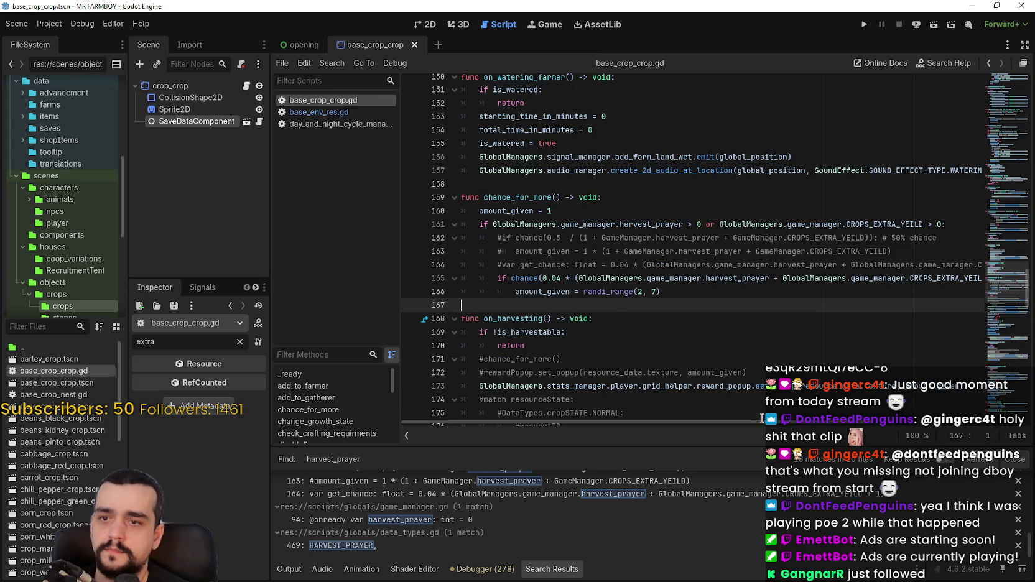
{"action": "mouse_move", "coordinate": [761, 418]}
{"action": "left_mouse_down"}
{"action": "mouse_move", "coordinate": [883, 420]}
{"action": "mouse_move", "coordinate": [641, 383]}
{"action": "left_mouse_up"}
{"action": "scroll", "coordinate": [622, 314], "scroll_direction": "down", "scroll_amount": 5}
{"action": "scroll", "coordinate": [1004, 331], "scroll_direction": "down", "scroll_amount": 4}
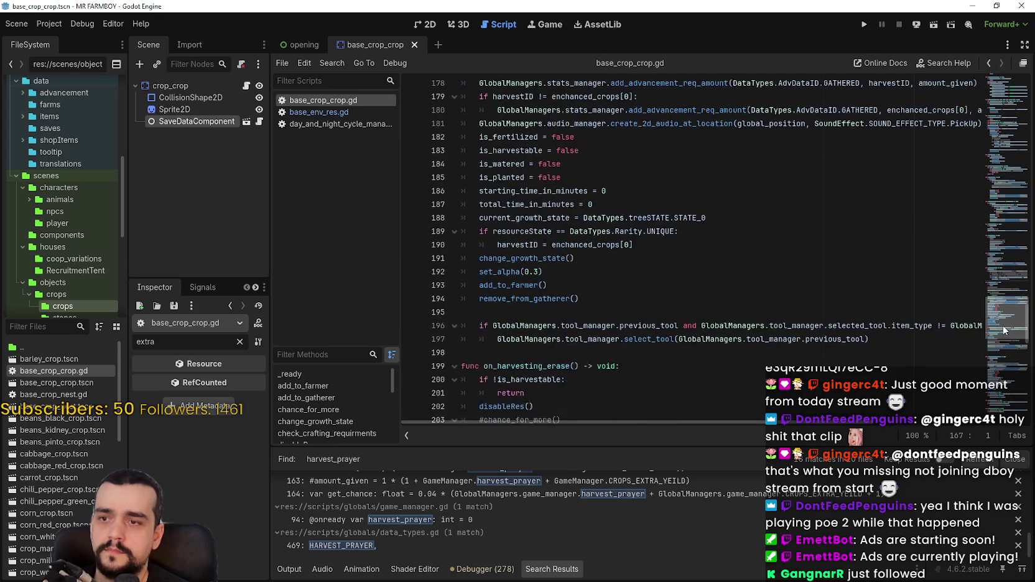
{"action": "scroll", "coordinate": [1004, 331], "scroll_direction": "down", "scroll_amount": 15}
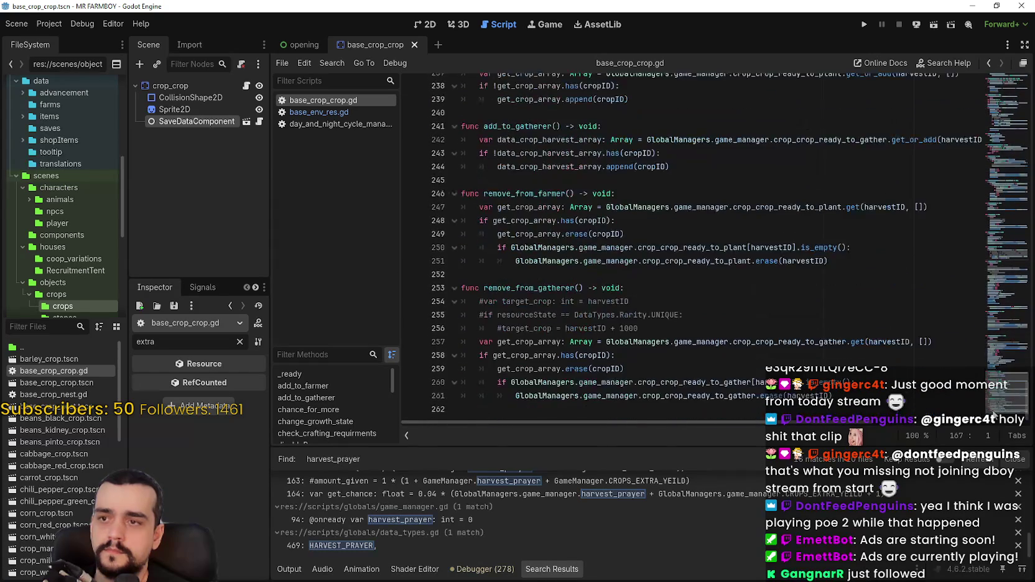
{"action": "scroll", "coordinate": [993, 423], "scroll_direction": "up", "scroll_amount": 15}
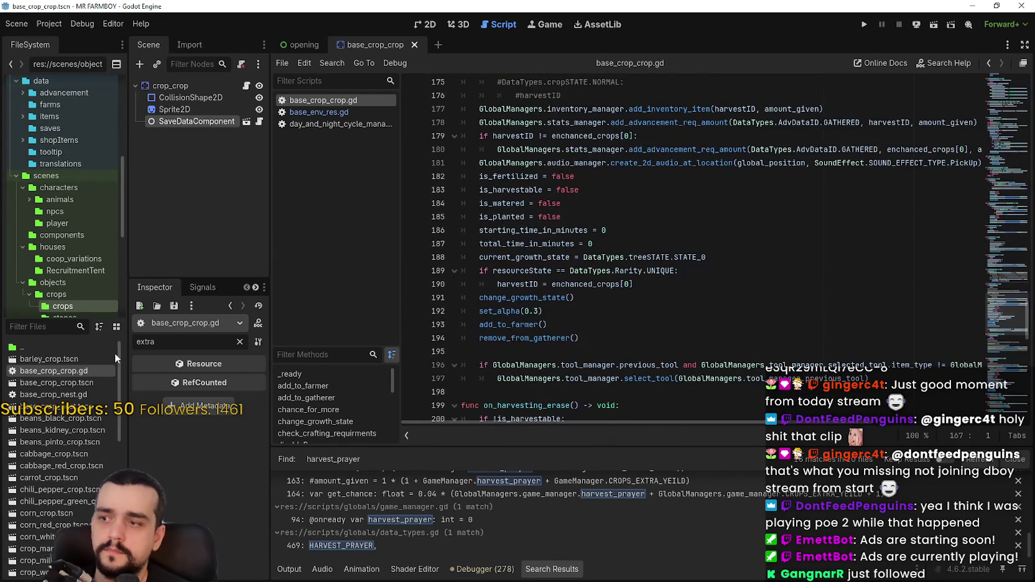
Open base_crop_nest.gd and paste the 0.04 chance expression on a new line 75
{"action": "double_click", "coordinate": [53, 394]}
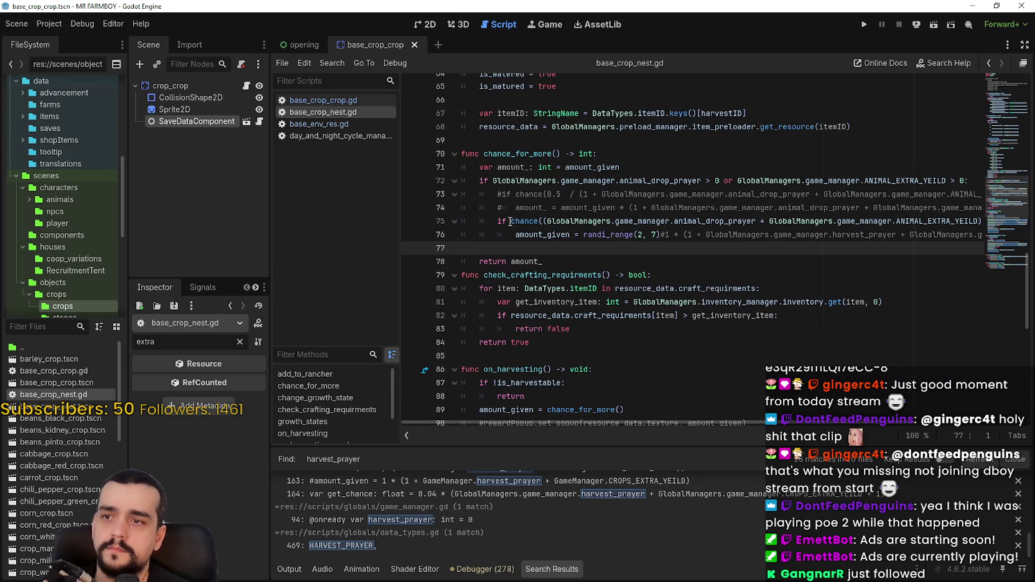
{"action": "left_click", "coordinate": [811, 207]}
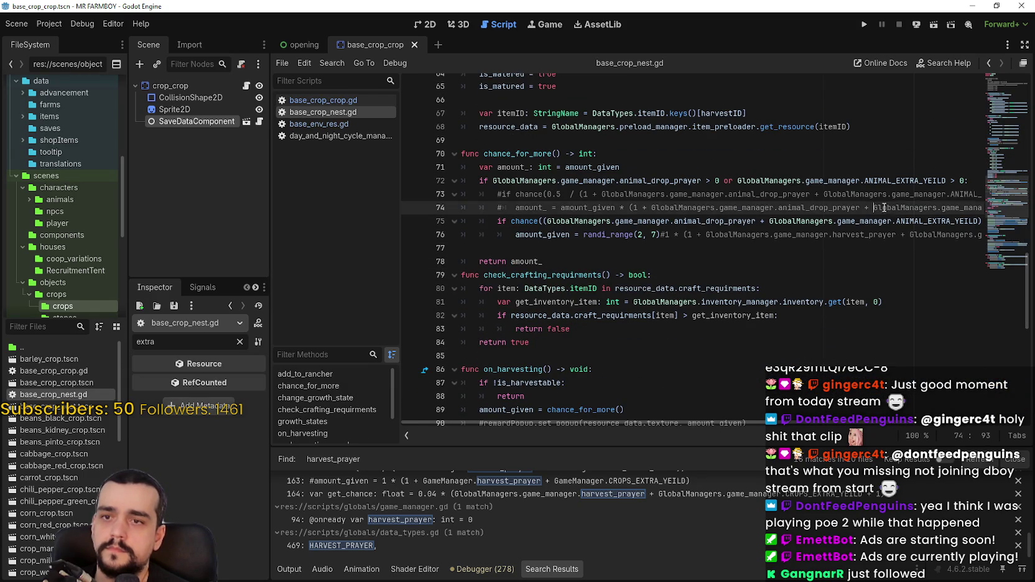
{"action": "key", "text": "End"}
{"action": "key", "text": "Return"}
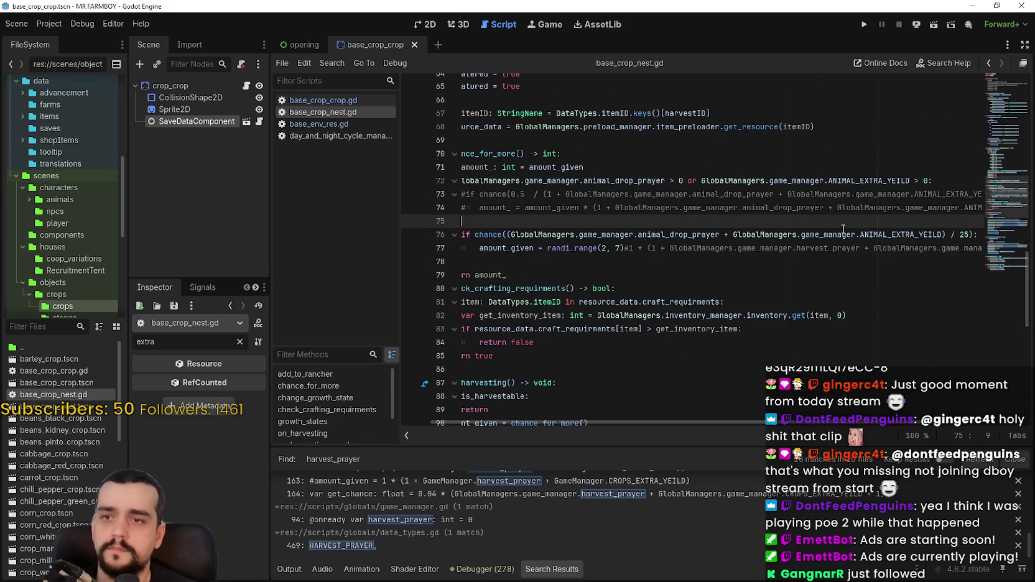
{"action": "key", "text": "ctrl+v"}
Swap CROPS_EXTRA_YEILD for ANIMAL_EXTRA_YEILD and harvest_prayer for animal_drop_prayer in the expression
{"action": "double_click", "coordinate": [871, 234]}
{"action": "key", "text": "ctrl+c"}
{"action": "double_click", "coordinate": [860, 222]}
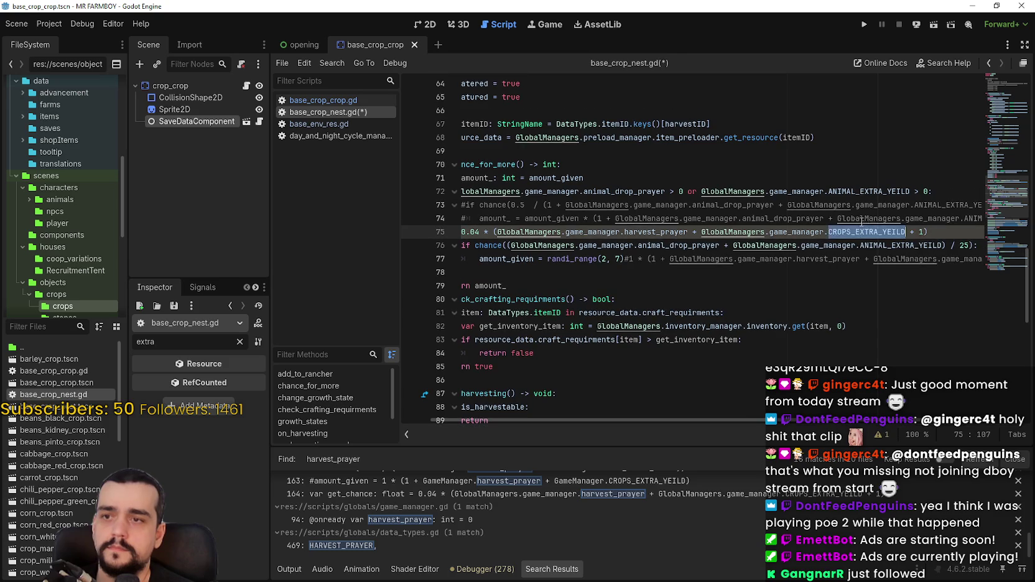
{"action": "key", "text": "ctrl+v"}
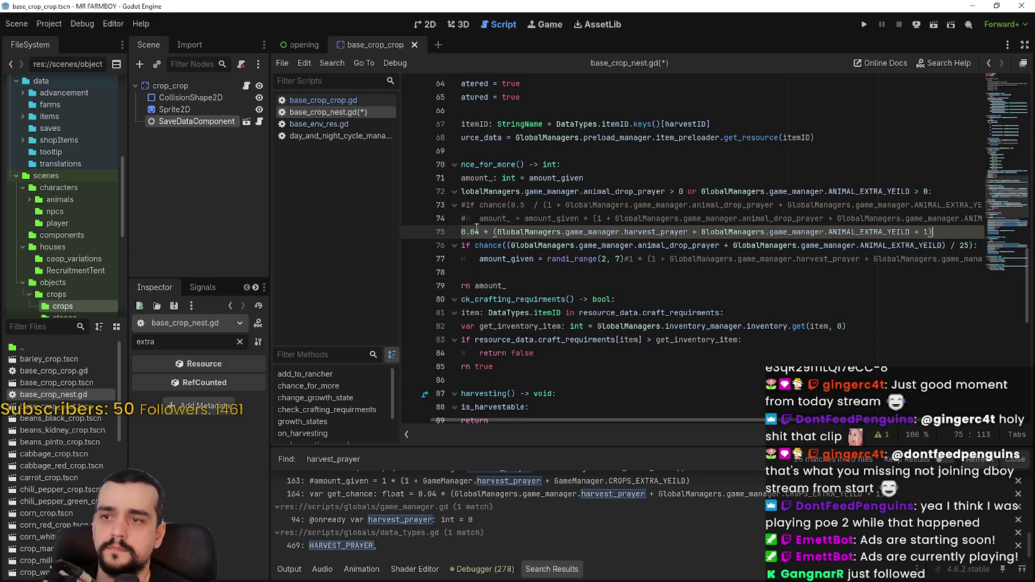
{"action": "double_click", "coordinate": [705, 249]}
{"action": "key", "text": "ctrl+c"}
{"action": "double_click", "coordinate": [655, 232]}
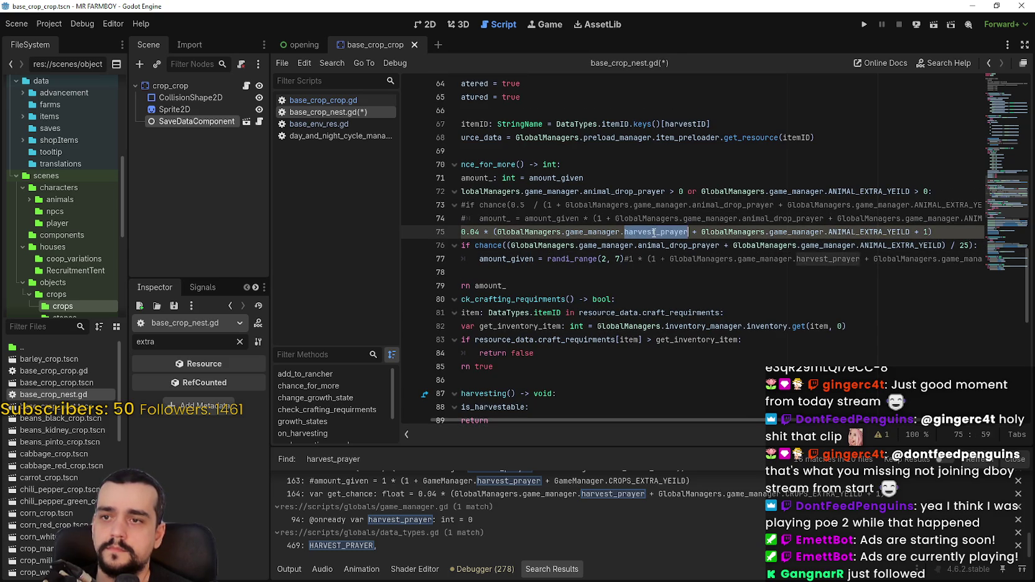
{"action": "key", "text": "ctrl+v"}
Replace the divide-by-25 chance on line 76 with the new 0.04 expression and delete line 75
{"action": "mouse_move", "coordinate": [962, 231]}
{"action": "left_mouse_down"}
{"action": "mouse_move", "coordinate": [495, 233]}
{"action": "mouse_move", "coordinate": [684, 247]}
{"action": "mouse_move", "coordinate": [989, 248]}
{"action": "mouse_move", "coordinate": [873, 250]}
{"action": "mouse_move", "coordinate": [891, 247]}
{"action": "left_mouse_up"}
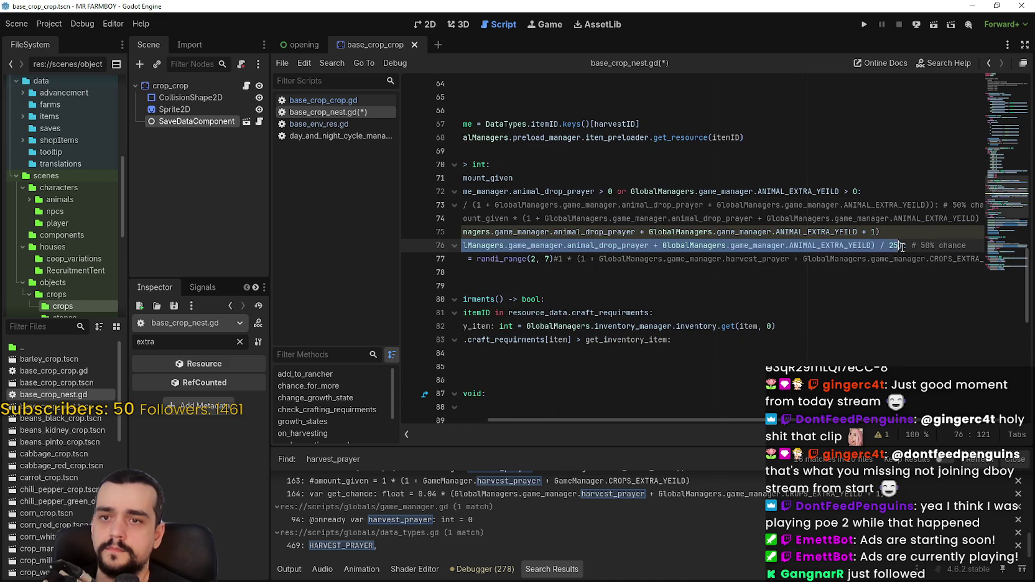
{"action": "key", "text": "ctrl+v"}
{"action": "left_click", "coordinate": [471, 231]}
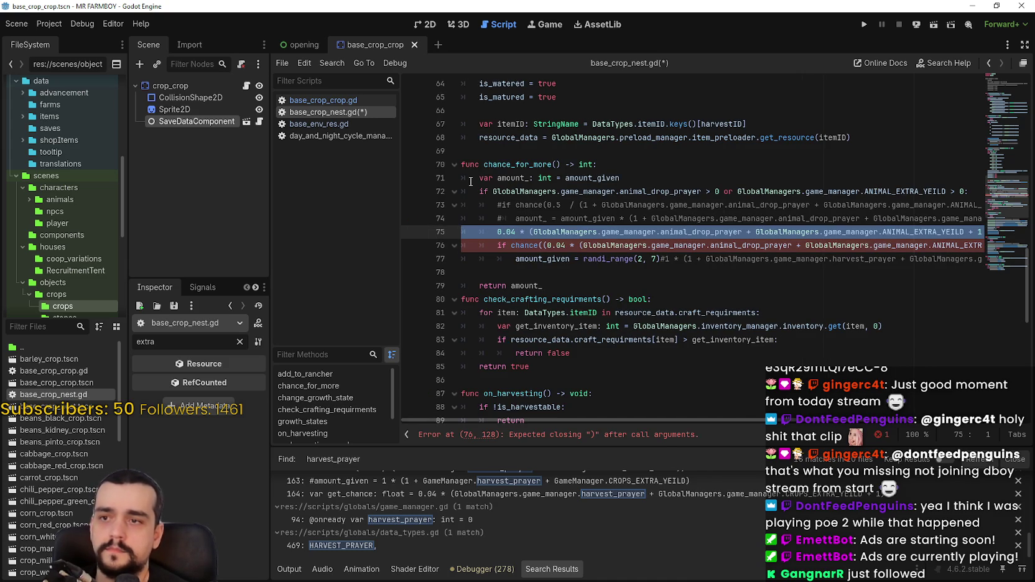
{"action": "key", "text": "BackSpace"}
{"action": "key", "text": "BackSpace"}
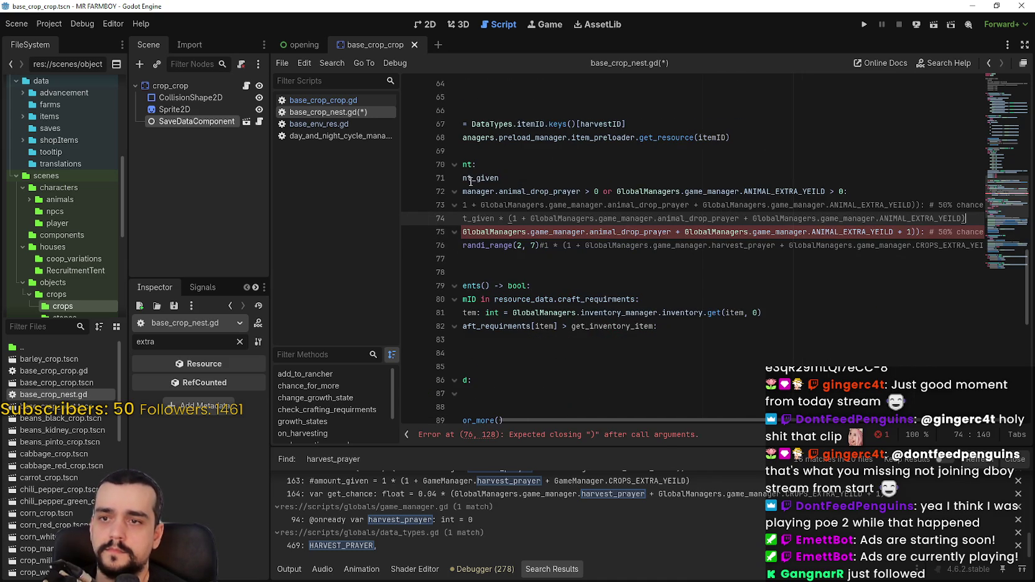
{"action": "scroll", "coordinate": [844, 424], "scroll_direction": "right", "scroll_amount": 2}
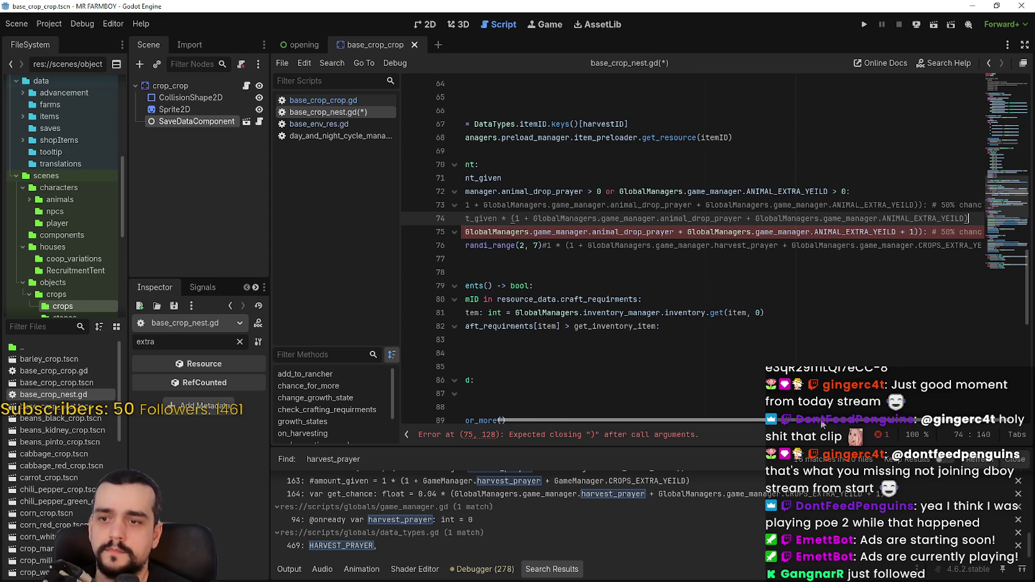
{"action": "scroll", "coordinate": [752, 413], "scroll_direction": "left", "scroll_amount": 5}
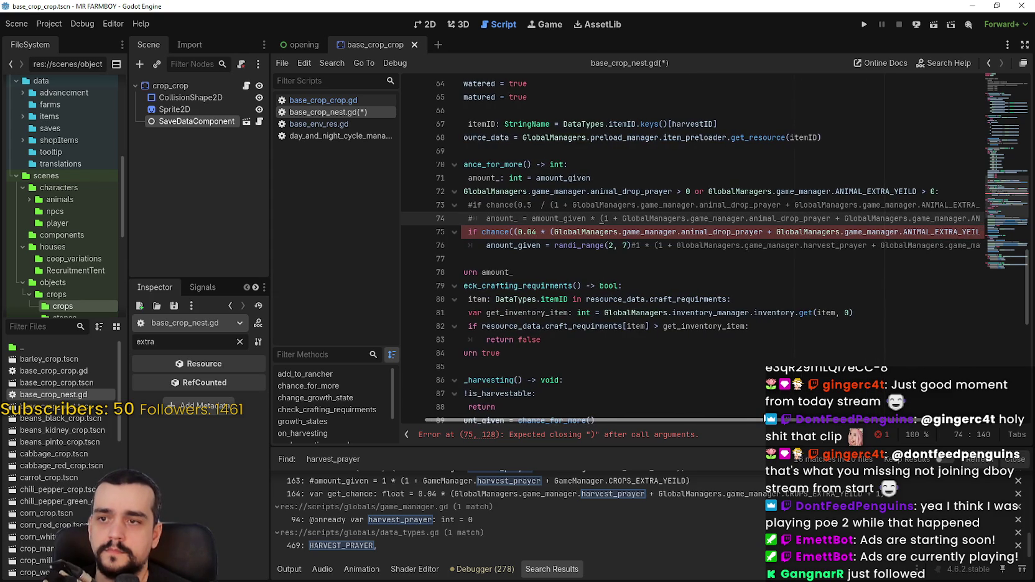
{"action": "scroll", "coordinate": [752, 413], "scroll_direction": "right", "scroll_amount": 2}
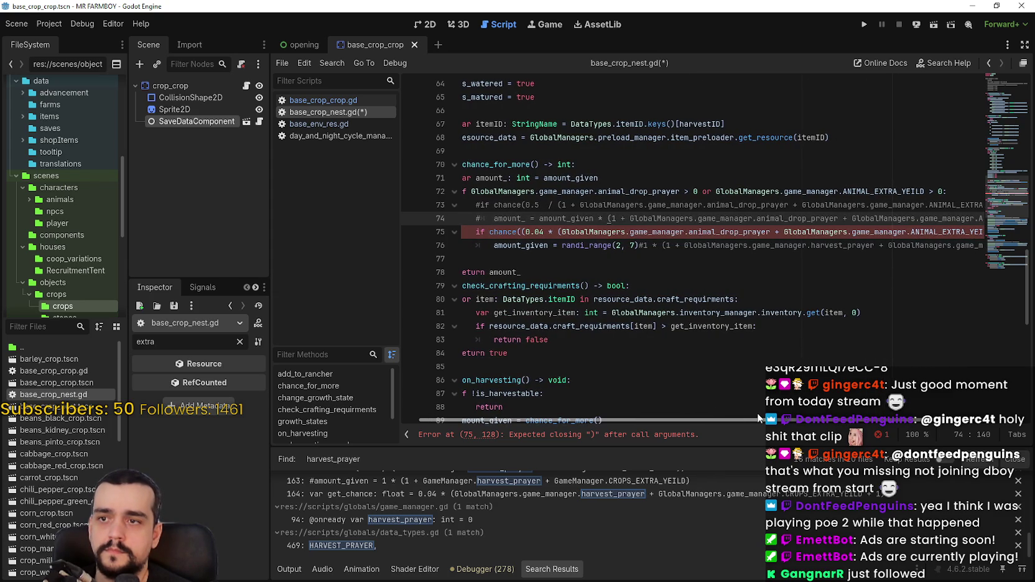
{"action": "scroll", "coordinate": [757, 412], "scroll_direction": "right", "scroll_amount": 4}
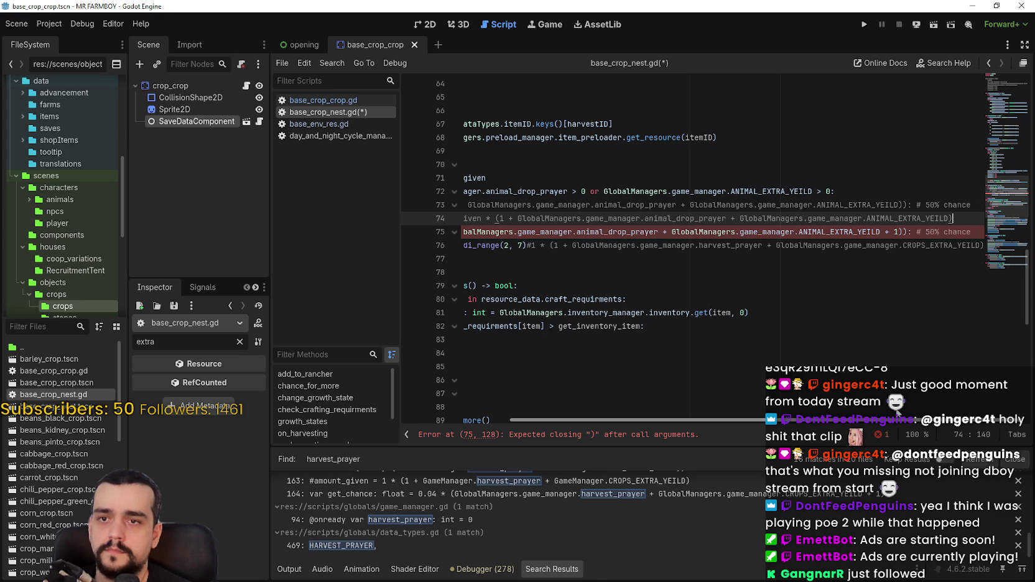
{"action": "scroll", "coordinate": [739, 399], "scroll_direction": "left", "scroll_amount": 5}
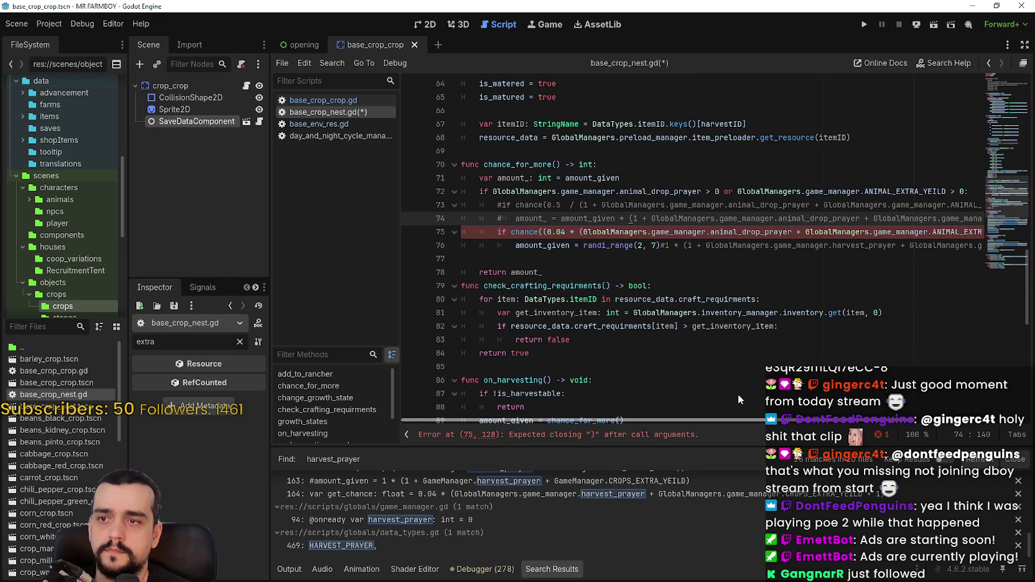
Remove the extra opening parenthesis from the chance test and save the nest script
{"action": "left_click", "coordinate": [547, 232]}
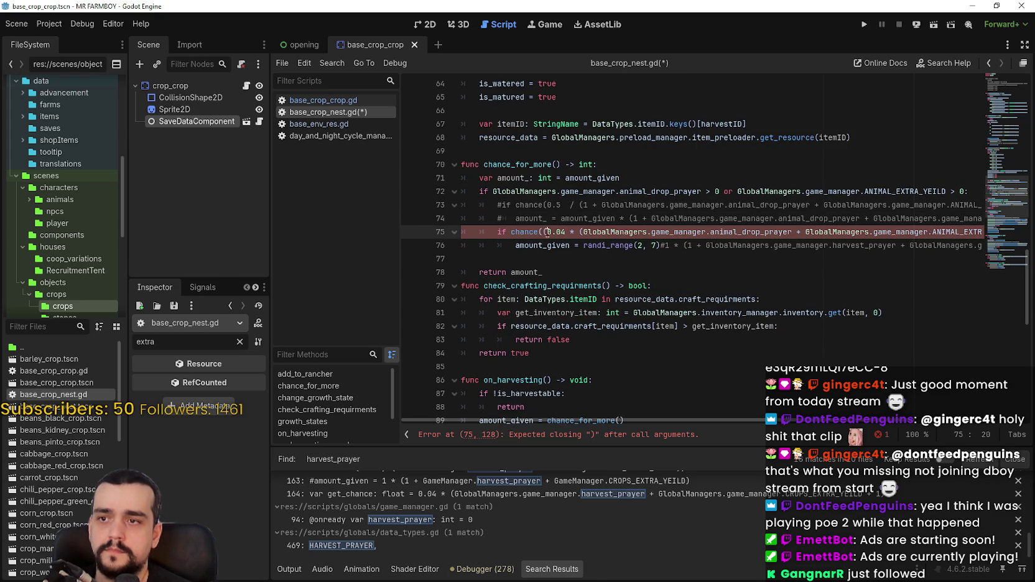
{"action": "key", "text": "BackSpace"}
{"action": "left_click", "coordinate": [651, 245]}
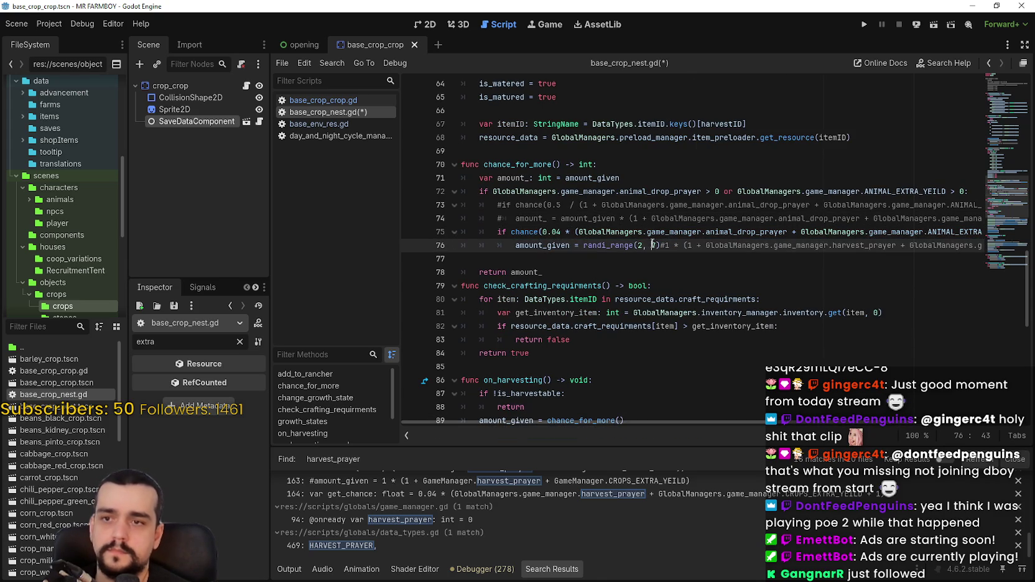
{"action": "key", "text": "ctrl+s"}
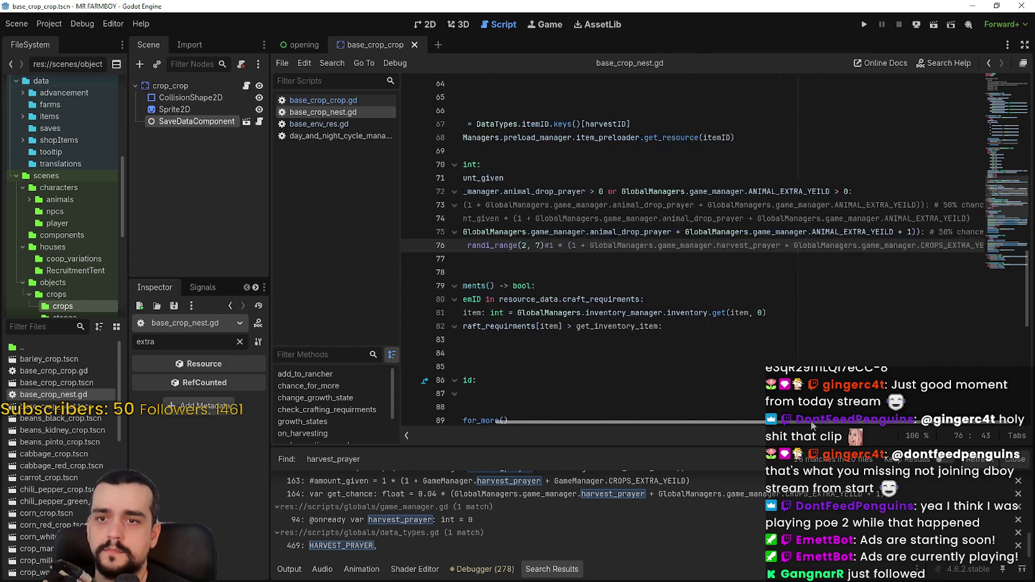
{"action": "left_click", "coordinate": [344, 101]}
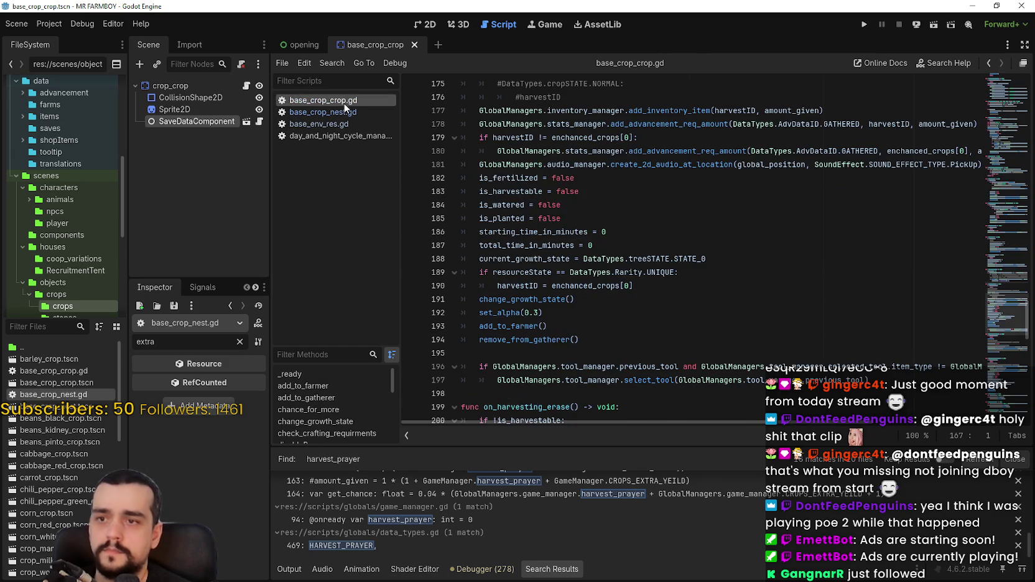
{"action": "scroll", "coordinate": [694, 323], "scroll_direction": "down", "scroll_amount": 8}
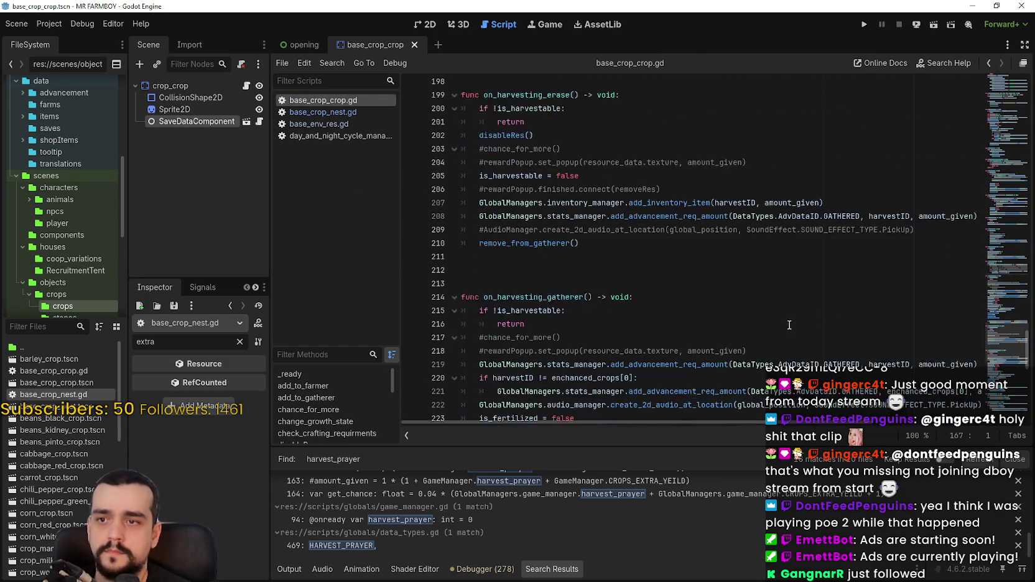
{"action": "mouse_move", "coordinate": [998, 349]}
{"action": "left_mouse_down"}
{"action": "mouse_move", "coordinate": [992, 407]}
{"action": "mouse_move", "coordinate": [986, 283]}
{"action": "left_mouse_up"}
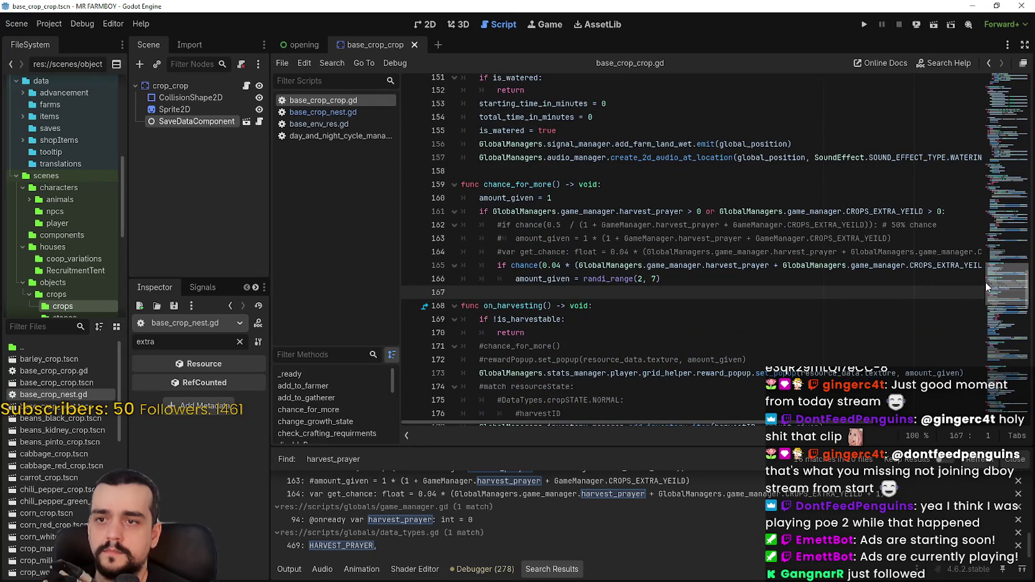
{"action": "left_click", "coordinate": [317, 112]}
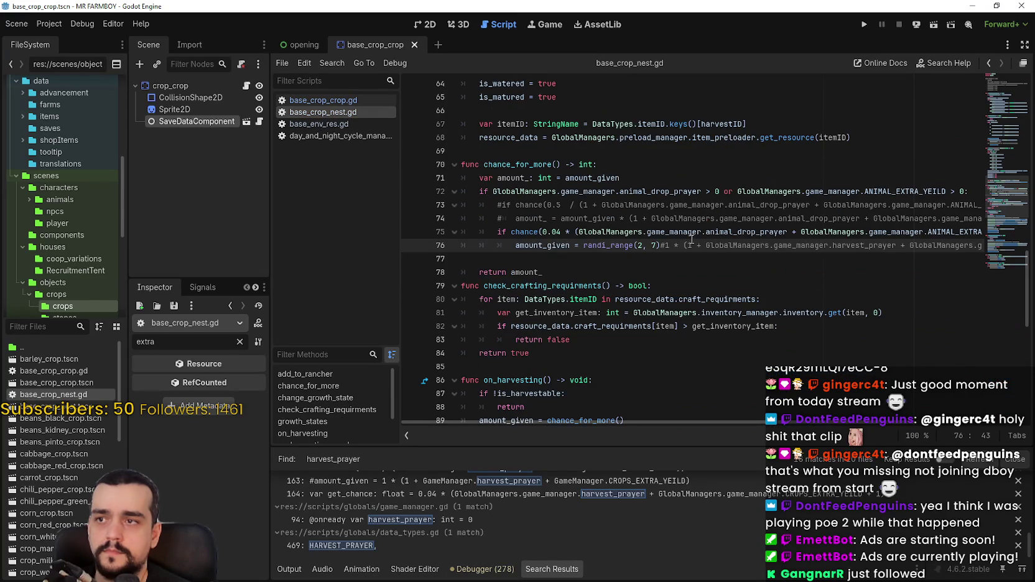
{"action": "left_click", "coordinate": [721, 256]}
{"action": "key", "text": "ctrl+s"}
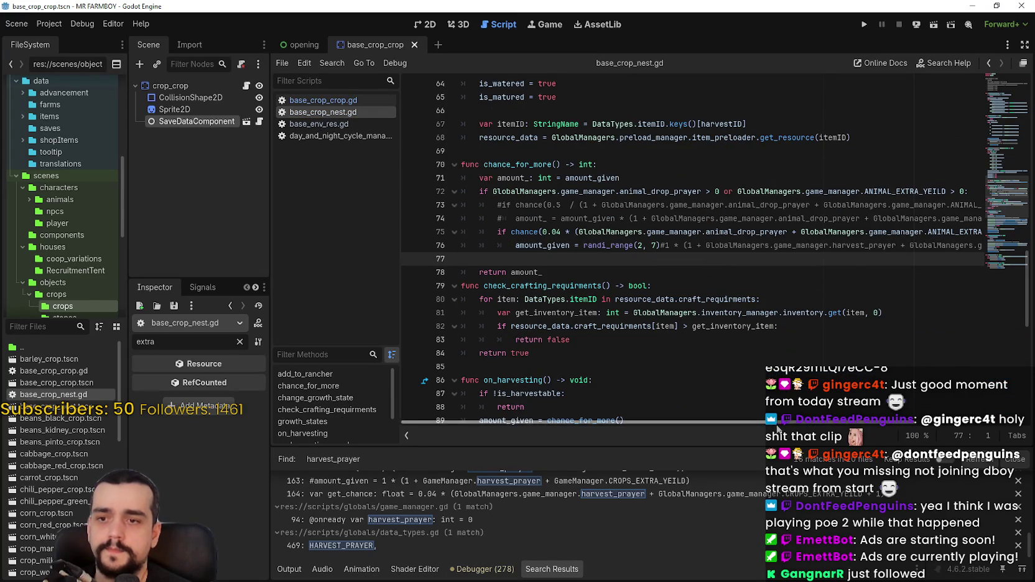
{"action": "left_click_drag", "start_coordinate": [764, 422], "coordinate": [874, 422]}
{"action": "scroll", "coordinate": [731, 400], "scroll_direction": "left", "scroll_amount": 5}
{"action": "scroll", "coordinate": [731, 399], "scroll_direction": "right", "scroll_amount": 5}
{"action": "scroll", "coordinate": [484, 254], "scroll_direction": "left", "scroll_amount": 5}
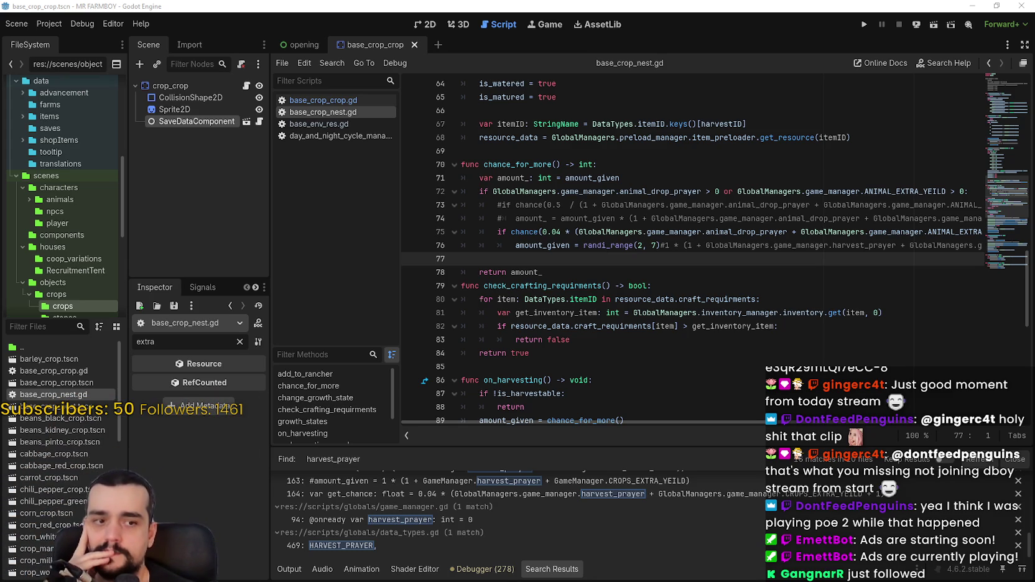
{"action": "scroll", "coordinate": [653, 264], "scroll_direction": "up", "scroll_amount": 2}
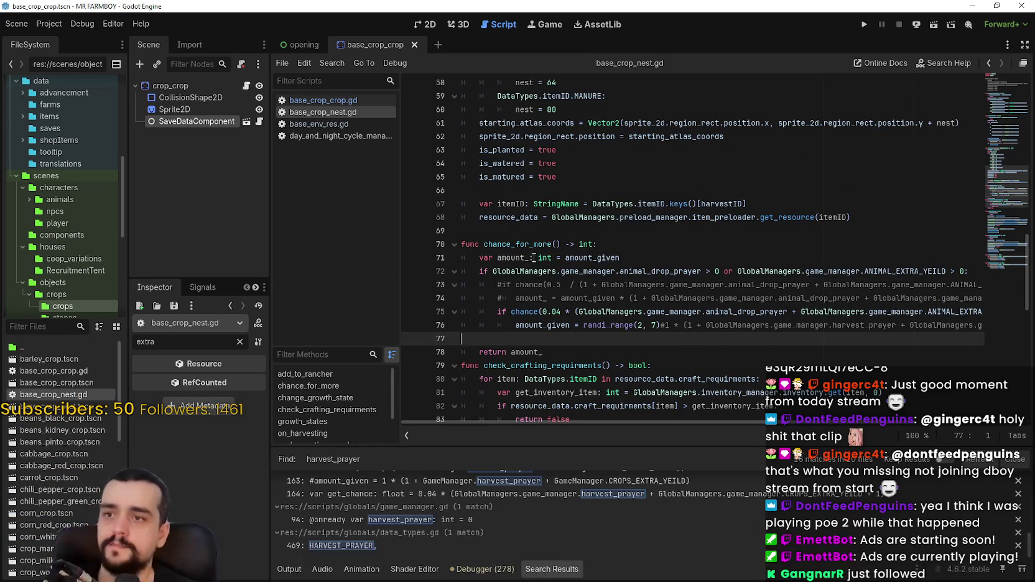
{"action": "left_click", "coordinate": [538, 243]}
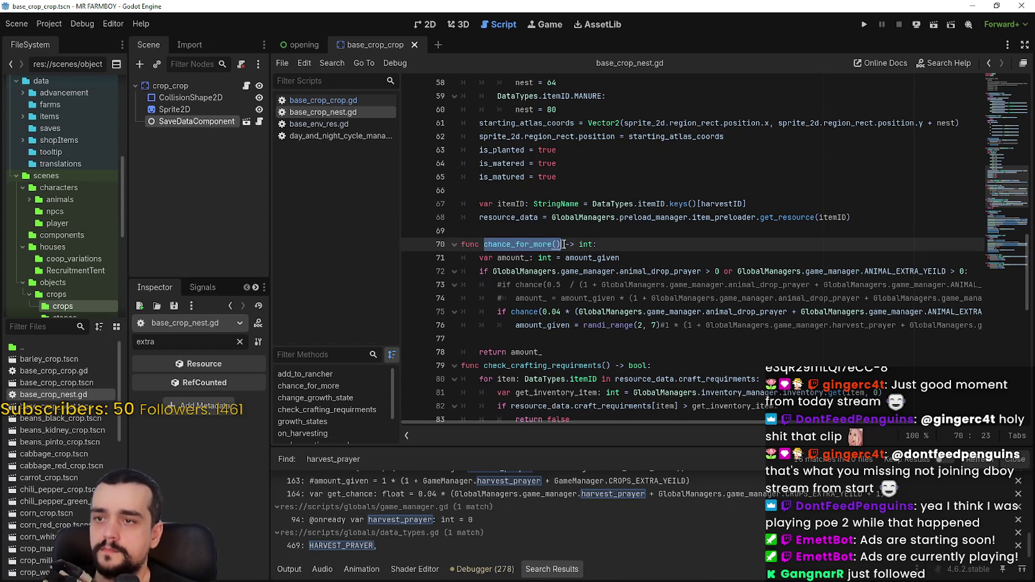
{"action": "scroll", "coordinate": [573, 237], "scroll_direction": "up", "scroll_amount": 15}
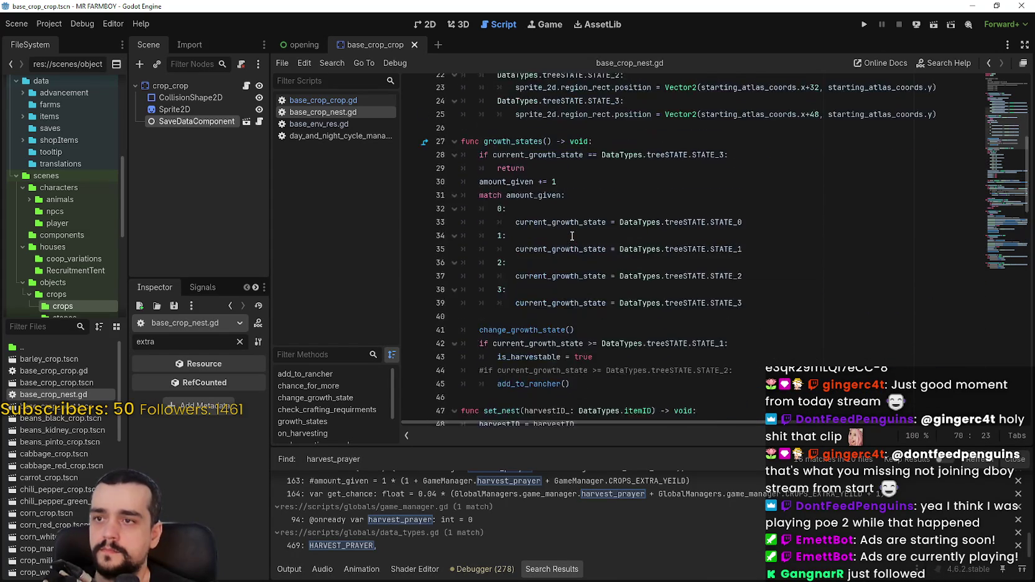
{"action": "scroll", "coordinate": [572, 237], "scroll_direction": "up", "scroll_amount": 5}
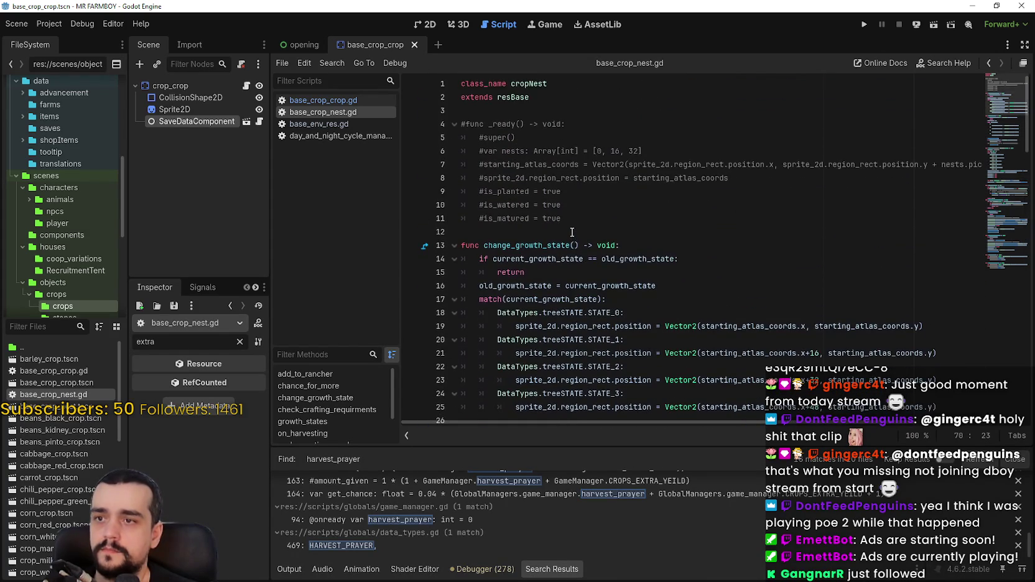
{"action": "scroll", "coordinate": [572, 231], "scroll_direction": "down", "scroll_amount": 7}
{"action": "scroll", "coordinate": [572, 231], "scroll_direction": "down", "scroll_amount": 9}
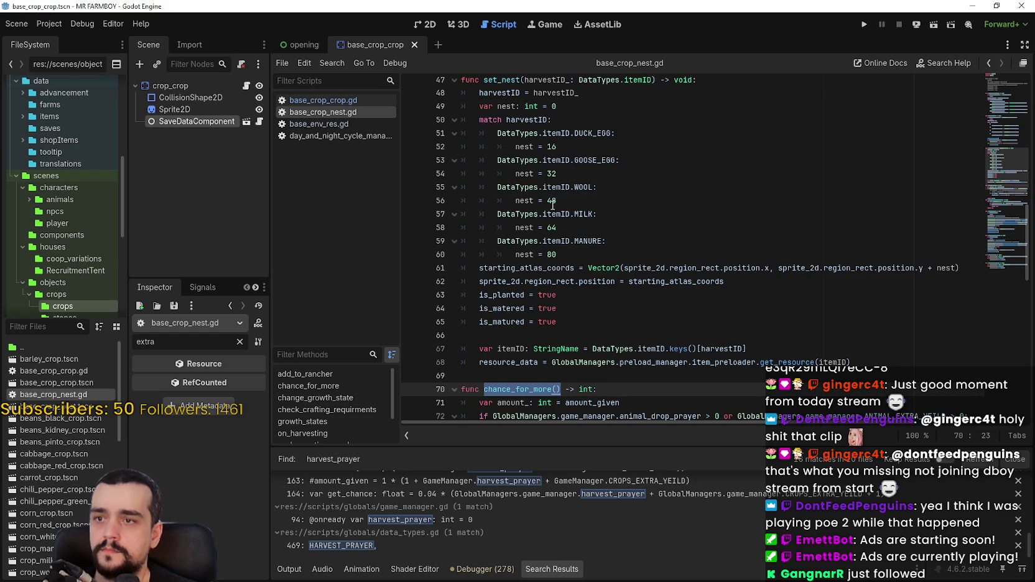
{"action": "scroll", "coordinate": [552, 204], "scroll_direction": "down", "scroll_amount": 11}
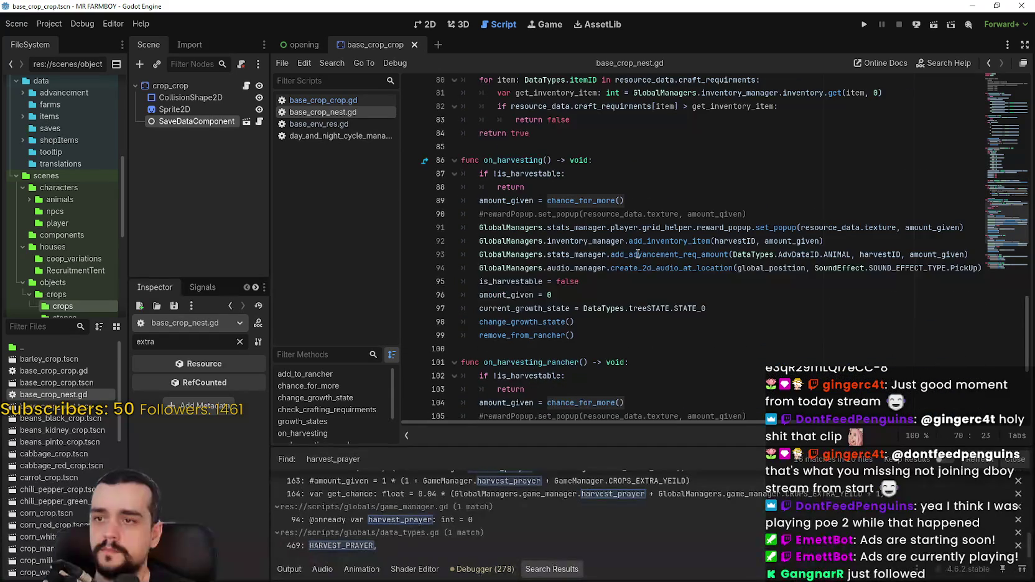
{"action": "scroll", "coordinate": [636, 254], "scroll_direction": "down", "scroll_amount": 1}
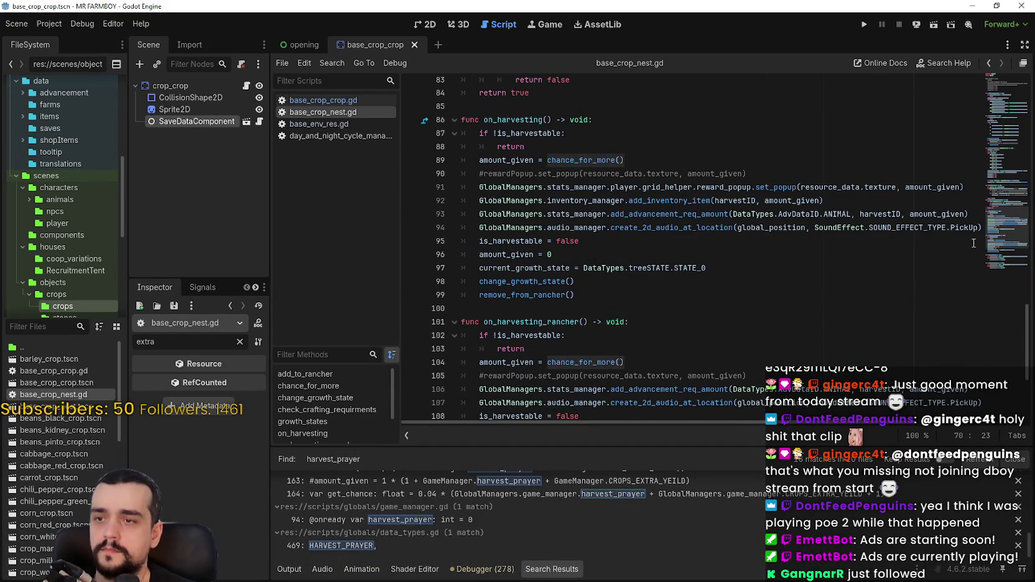
{"action": "mouse_move", "coordinate": [1016, 218]}
{"action": "left_mouse_down"}
{"action": "mouse_move", "coordinate": [1011, 249]}
{"action": "mouse_move", "coordinate": [1003, 218]}
{"action": "mouse_move", "coordinate": [1005, 263]}
{"action": "mouse_move", "coordinate": [994, 87]}
{"action": "mouse_move", "coordinate": [1001, 256]}
{"action": "left_mouse_up"}
{"action": "left_click", "coordinate": [654, 274]}
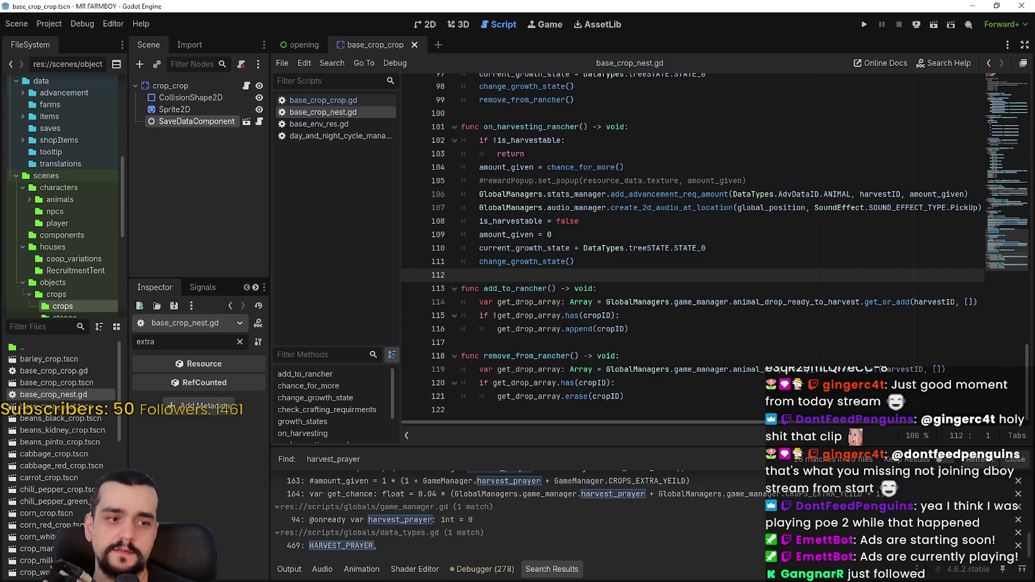
{"action": "key", "text": "alt+Tab"}
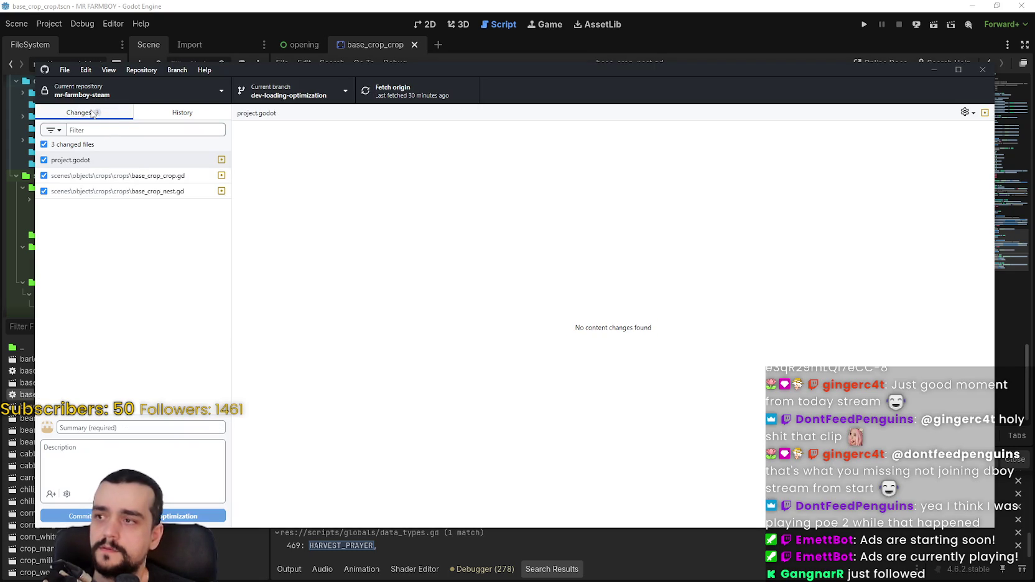
{"action": "left_click", "coordinate": [138, 177]}
{"action": "left_click", "coordinate": [136, 193]}
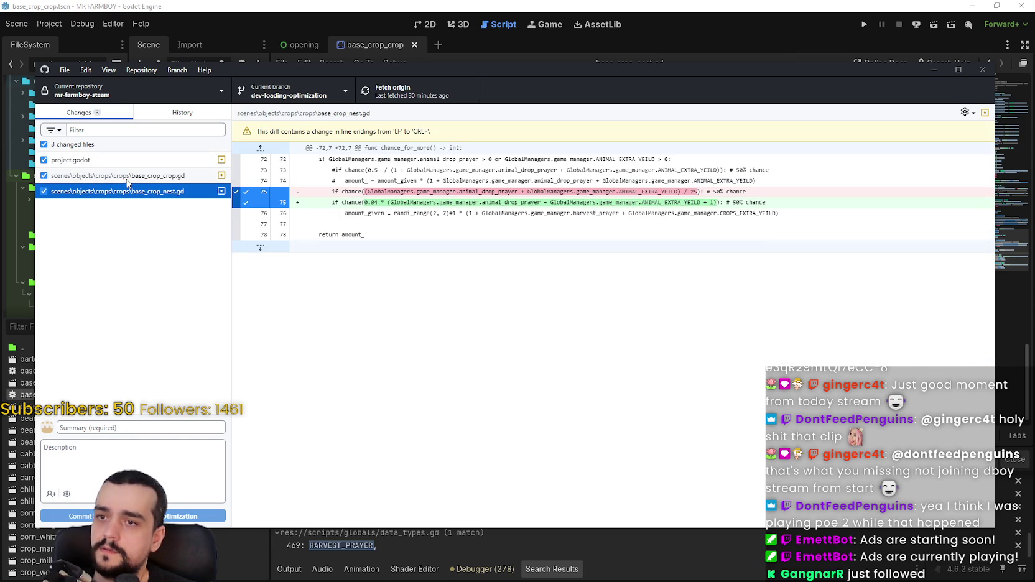
{"action": "left_click", "coordinate": [127, 180]}
{"action": "key", "text": "alt+Tab"}
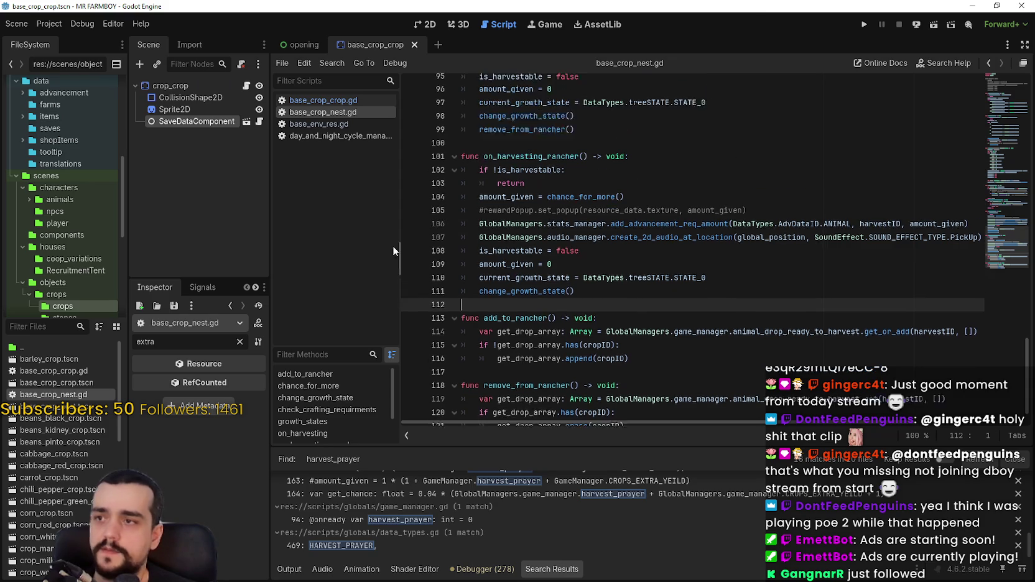
Jump from on_harvesting_rancher to the chance_for_more definition in base_crop_nest.gd
{"action": "left_click", "coordinate": [500, 261]}
{"action": "scroll", "coordinate": [507, 261], "scroll_direction": "up", "scroll_amount": 4}
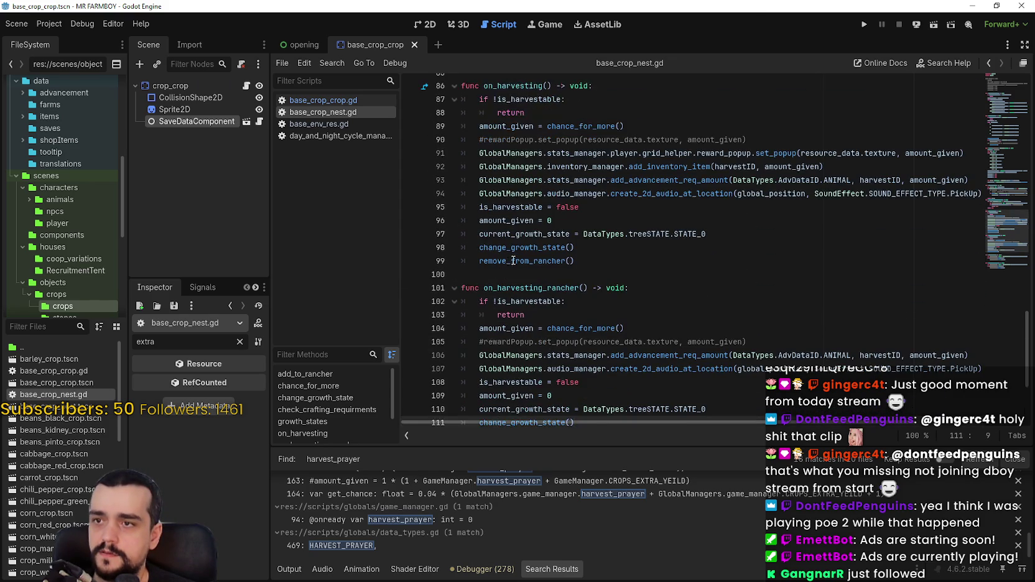
{"action": "right_click", "coordinate": [575, 330]}
{"action": "left_click", "coordinate": [644, 501]}
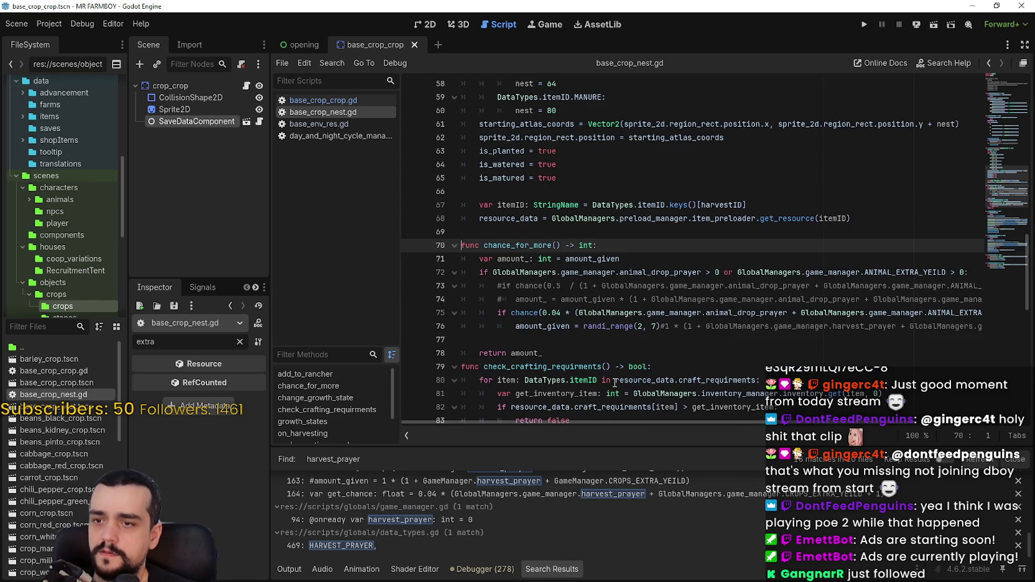
Set a breakpoint on the randi_range(2, 7) extra-yield line 76 of base_crop_nest.gd
{"action": "left_click", "coordinate": [508, 328]}
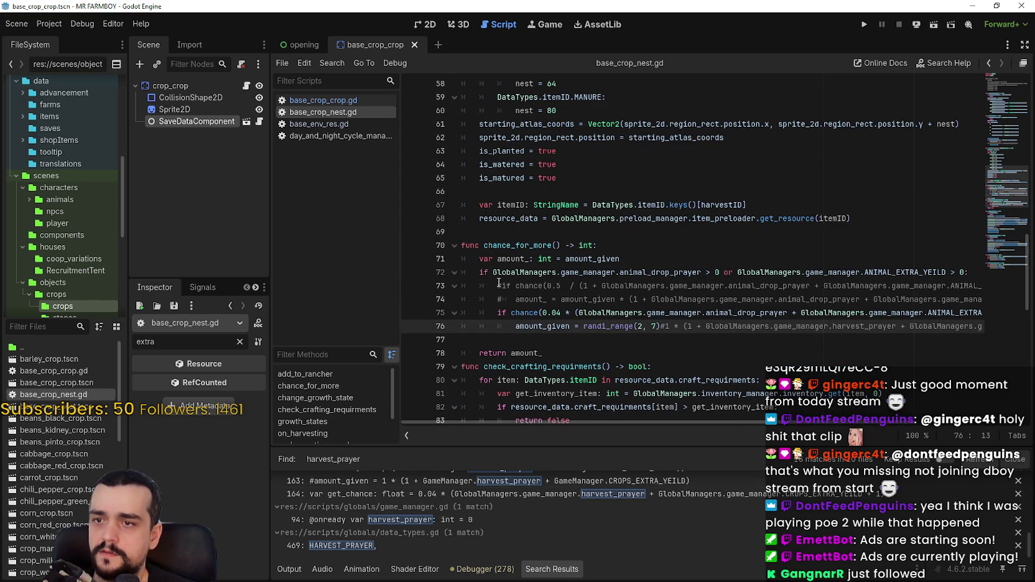
{"action": "left_click", "coordinate": [599, 258]}
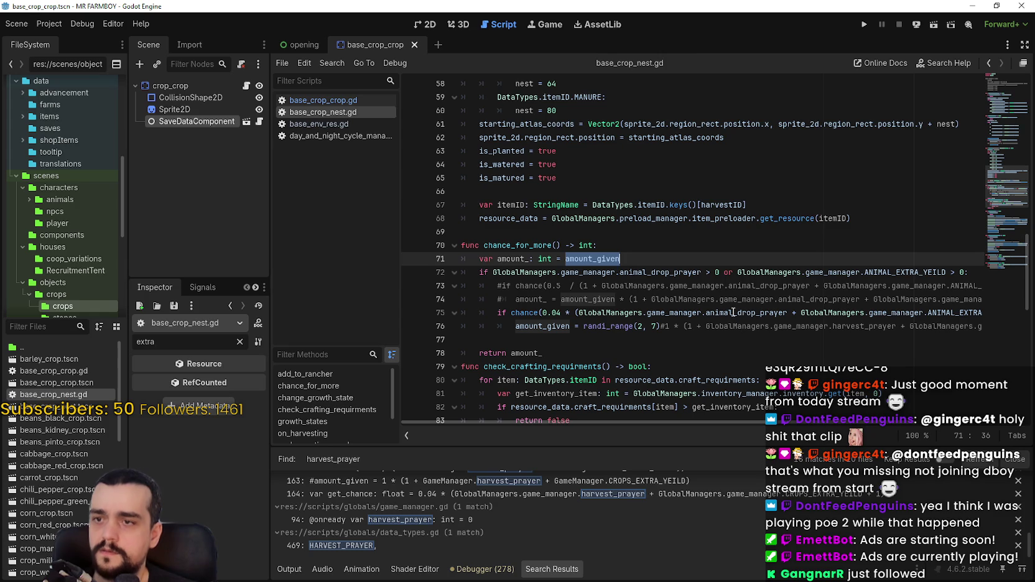
{"action": "mouse_move", "coordinate": [599, 258]}
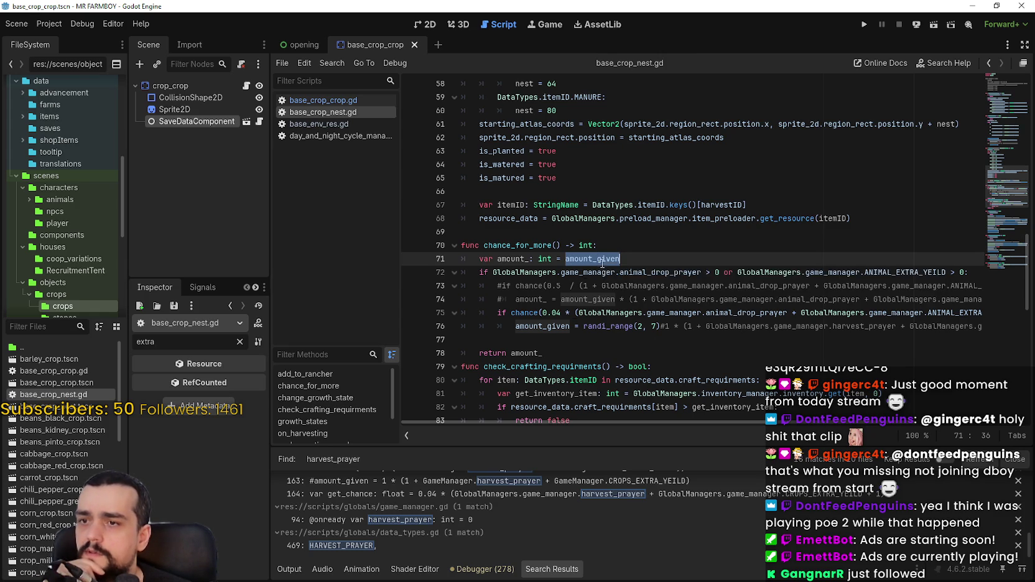
{"action": "scroll", "coordinate": [650, 280], "scroll_direction": "down", "scroll_amount": 6}
{"action": "scroll", "coordinate": [650, 280], "scroll_direction": "down", "scroll_amount": 4}
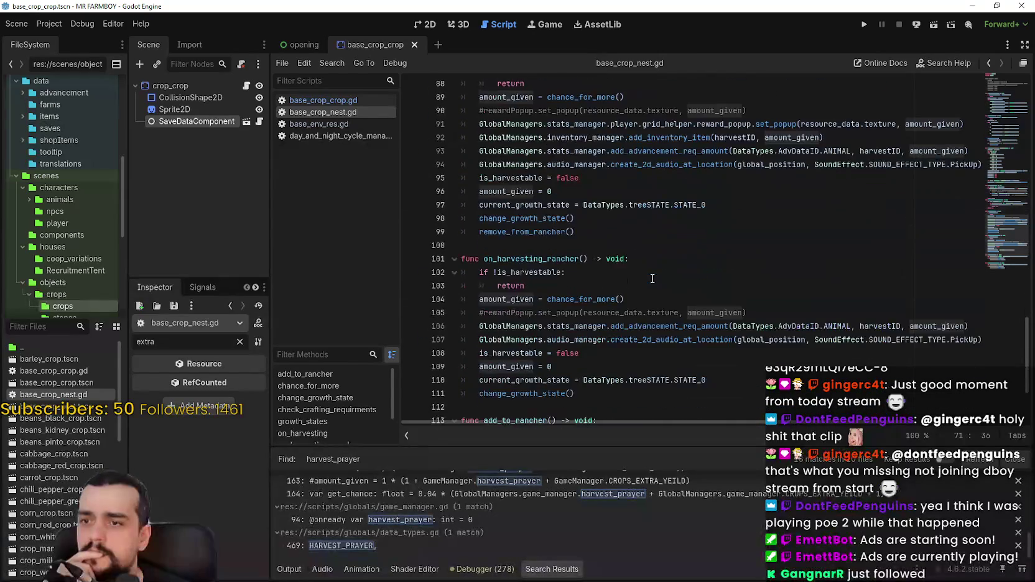
{"action": "scroll", "coordinate": [630, 258], "scroll_direction": "up", "scroll_amount": 1}
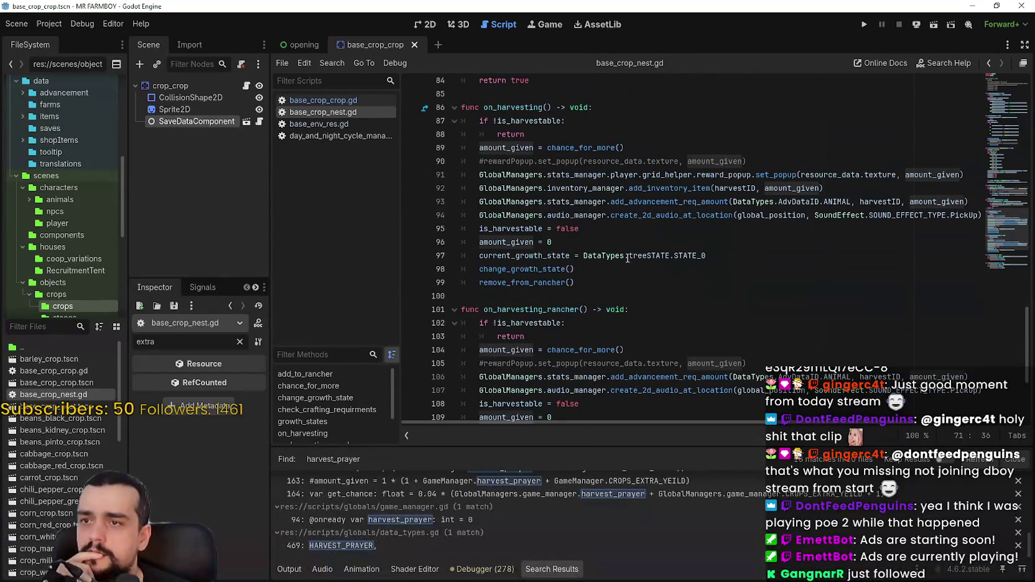
{"action": "scroll", "coordinate": [482, 248], "scroll_direction": "up", "scroll_amount": 6}
{"action": "left_click", "coordinate": [477, 240]}
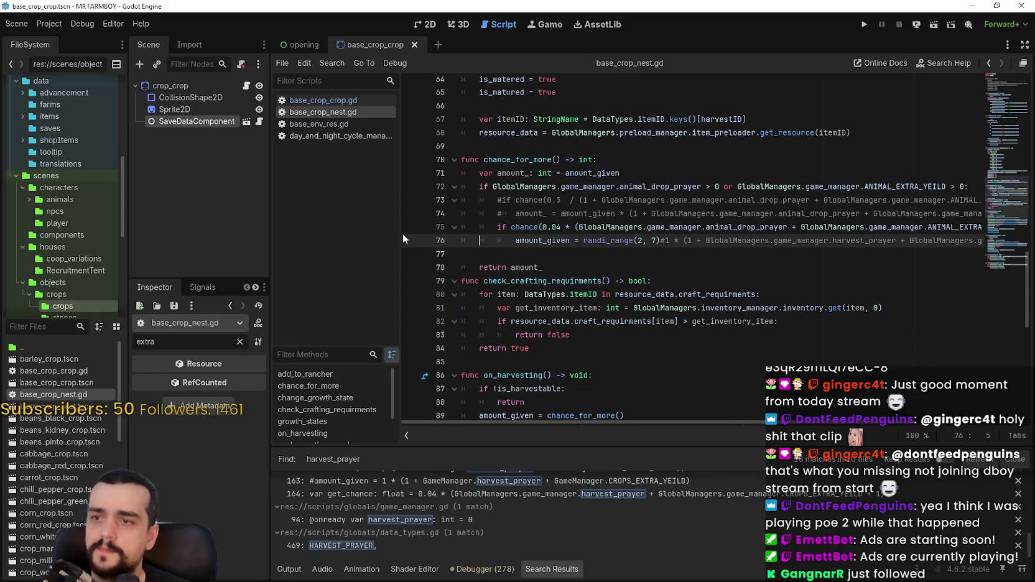
{"action": "scroll", "coordinate": [719, 423], "scroll_direction": "right", "scroll_amount": 3}
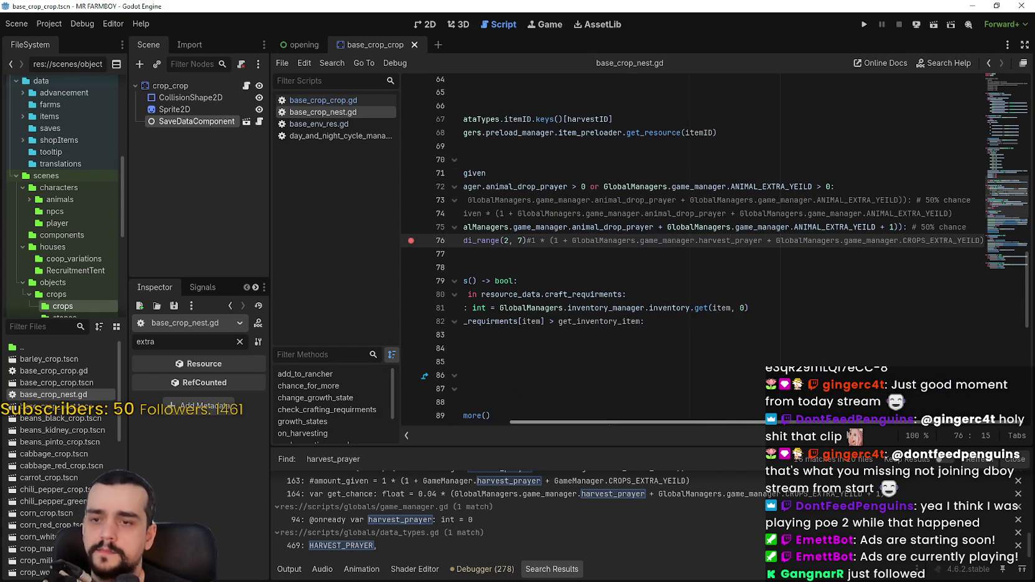
{"action": "scroll", "coordinate": [719, 423], "scroll_direction": "left", "scroll_amount": 3}
Breakpoint line 166 of base_crop_crop.gd and run the project
{"action": "left_click", "coordinate": [325, 101]}
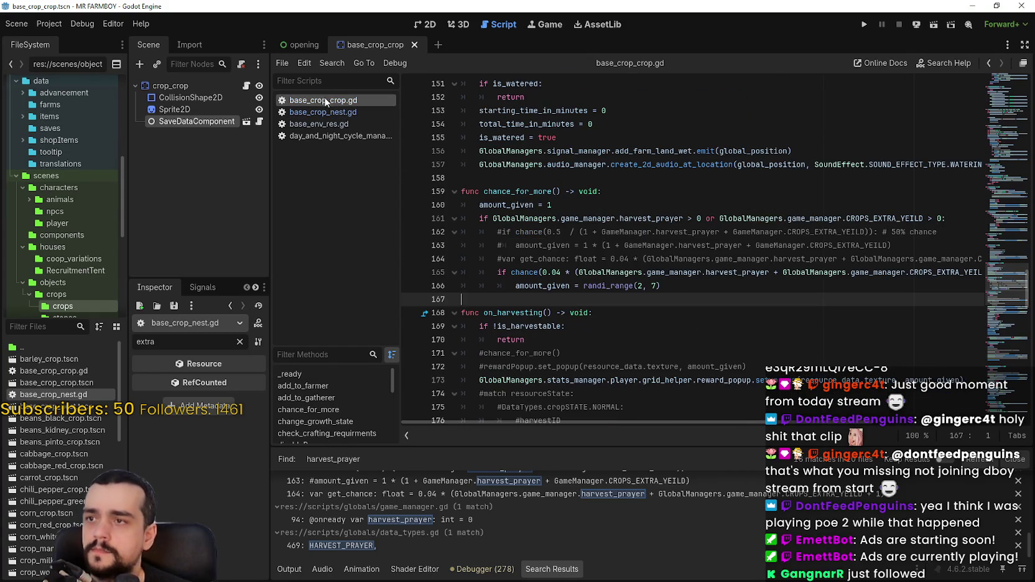
{"action": "left_click", "coordinate": [668, 285]}
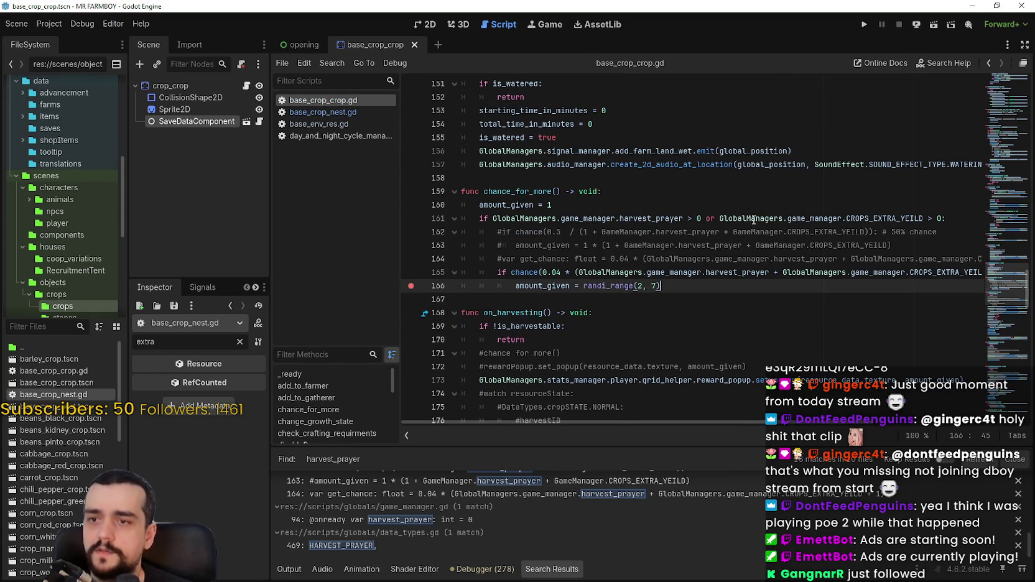
{"action": "left_click", "coordinate": [867, 25]}
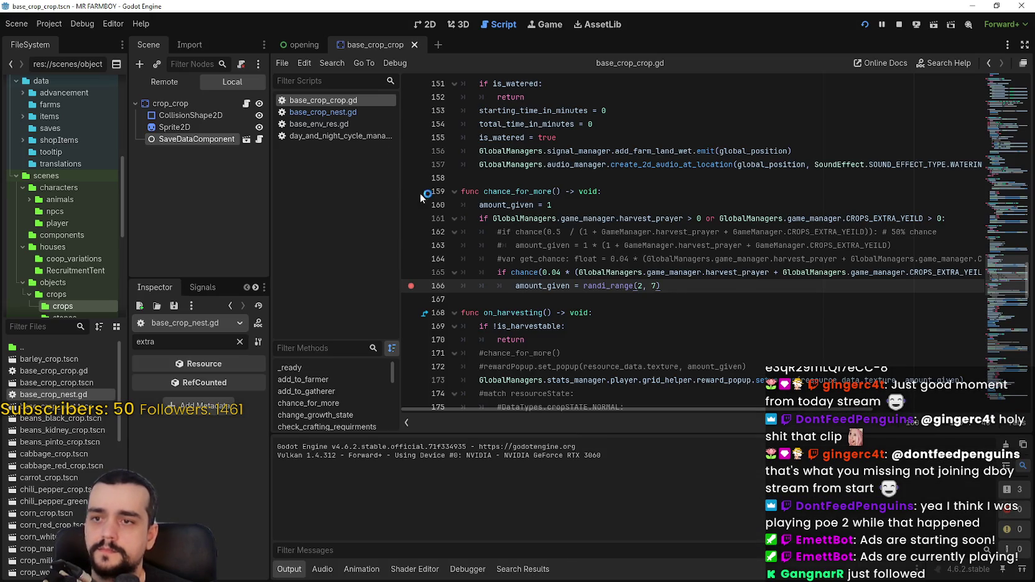
Continue from the title screen and load the Save 2 (Incremental) game
{"action": "left_click", "coordinate": [345, 112]}
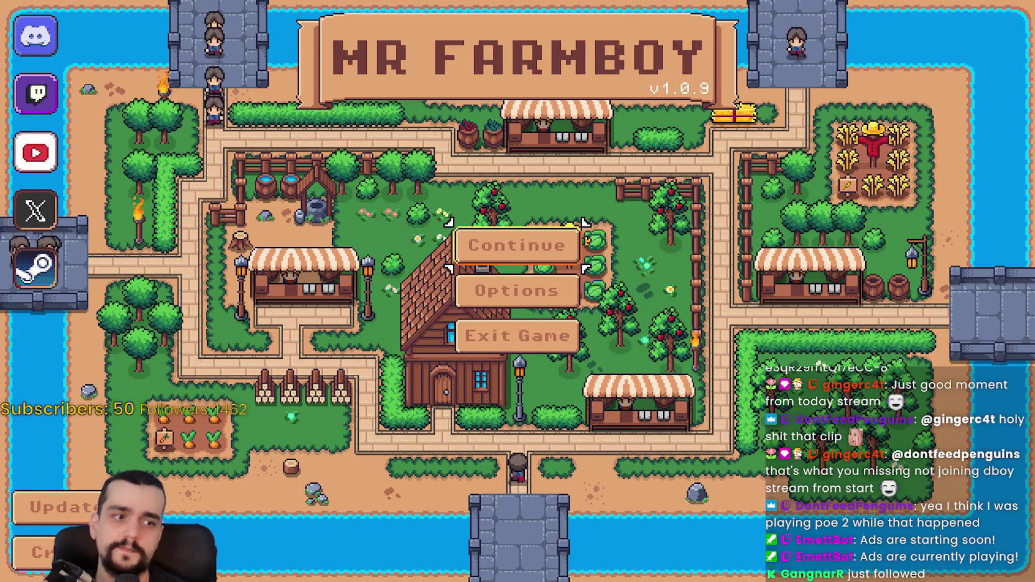
{"action": "left_click", "coordinate": [516, 245]}
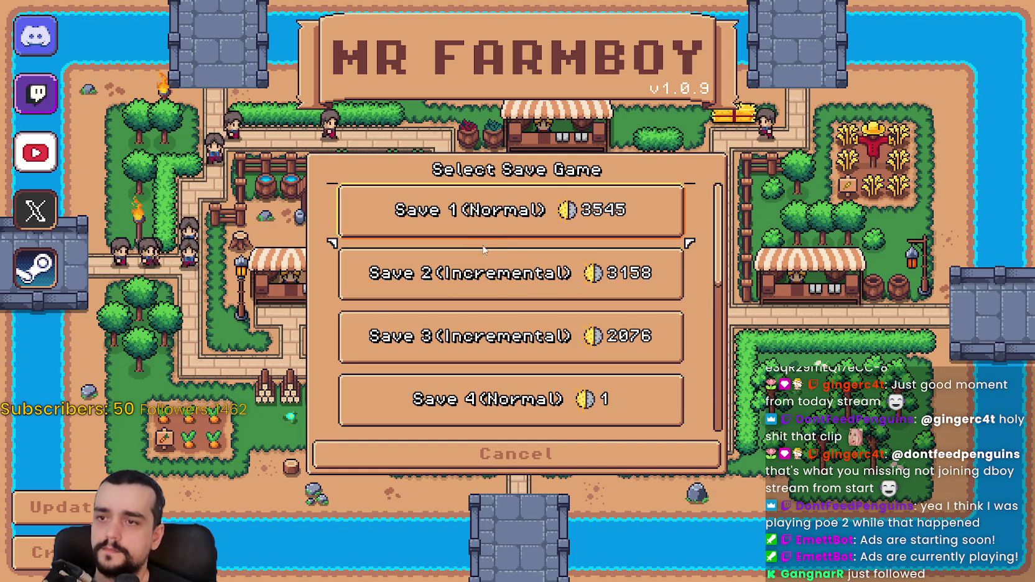
{"action": "left_click", "coordinate": [433, 280]}
{"action": "left_click", "coordinate": [433, 289]}
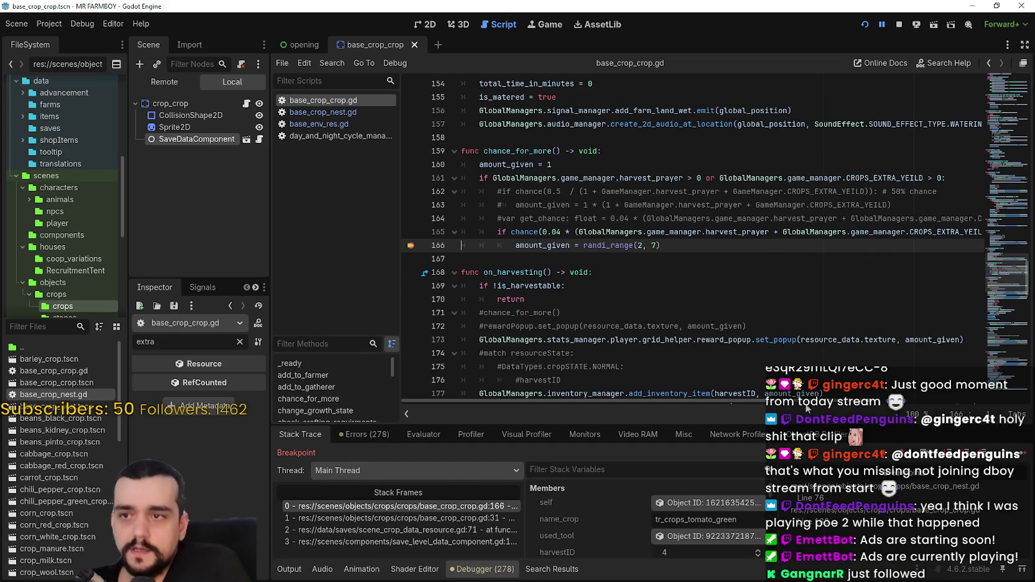
Resume with F12 past each line 166 breakpoint hit until the loaded farm appears
{"action": "key", "text": "F12"}
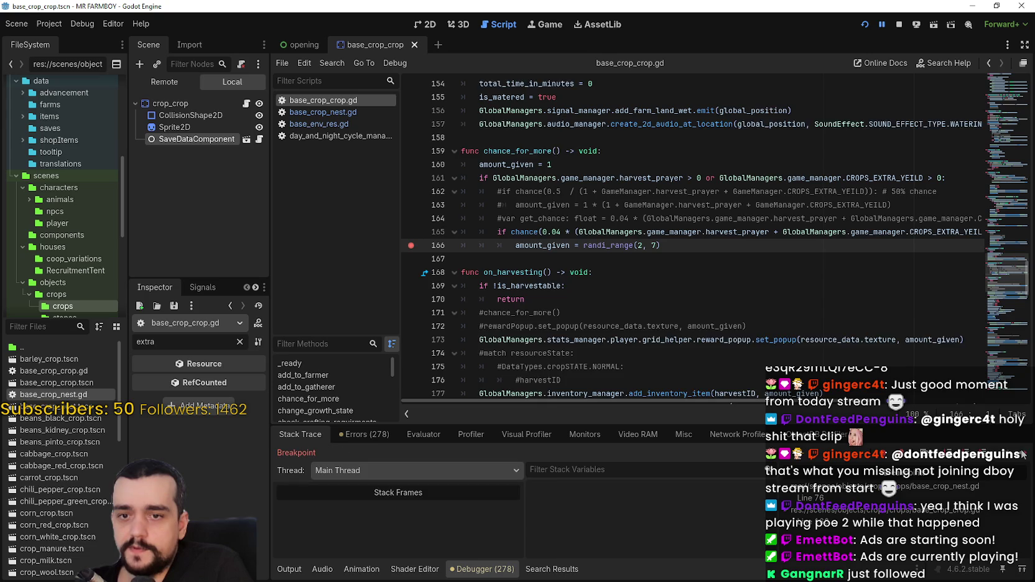
{"action": "key", "text": "F12"}
{"action": "key", "text": "F12"}
{"action": "key", "text": "F12"}
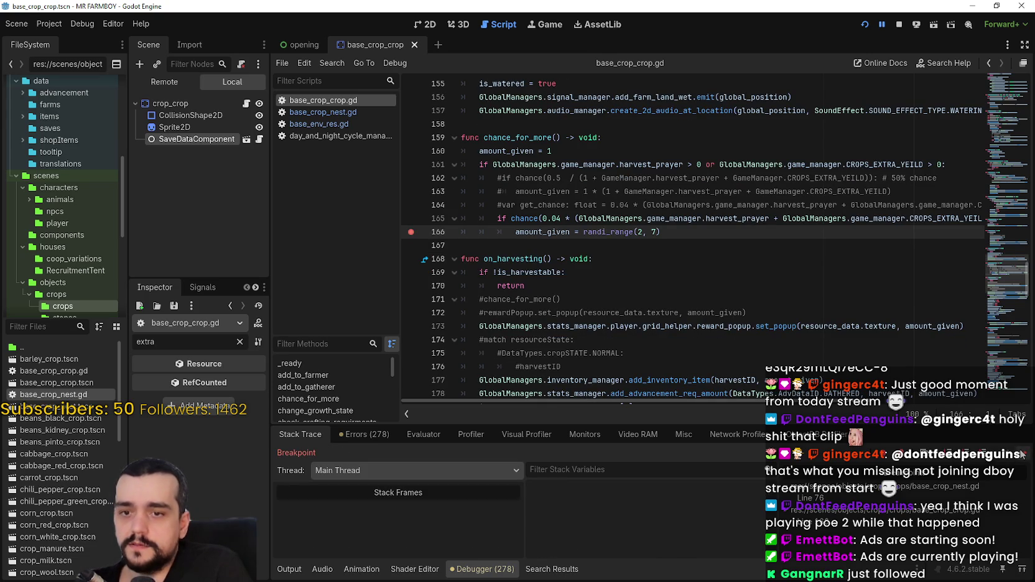
{"action": "key", "text": "F12"}
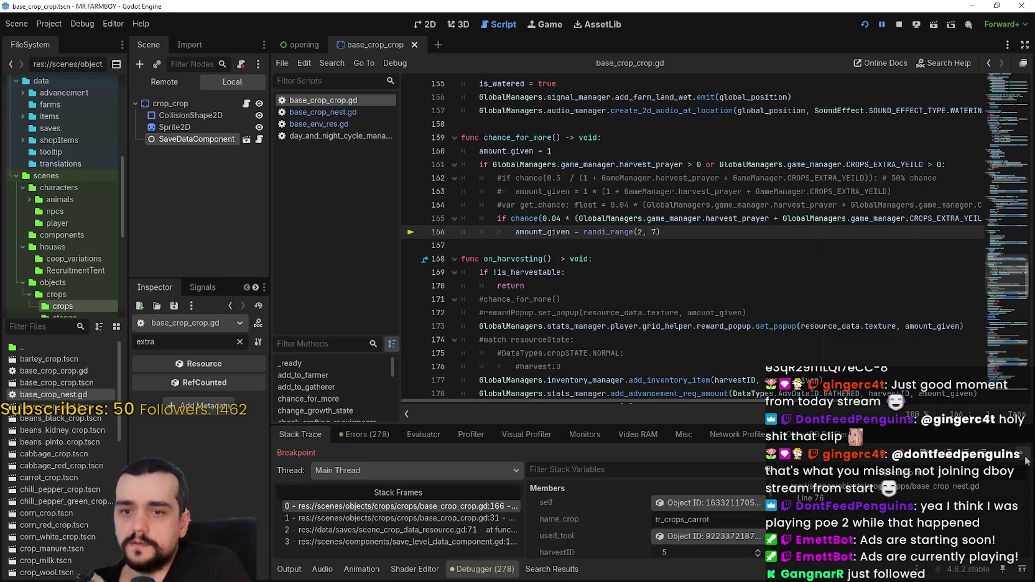
{"action": "key", "text": "F12"}
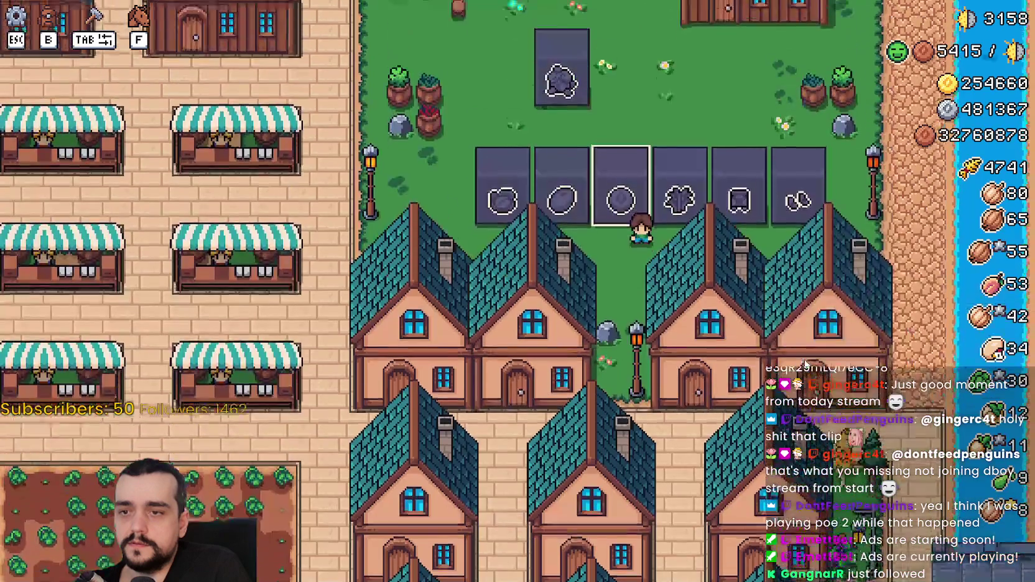
{"action": "scroll", "coordinate": [698, 363], "scroll_direction": "down", "scroll_amount": 5}
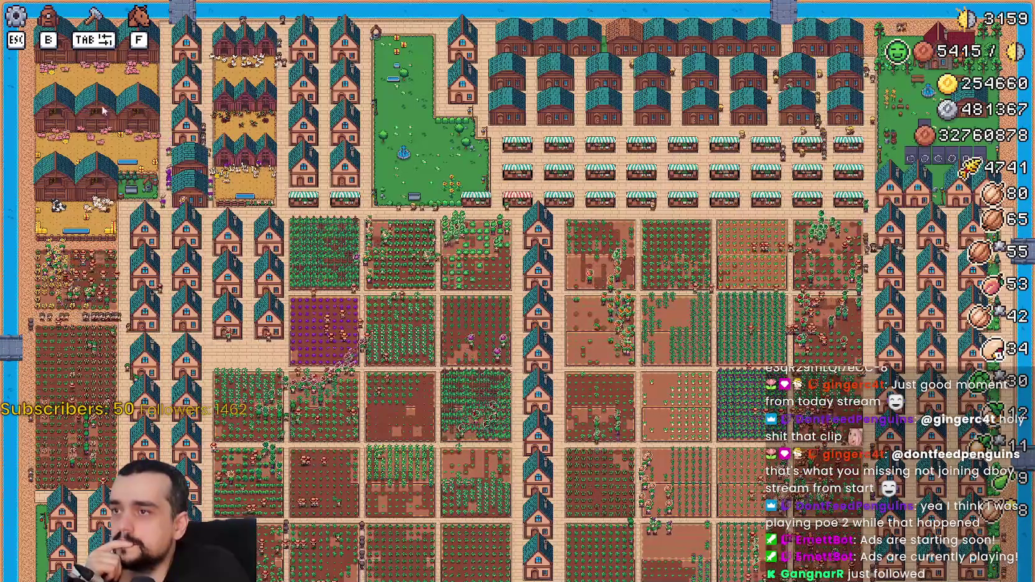
{"action": "scroll", "coordinate": [875, 176], "scroll_direction": "up", "scroll_amount": 5}
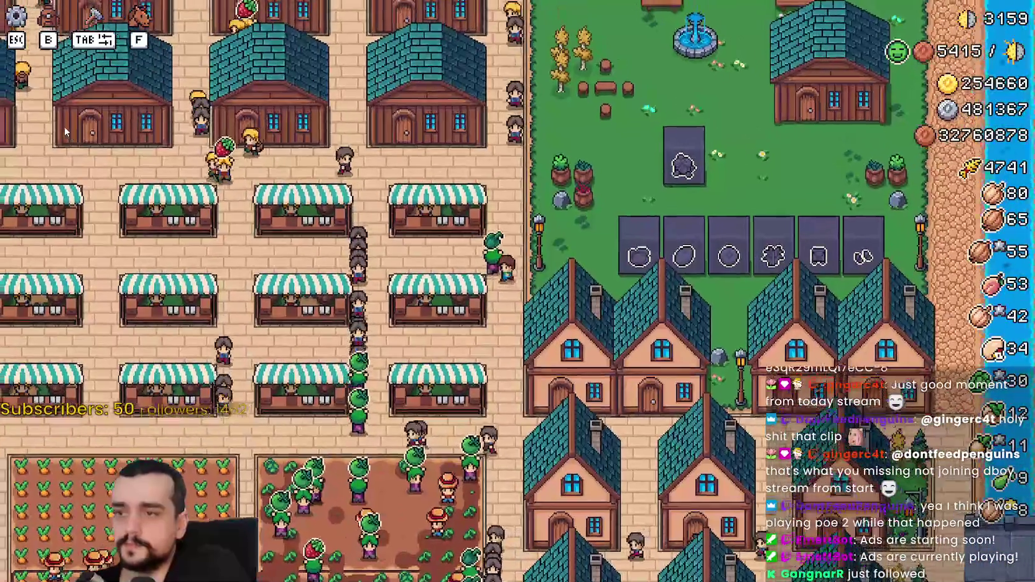
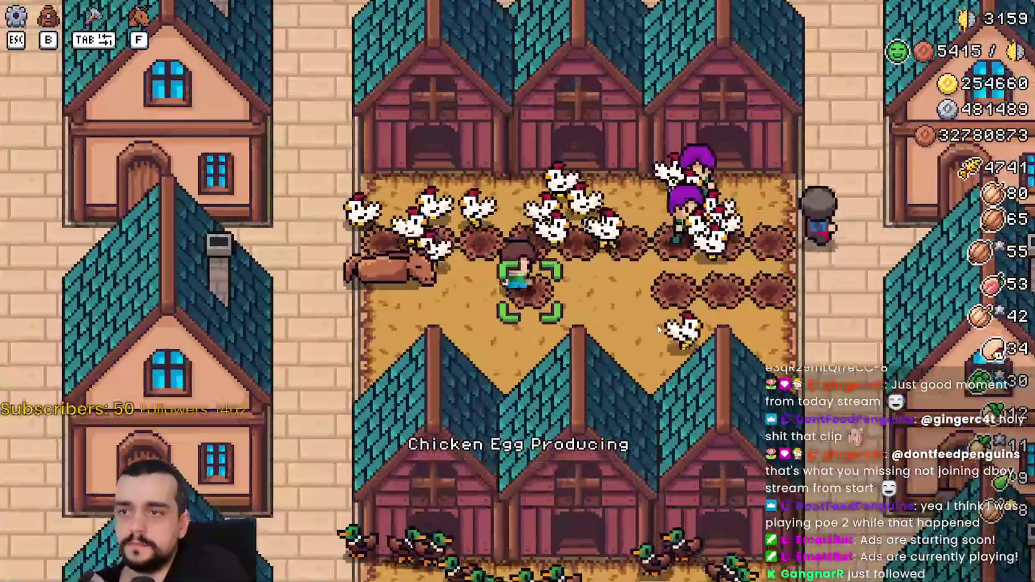
Walk the farmer back and forth across the chicken coop
{"action": "scroll", "coordinate": [662, 333], "scroll_direction": "down", "scroll_amount": 3}
{"action": "scroll", "coordinate": [653, 324], "scroll_direction": "up", "scroll_amount": 5}
{"action": "scroll", "coordinate": [653, 324], "scroll_direction": "down", "scroll_amount": 3}
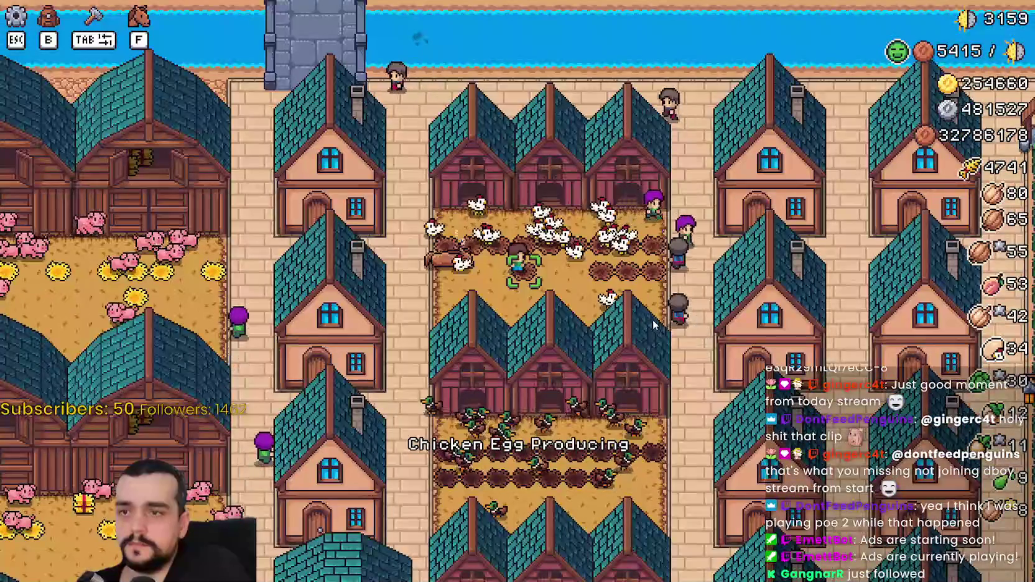
{"action": "scroll", "coordinate": [653, 324], "scroll_direction": "up", "scroll_amount": 3}
{"action": "key", "text": "d"}
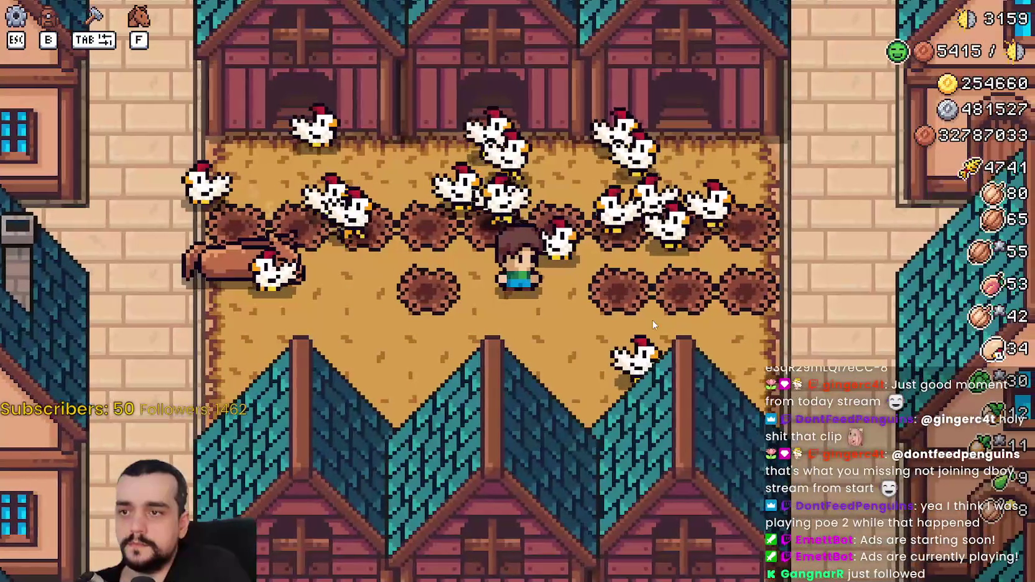
{"action": "key", "text": "d"}
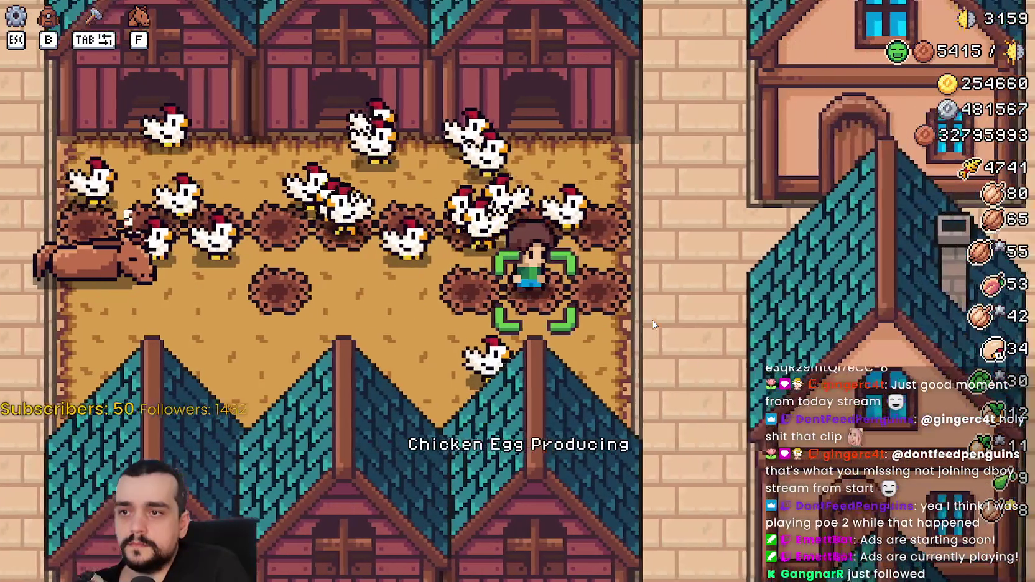
{"action": "scroll", "coordinate": [653, 324], "scroll_direction": "down", "scroll_amount": 3}
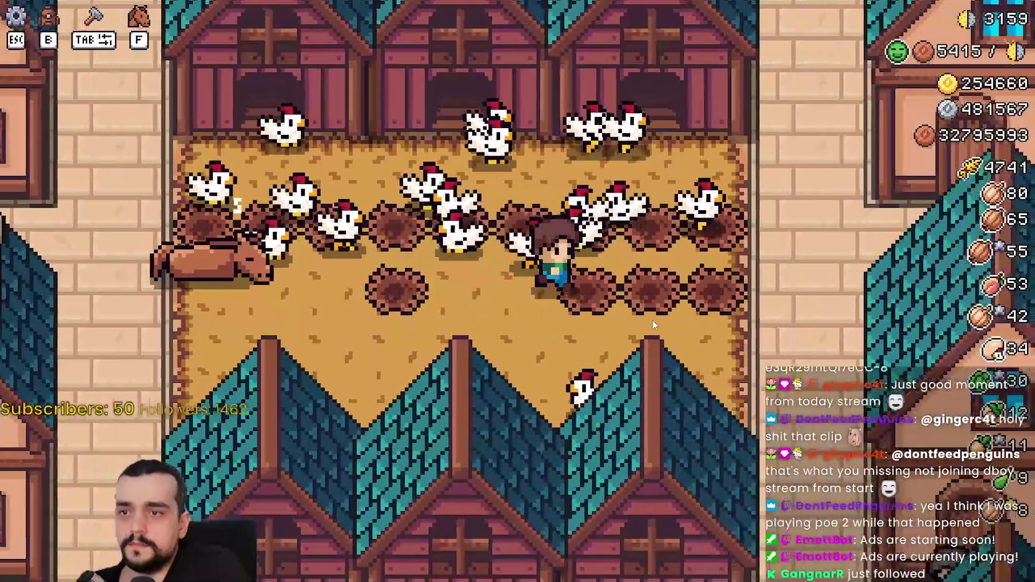
{"action": "scroll", "coordinate": [653, 324], "scroll_direction": "up", "scroll_amount": 3}
{"action": "key", "text": "a"}
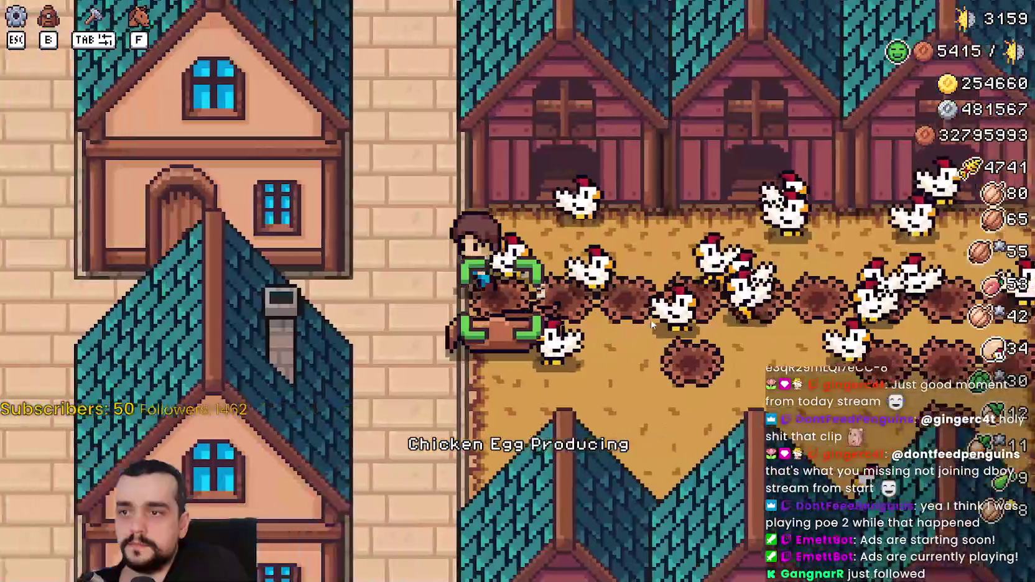
{"action": "key", "text": "d"}
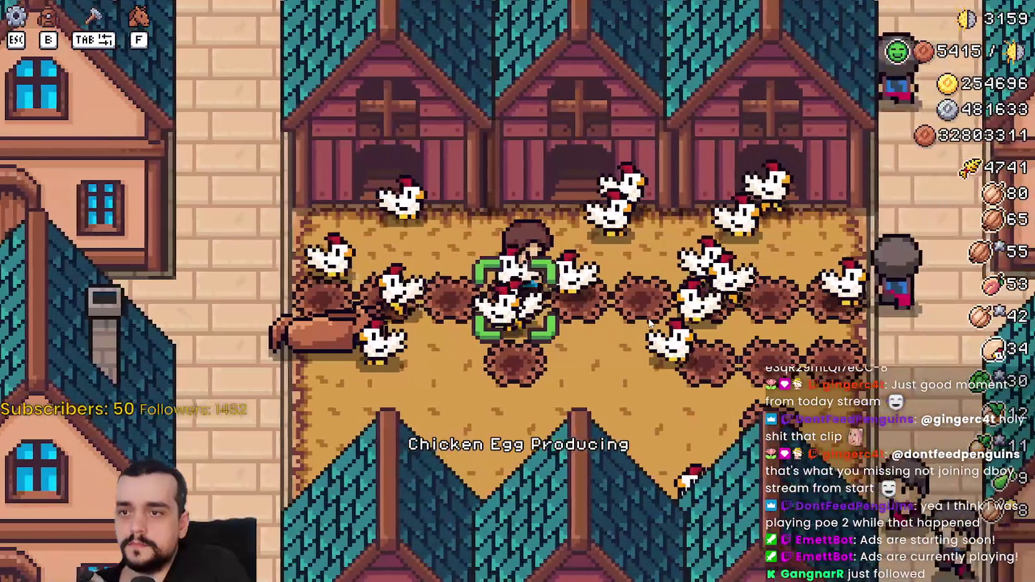
{"action": "key", "text": "d"}
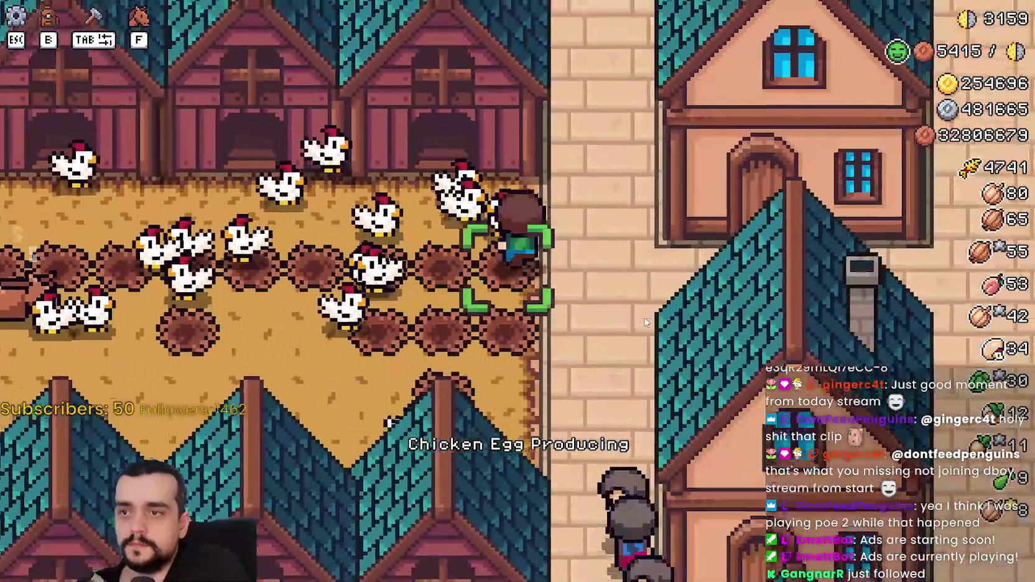
{"action": "key", "text": "s"}
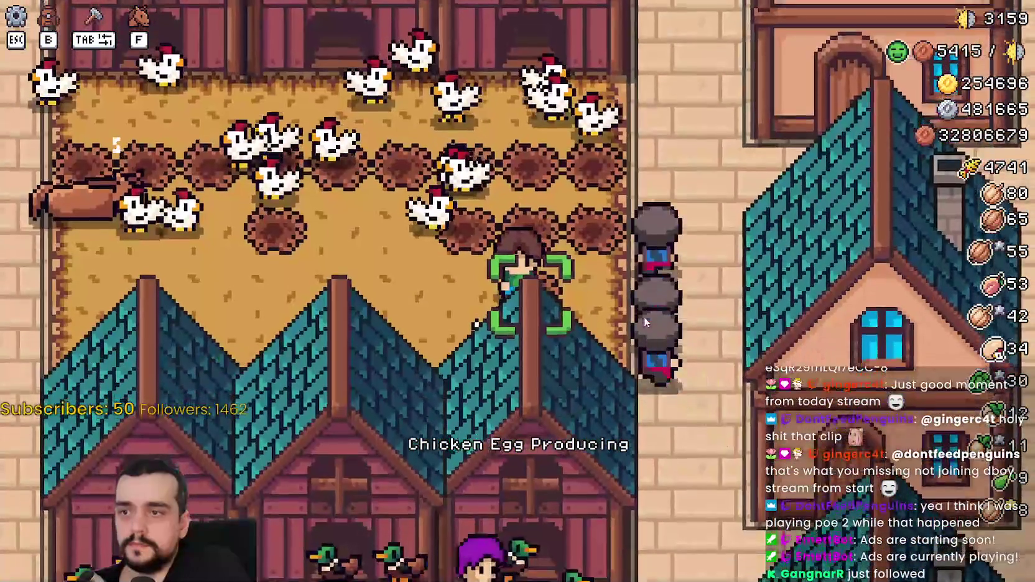
{"action": "key", "text": "a"}
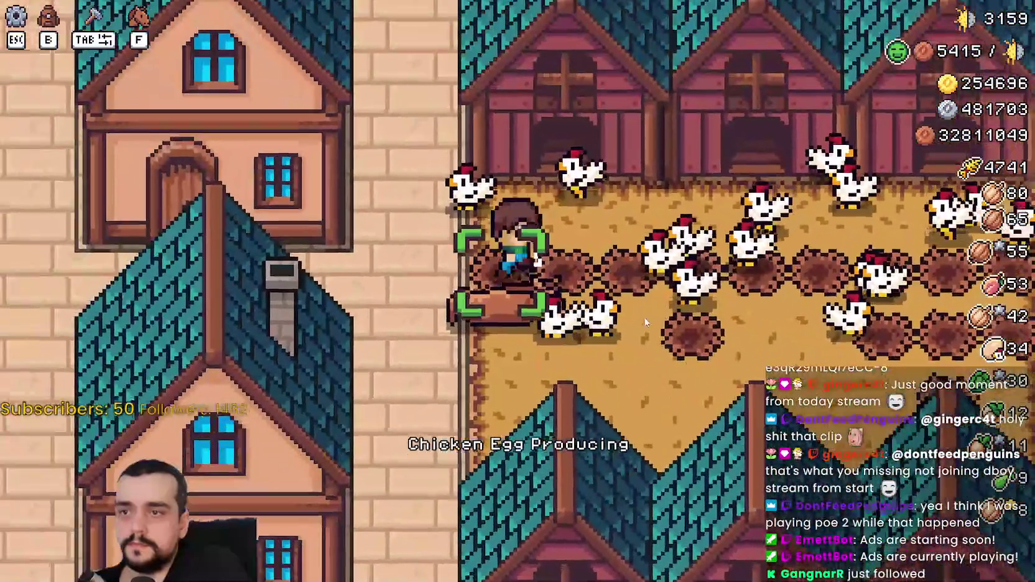
{"action": "key", "text": "d"}
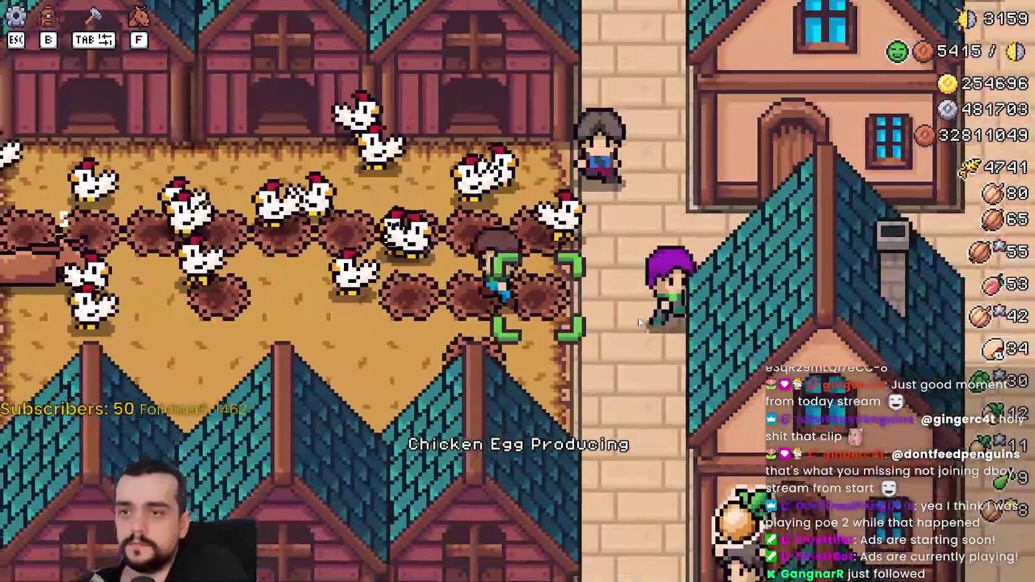
Walk the farmer out past the duck coop toward the pig barns and back
{"action": "key", "text": "a"}
{"action": "key", "text": "s"}
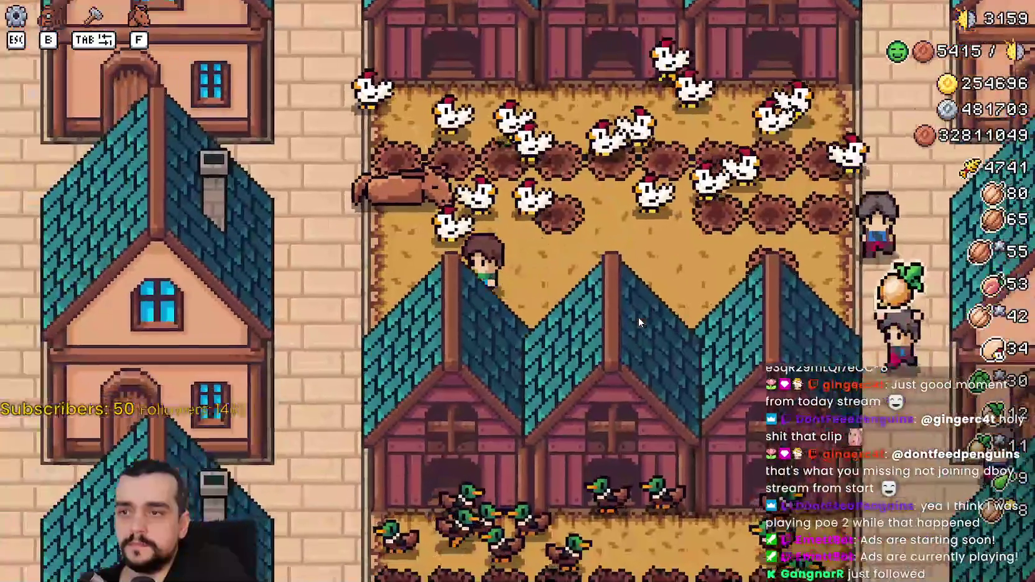
{"action": "key", "text": "a"}
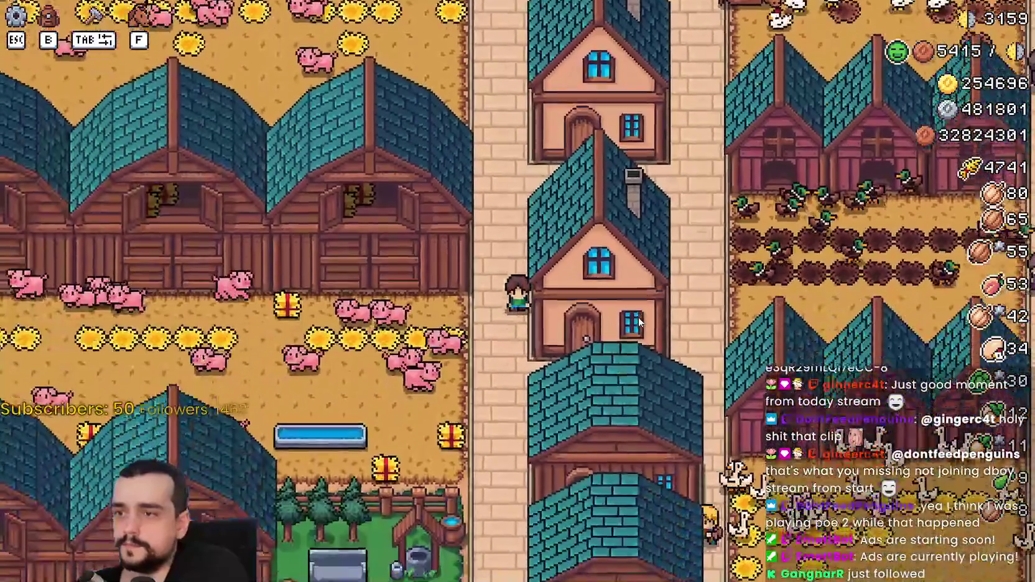
{"action": "key", "text": "d"}
{"action": "key", "text": "w"}
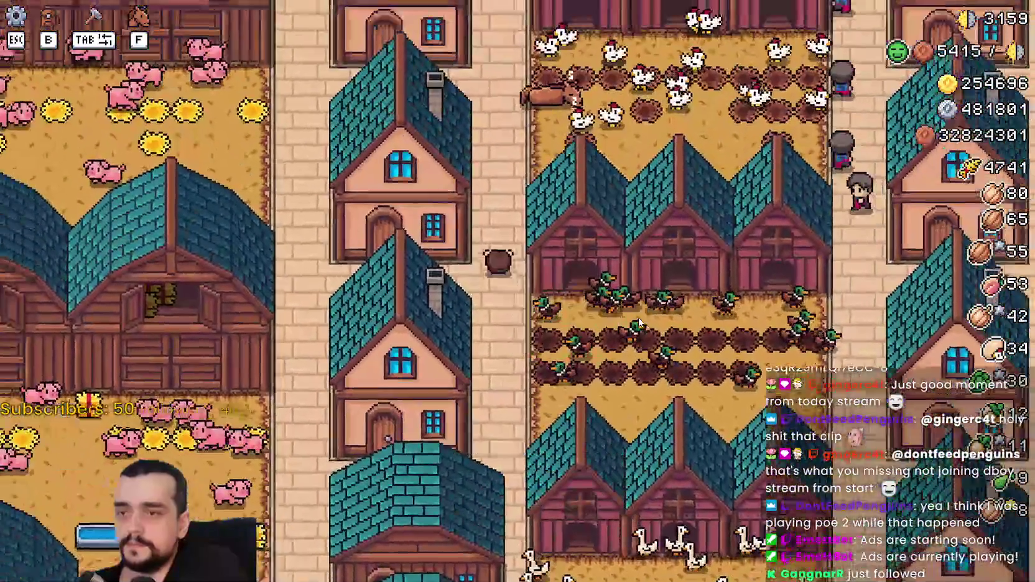
Return to the chicken coop and resume past the line-76 breakpoint with F12
{"action": "key", "text": "w"}
{"action": "scroll", "coordinate": [638, 317], "scroll_direction": "up", "scroll_amount": 2}
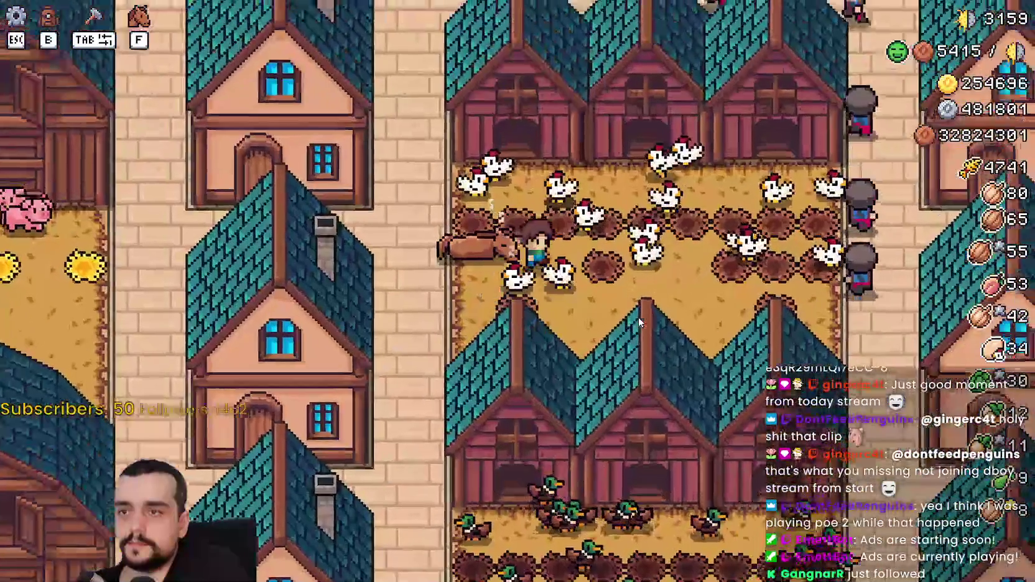
{"action": "key", "text": "d"}
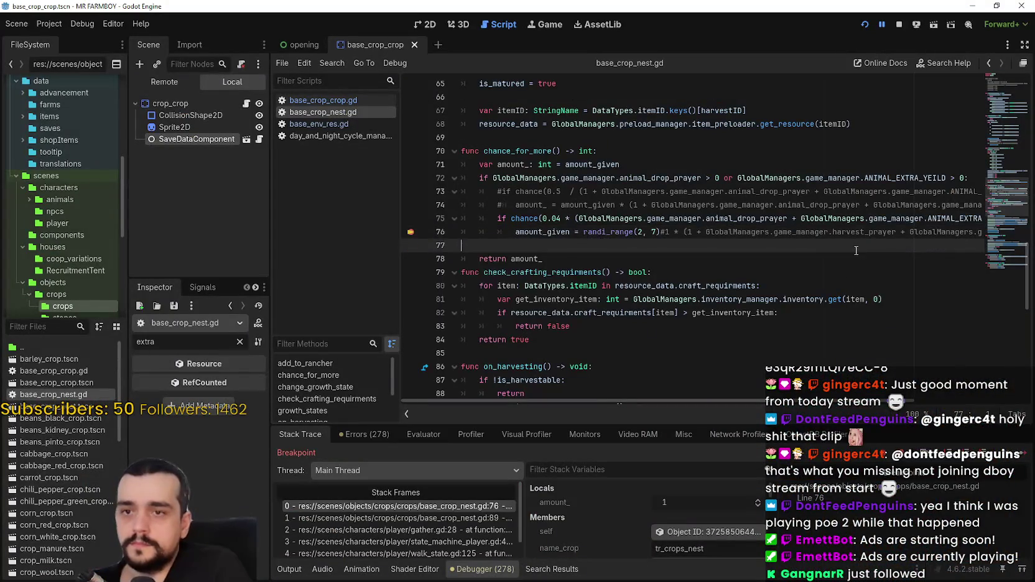
{"action": "key", "text": "F12"}
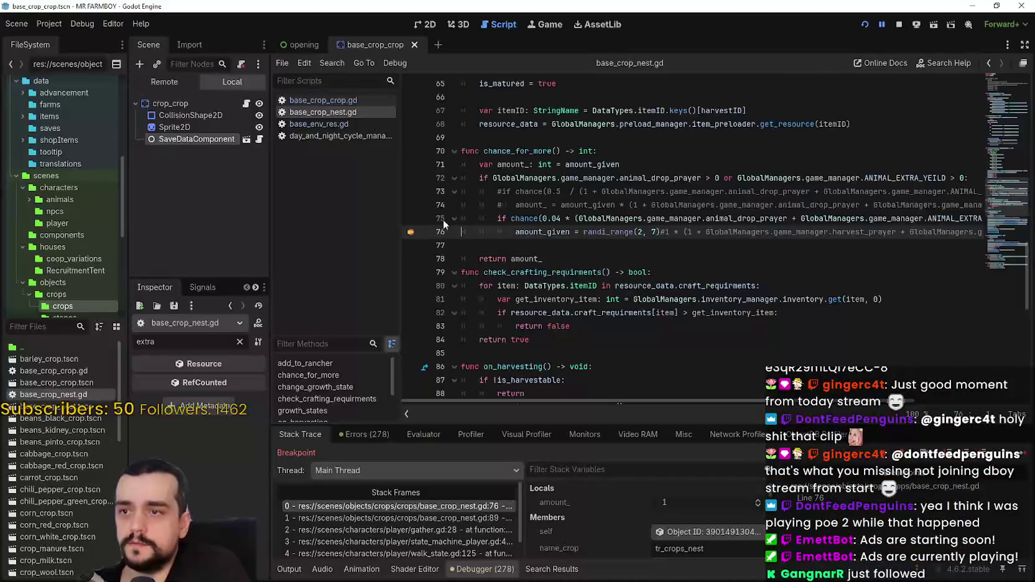
{"action": "key", "text": "F12"}
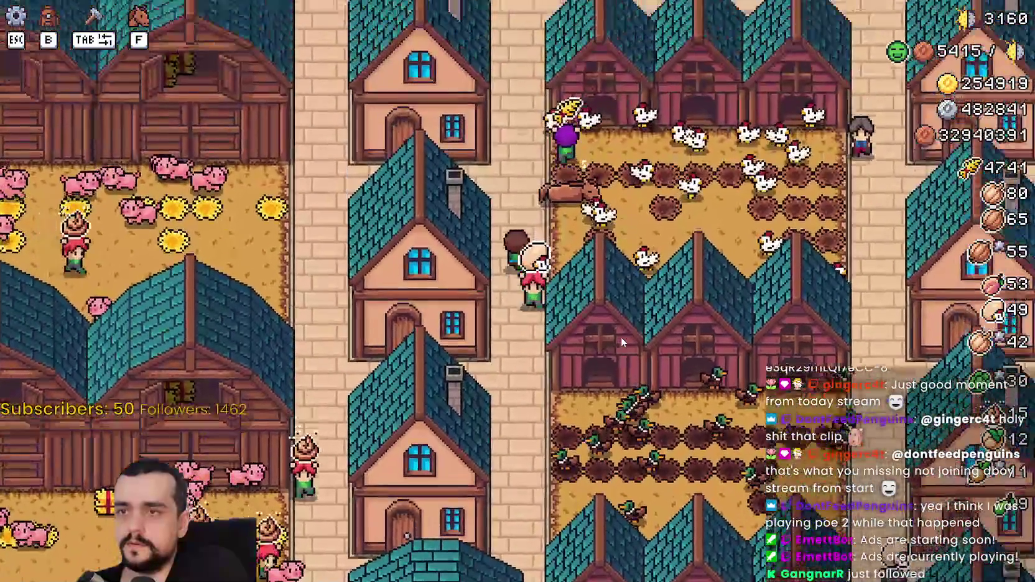
Walk the farmer beside the pig barns and back east toward the chicken coops
{"action": "scroll", "coordinate": [621, 336], "scroll_direction": "down", "scroll_amount": 5}
{"action": "scroll", "coordinate": [620, 336], "scroll_direction": "up", "scroll_amount": 5}
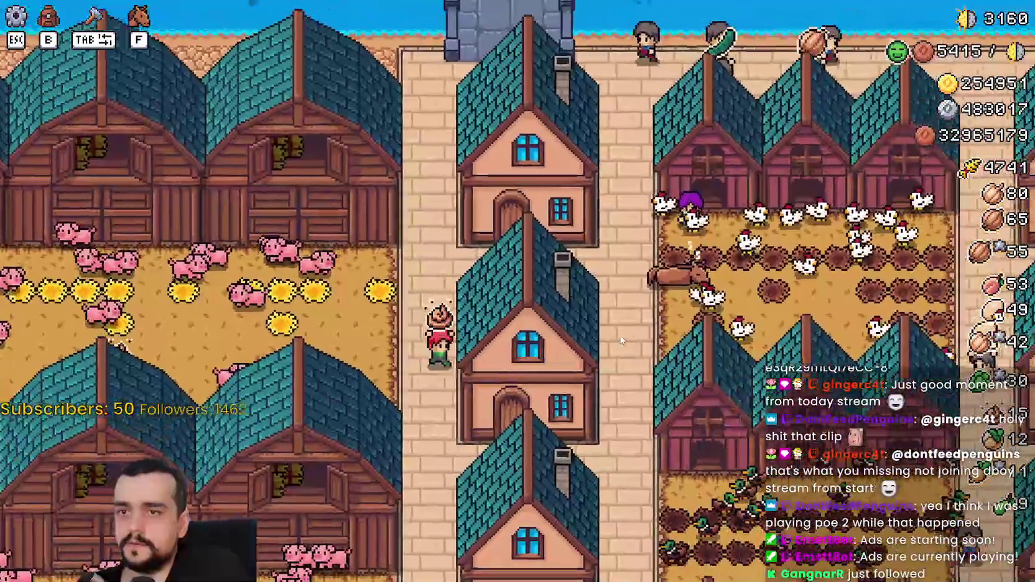
{"action": "scroll", "coordinate": [621, 336], "scroll_direction": "up", "scroll_amount": 2}
{"action": "scroll", "coordinate": [618, 329], "scroll_direction": "down", "scroll_amount": 3}
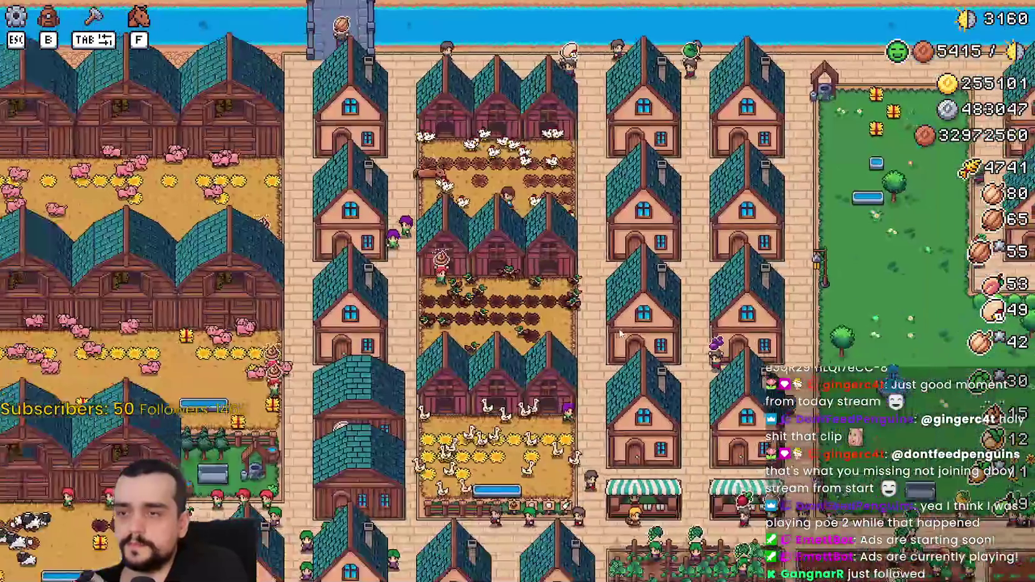
{"action": "scroll", "coordinate": [621, 334], "scroll_direction": "up", "scroll_amount": 3}
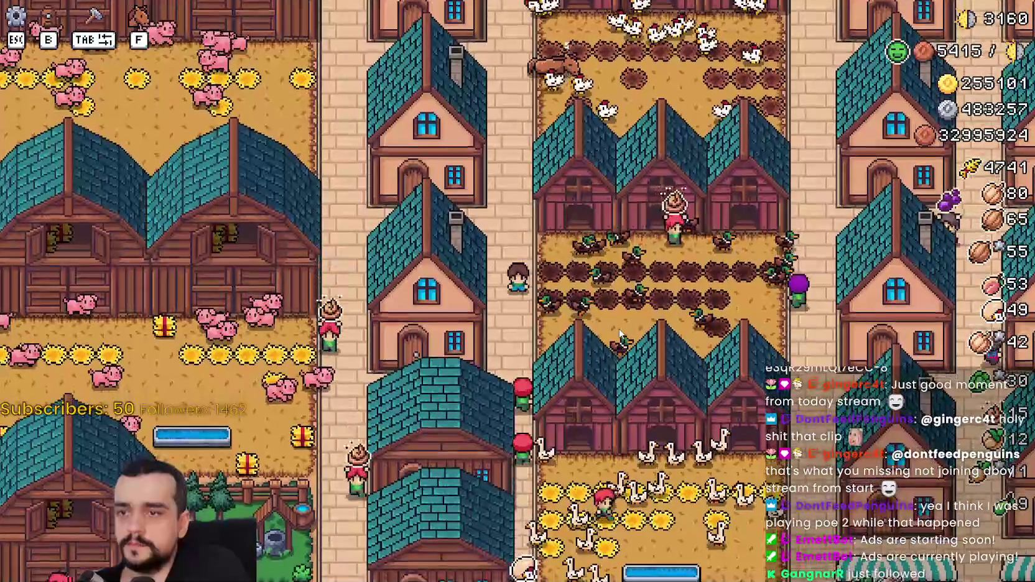
{"action": "scroll", "coordinate": [618, 330], "scroll_direction": "up", "scroll_amount": 3}
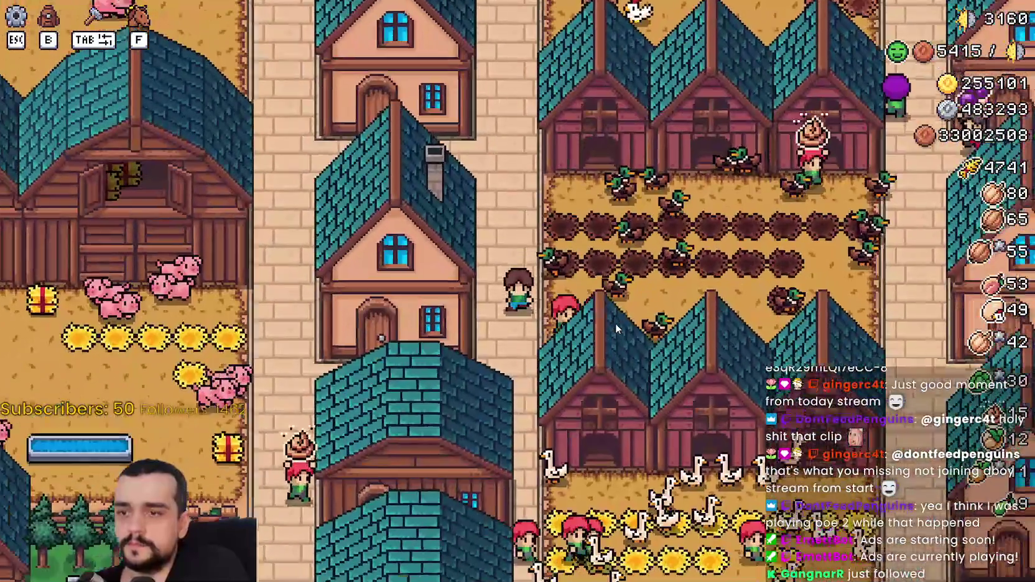
{"action": "scroll", "coordinate": [615, 324], "scroll_direction": "down", "scroll_amount": 2}
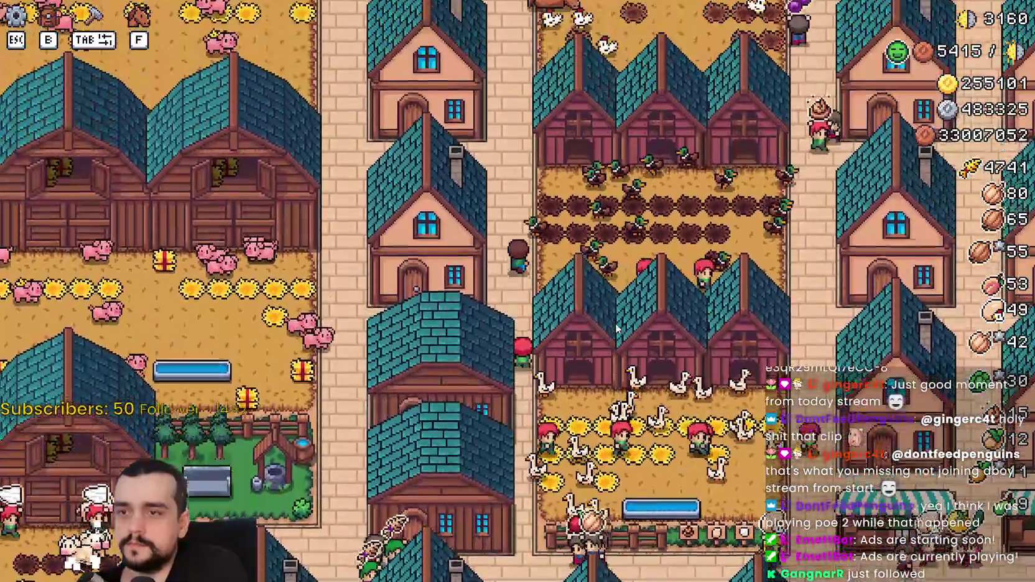
{"action": "key", "text": "w"}
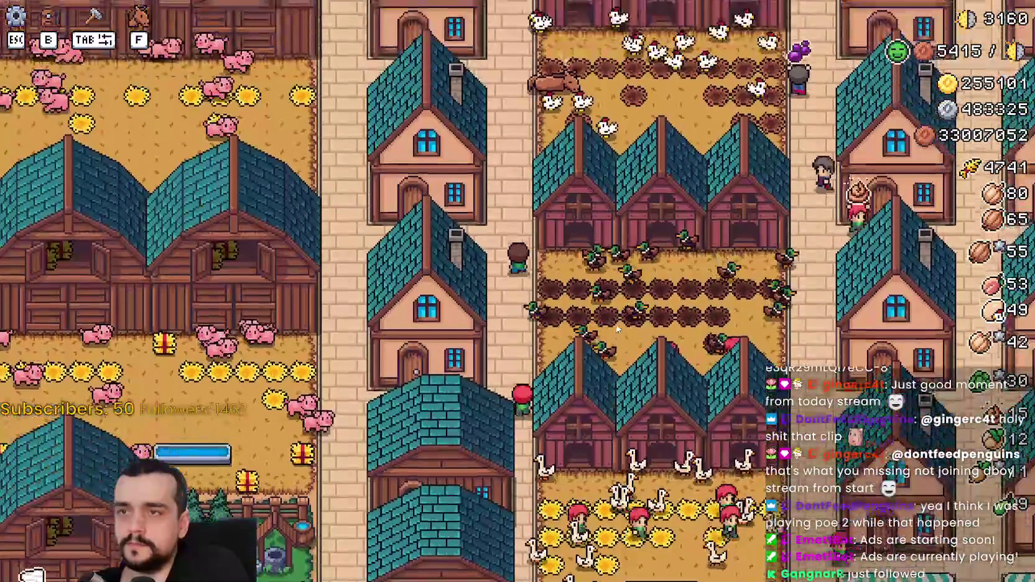
{"action": "key", "text": "s"}
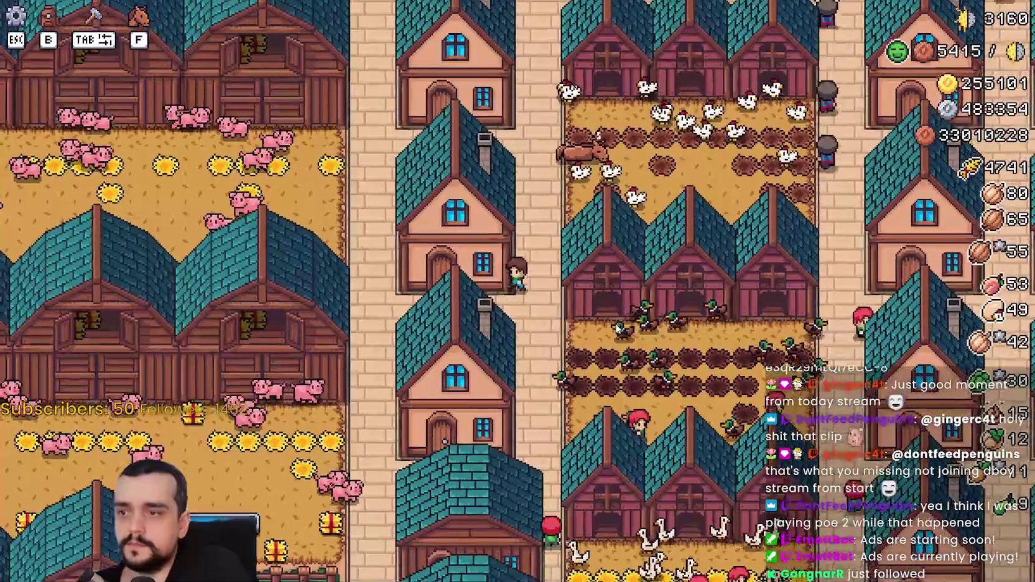
{"action": "key", "text": "a"}
{"action": "scroll", "coordinate": [617, 329], "scroll_direction": "up", "scroll_amount": 3}
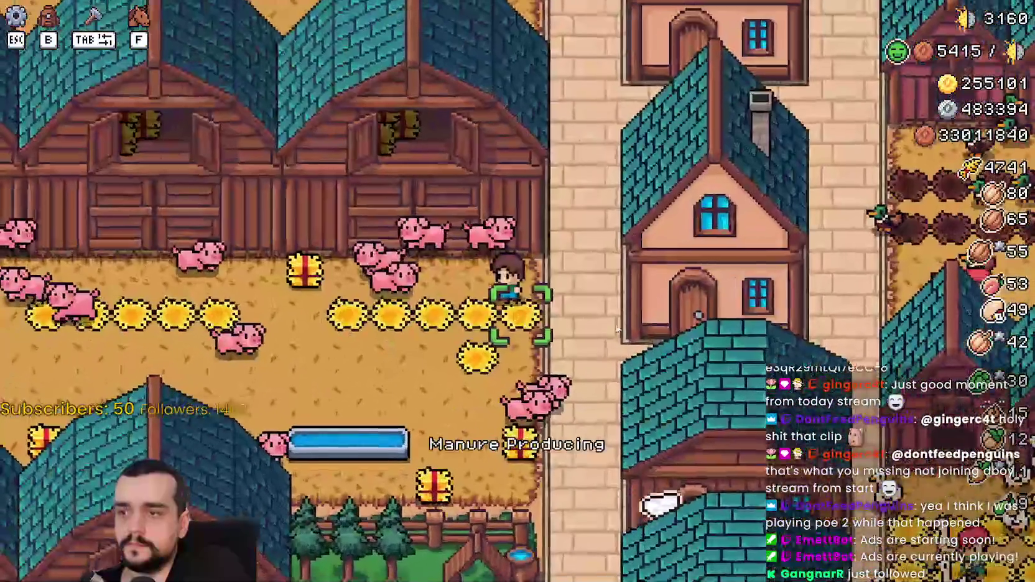
{"action": "scroll", "coordinate": [617, 328], "scroll_direction": "down", "scroll_amount": 2}
{"action": "key", "text": "w"}
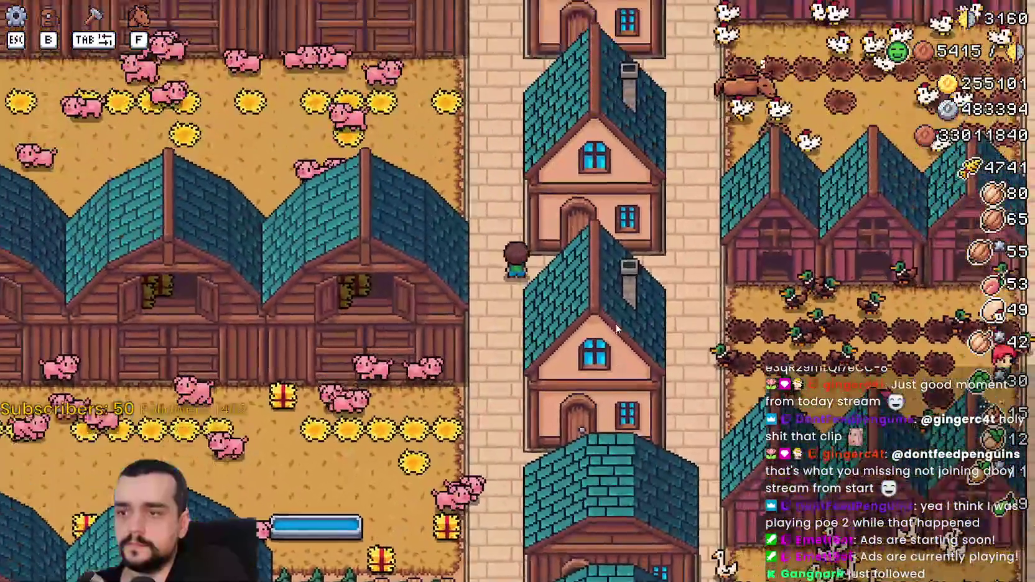
{"action": "key", "text": "d"}
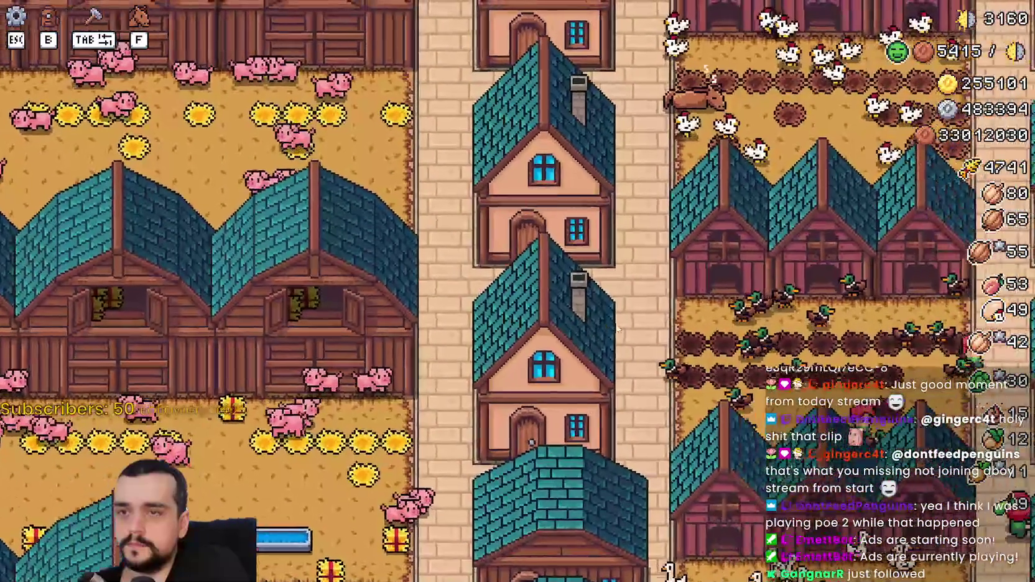
Collect eggs around the chicken pen, raising the egg count to 64
{"action": "key", "text": "d"}
{"action": "scroll", "coordinate": [616, 325], "scroll_direction": "up", "scroll_amount": 2}
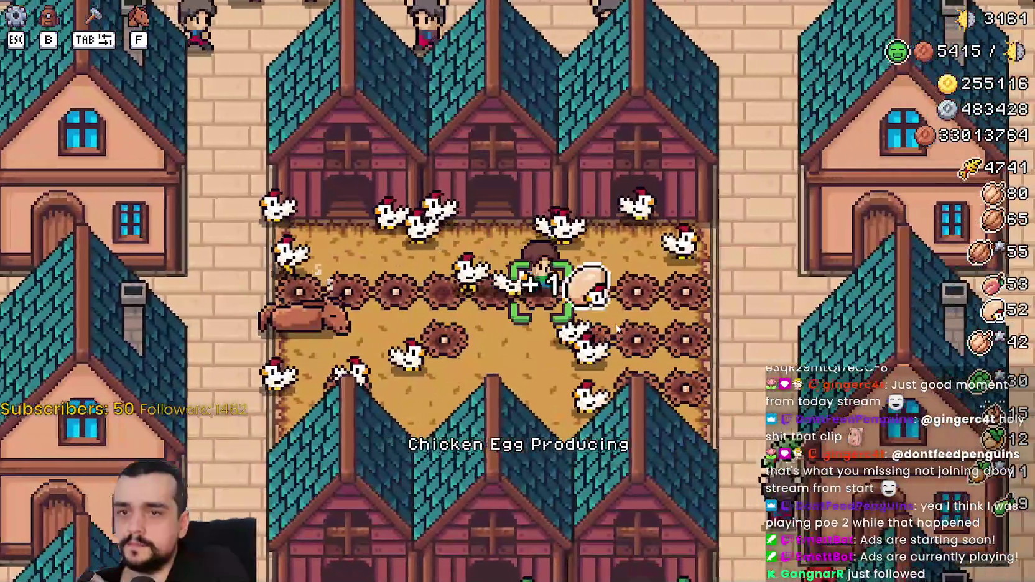
{"action": "key", "text": "d"}
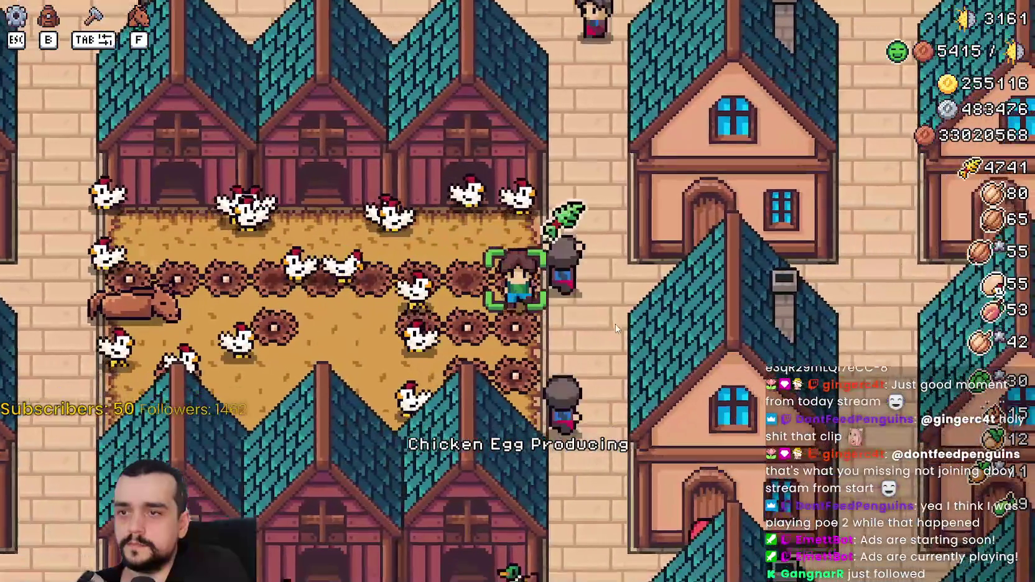
{"action": "key", "text": "s"}
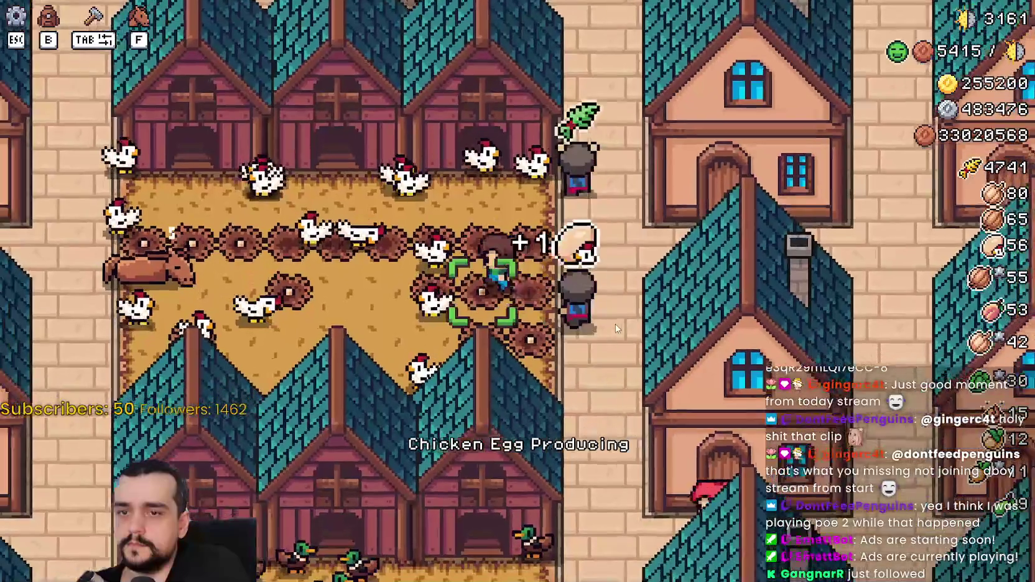
{"action": "key", "text": "a"}
{"action": "key", "text": "w"}
{"action": "key", "text": "a"}
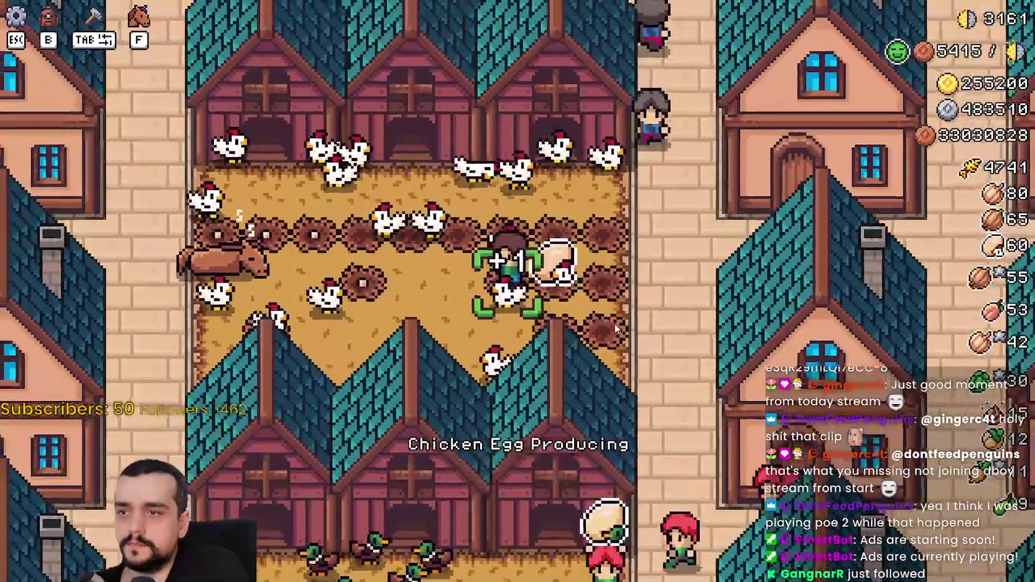
{"action": "key", "text": "a"}
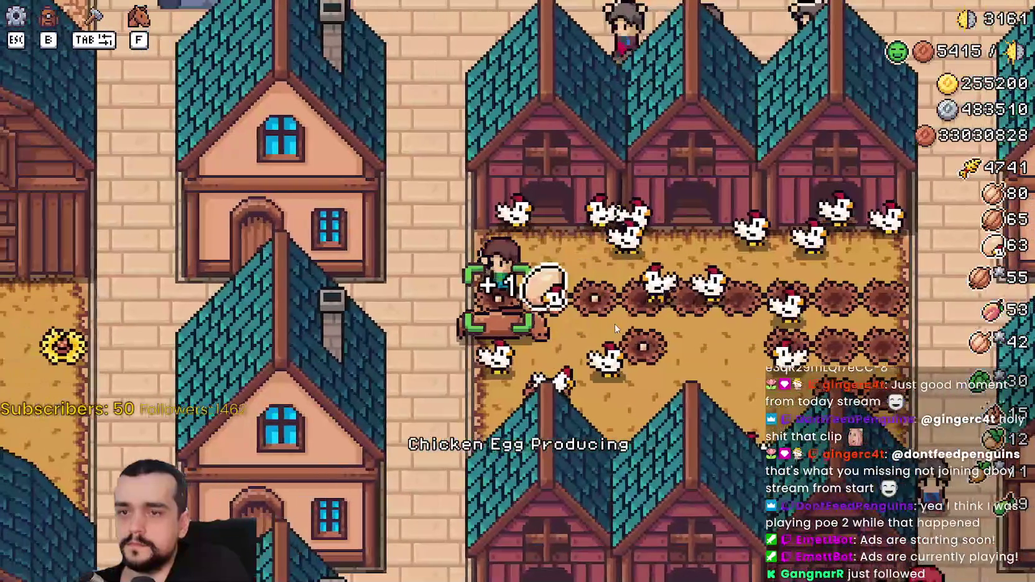
{"action": "key", "text": "d"}
{"action": "key", "text": "s"}
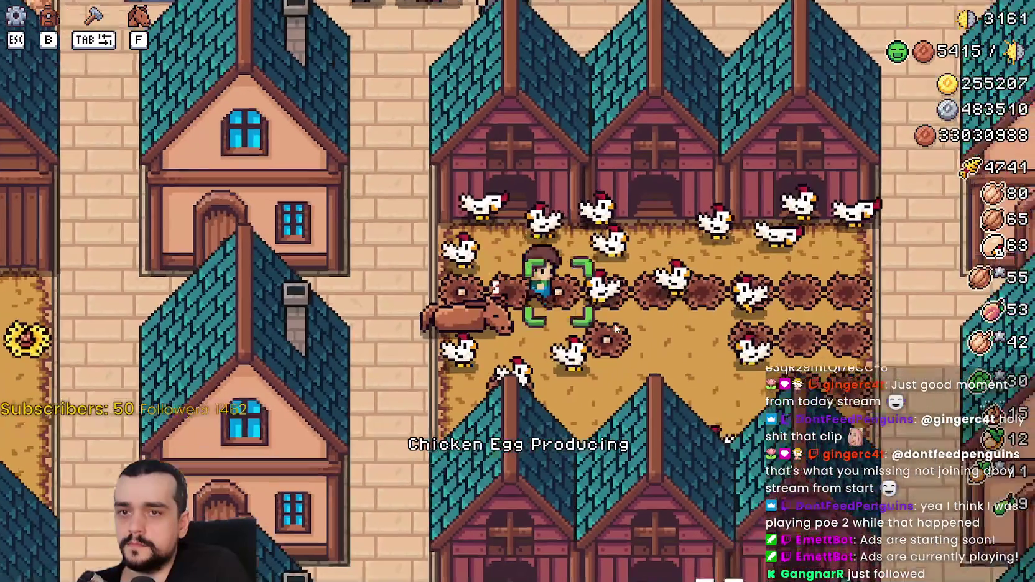
{"action": "key", "text": "a"}
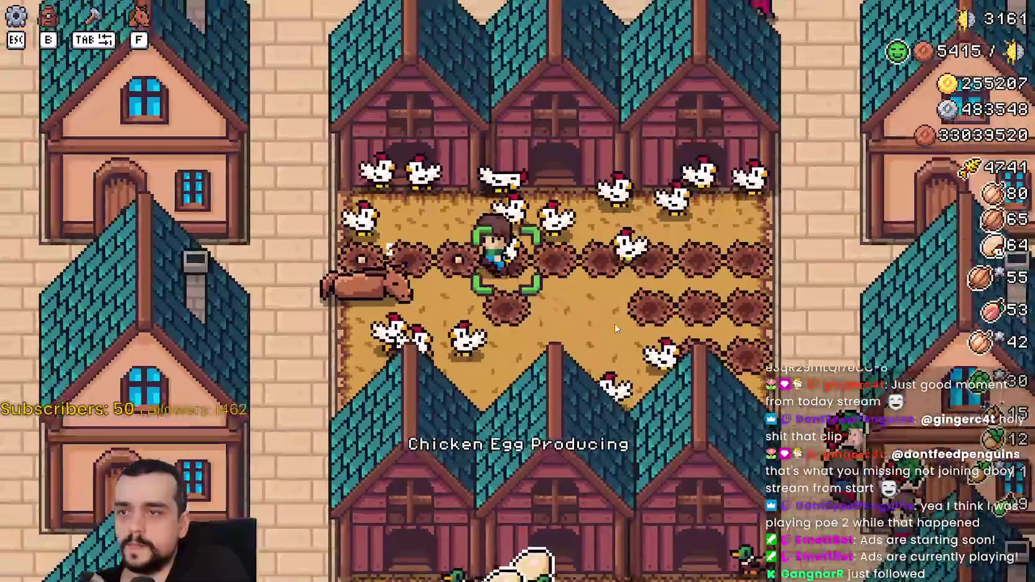
{"action": "key", "text": "d"}
{"action": "key", "text": "d"}
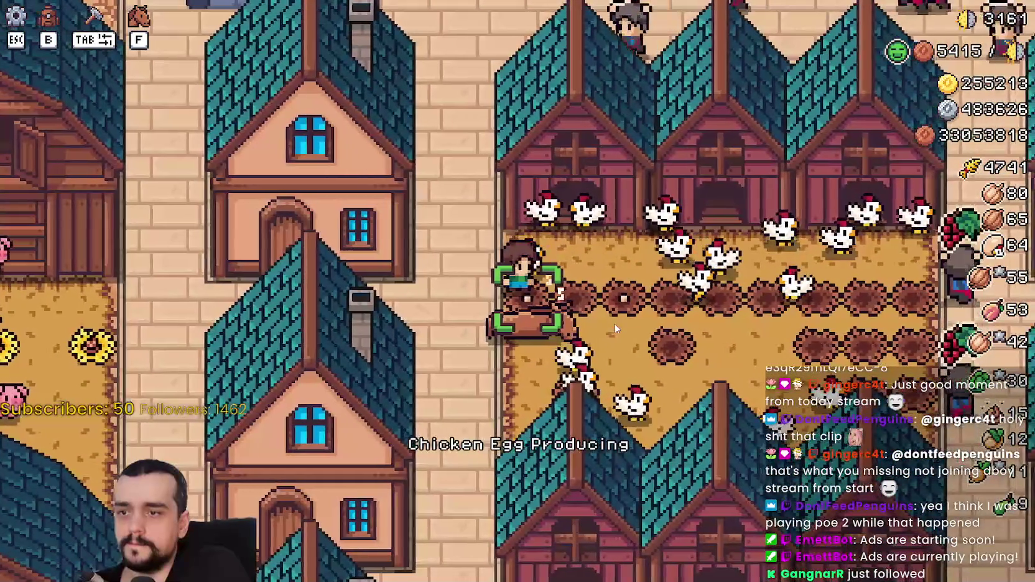
Walk west into the pig pen and collect manure throughout it
{"action": "key", "text": "a"}
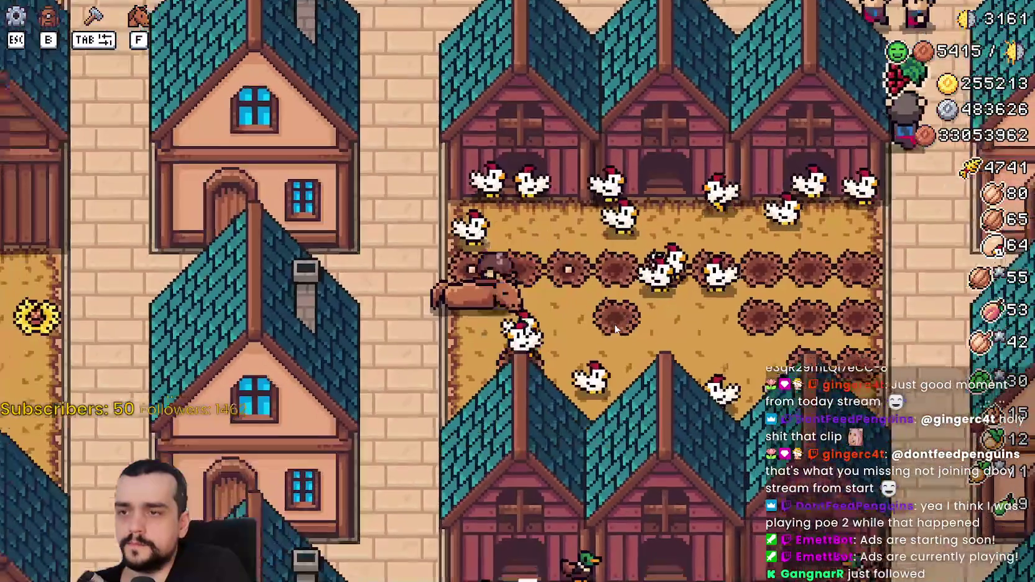
{"action": "key", "text": "a"}
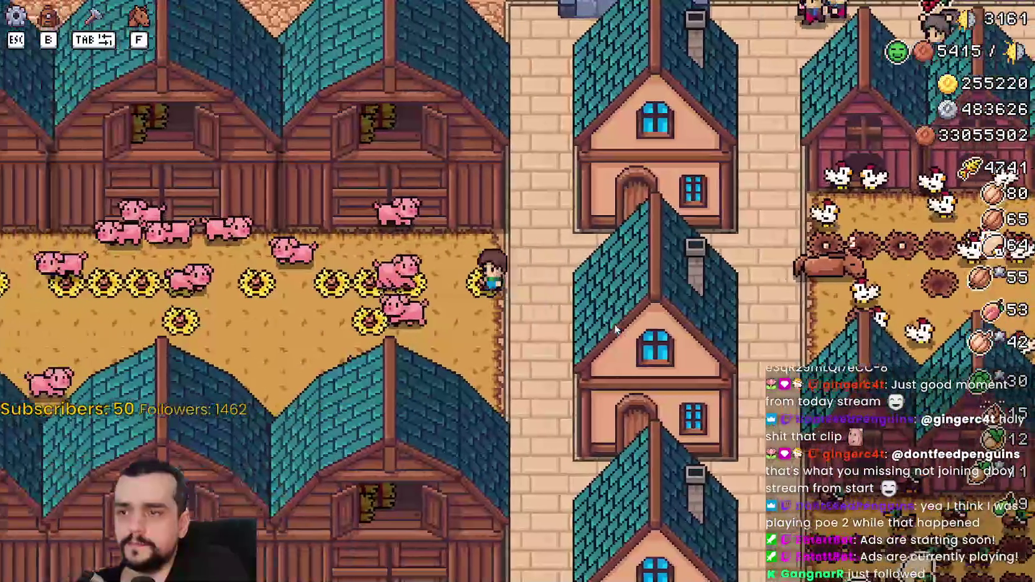
{"action": "key", "text": "a"}
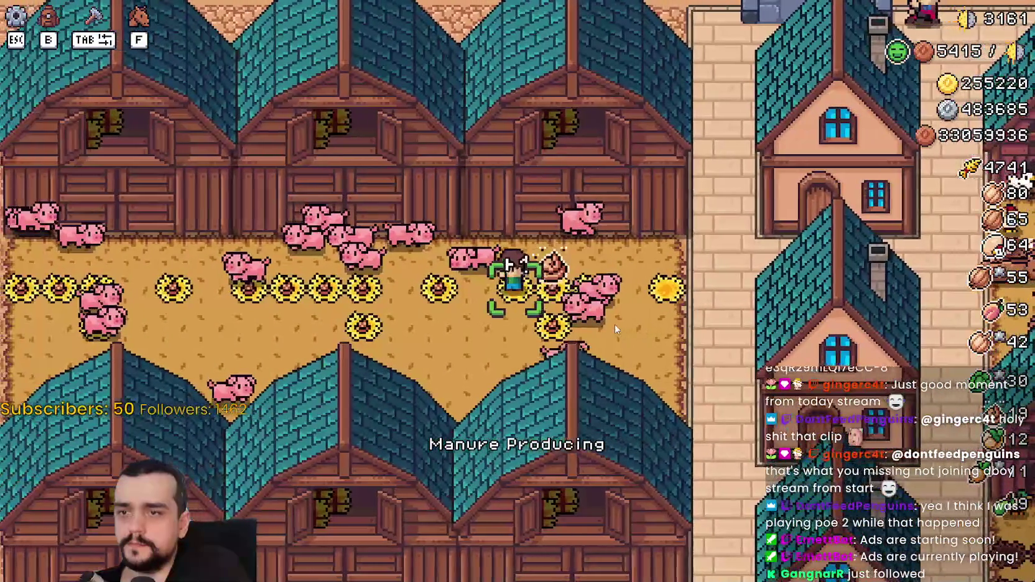
{"action": "key", "text": "a"}
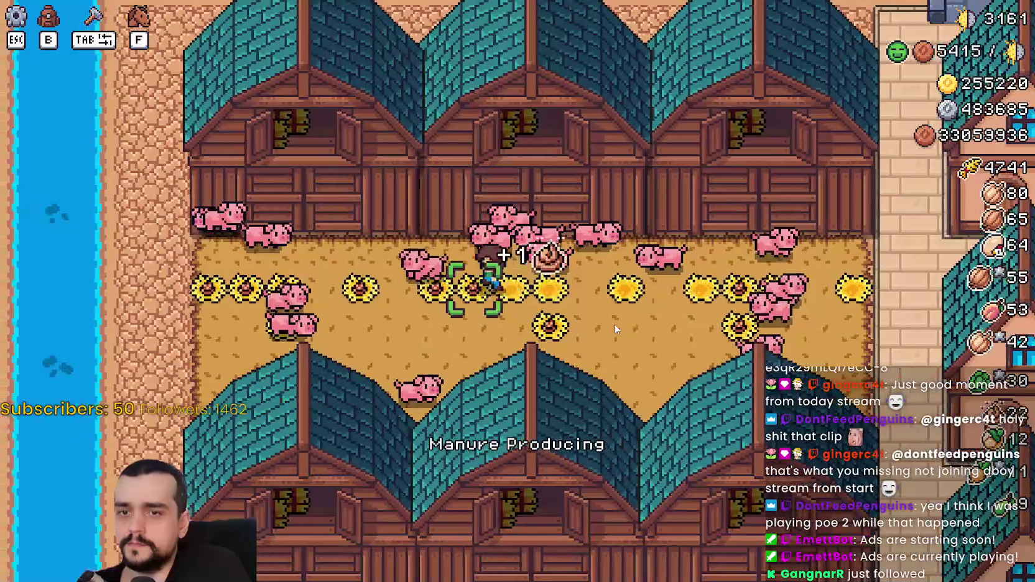
{"action": "key", "text": "a"}
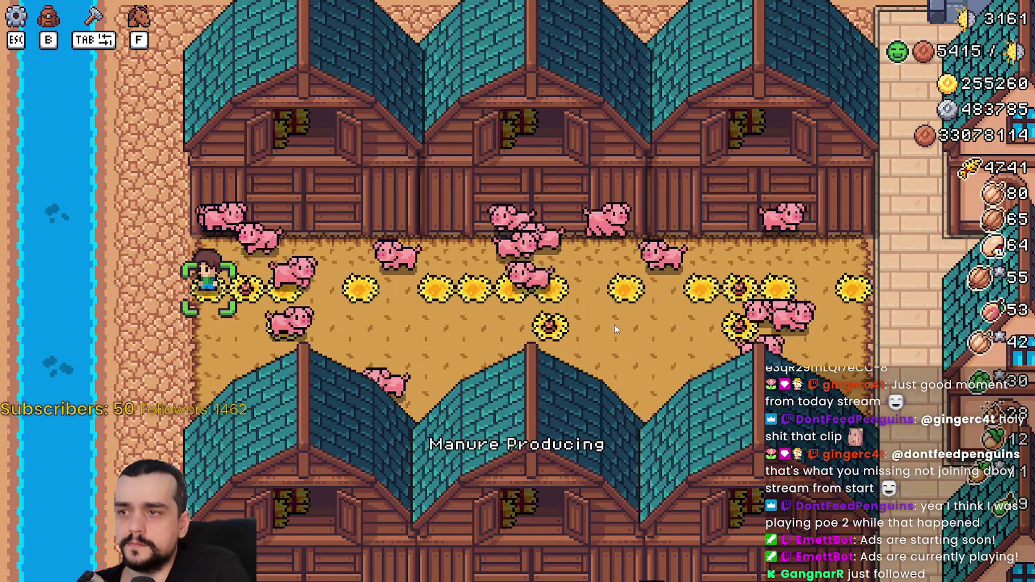
{"action": "key", "text": "d"}
{"action": "key", "text": "d"}
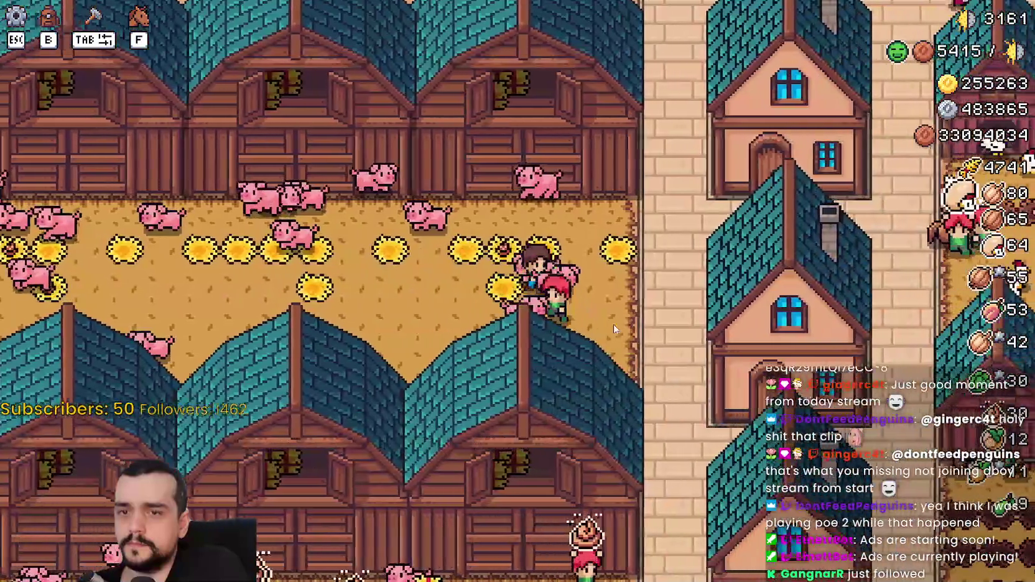
{"action": "key", "text": "d"}
{"action": "key", "text": "s"}
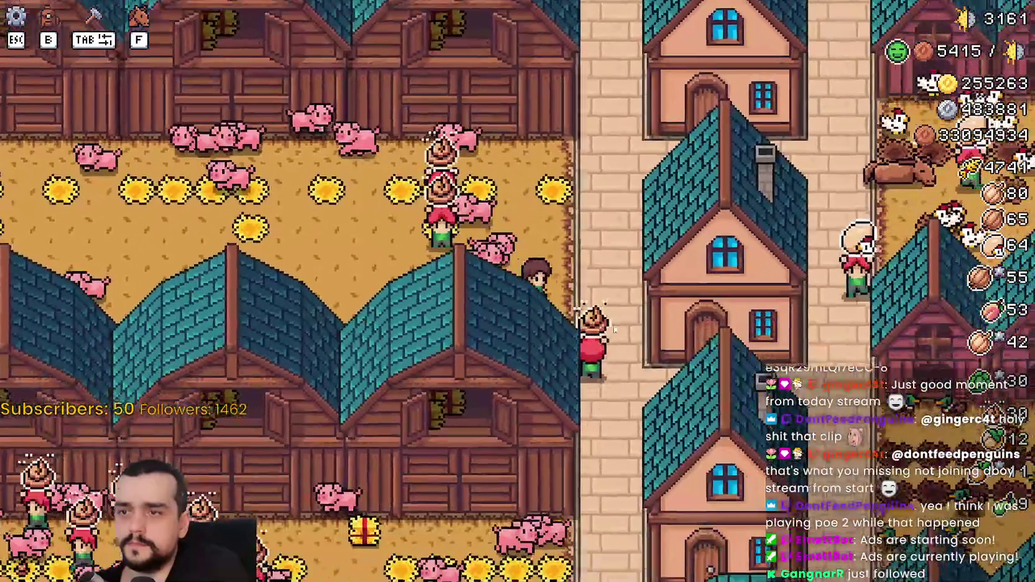
Walk onto the brick road, then switch back to base_crop_nest.gd in Godot
{"action": "key", "text": "d"}
{"action": "key", "text": "w"}
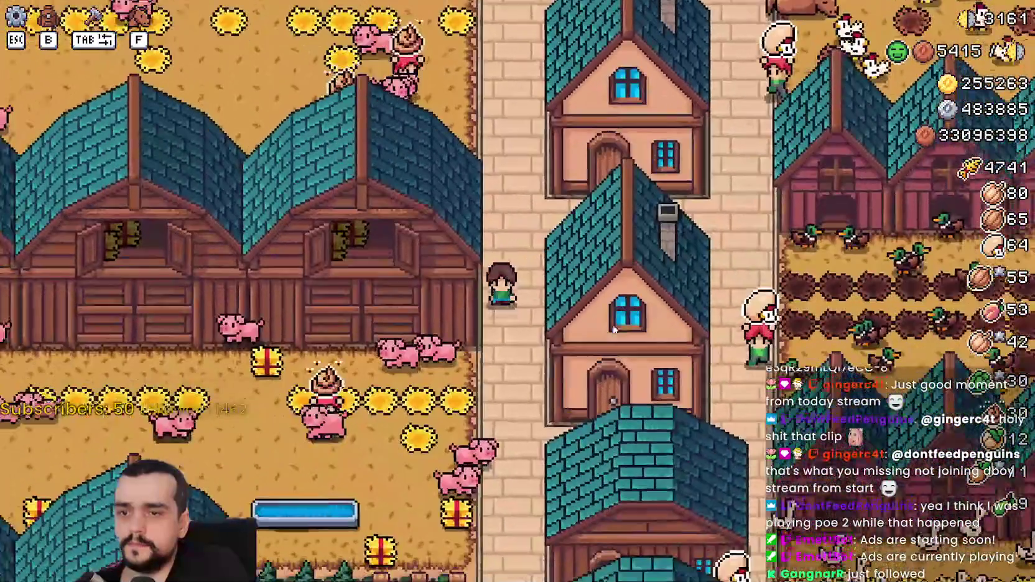
{"action": "key", "text": "s"}
{"action": "key", "text": "d"}
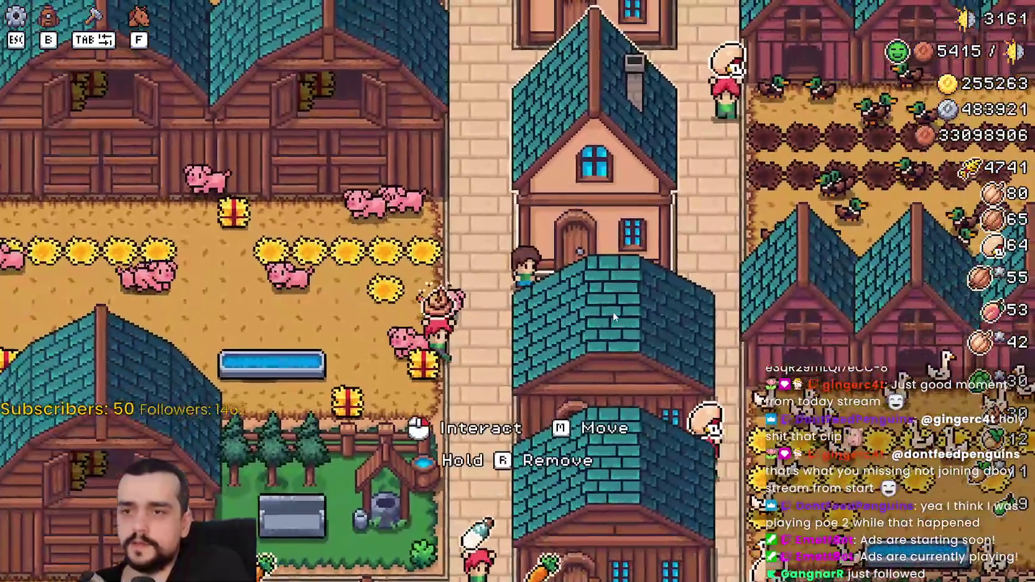
{"action": "key", "text": "alt+Tab"}
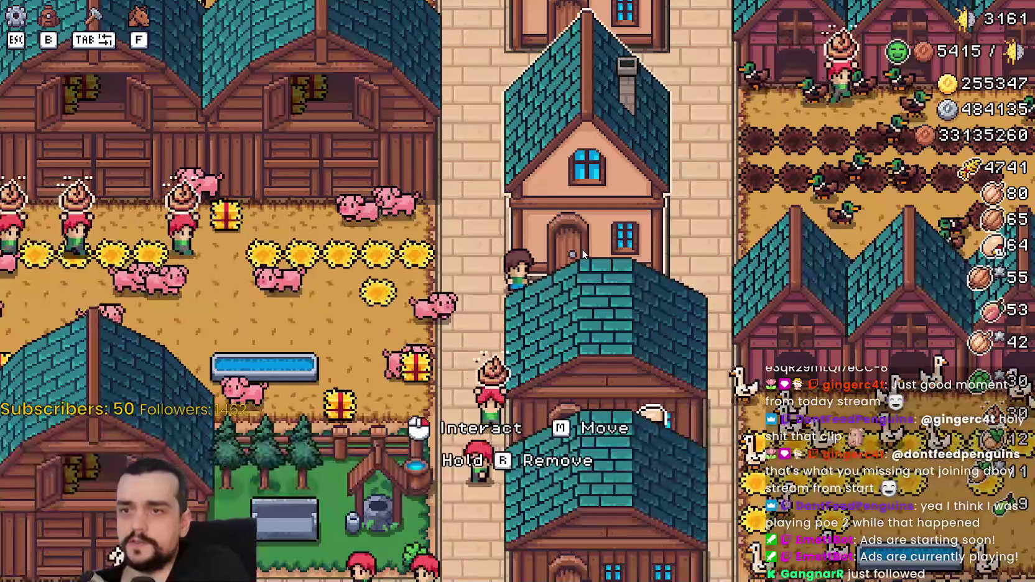
{"action": "scroll", "coordinate": [558, 242], "scroll_direction": "down", "scroll_amount": 3}
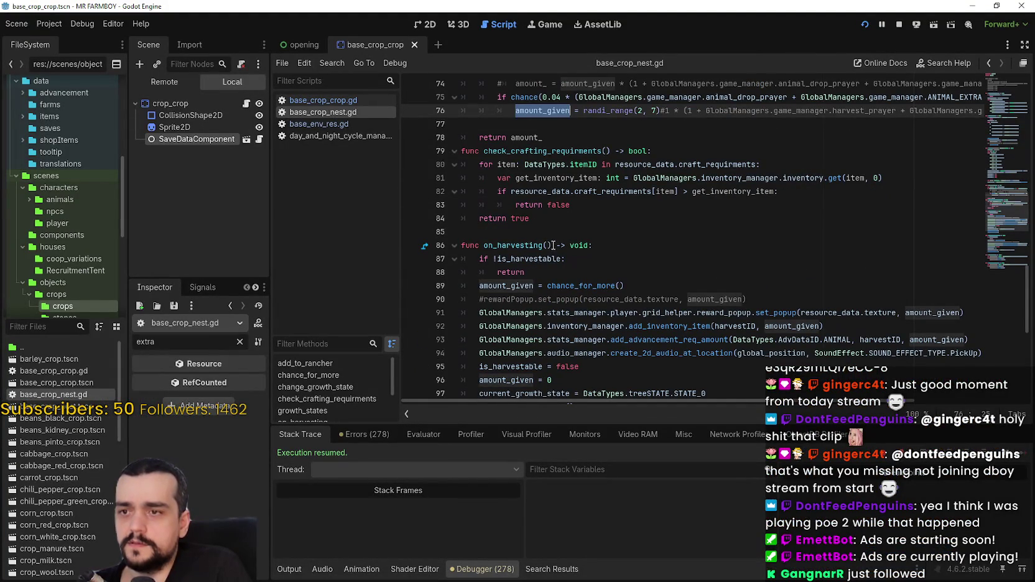
Scroll through base_crop_nest.gd reading chance_for_more, on_harvesting and set_nest
{"action": "scroll", "coordinate": [553, 245], "scroll_direction": "up", "scroll_amount": 2}
{"action": "scroll", "coordinate": [548, 244], "scroll_direction": "down", "scroll_amount": 3}
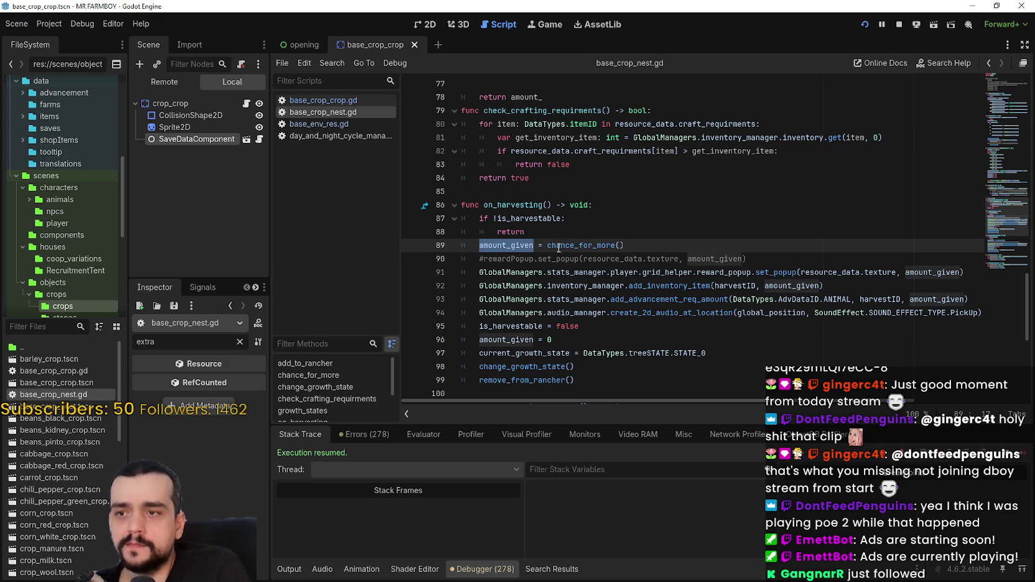
{"action": "scroll", "coordinate": [559, 248], "scroll_direction": "down", "scroll_amount": 3}
{"action": "scroll", "coordinate": [557, 248], "scroll_direction": "down", "scroll_amount": 3}
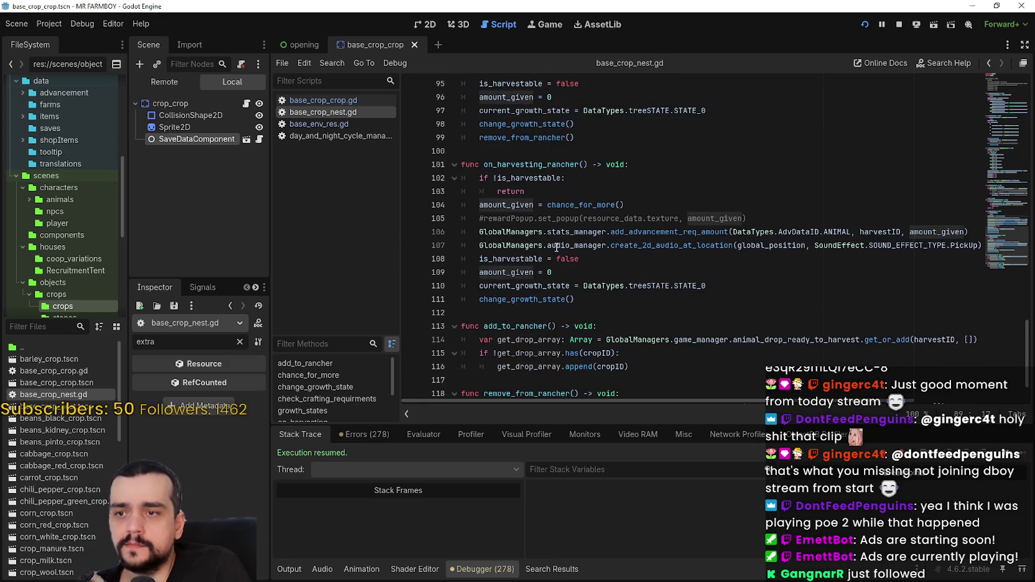
{"action": "scroll", "coordinate": [557, 247], "scroll_direction": "up", "scroll_amount": 6}
{"action": "scroll", "coordinate": [557, 248], "scroll_direction": "up", "scroll_amount": 5}
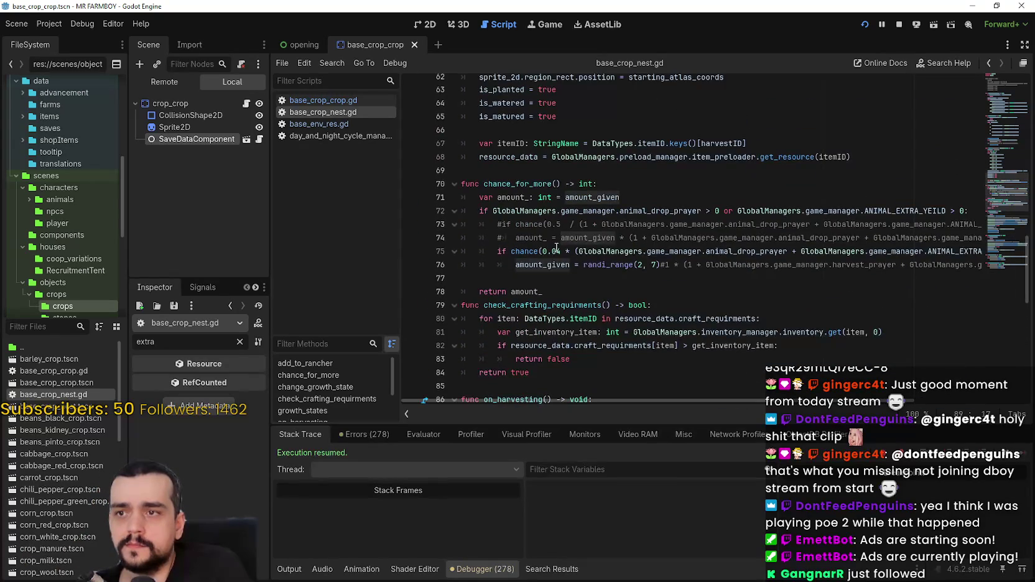
{"action": "scroll", "coordinate": [553, 246], "scroll_direction": "up", "scroll_amount": 10}
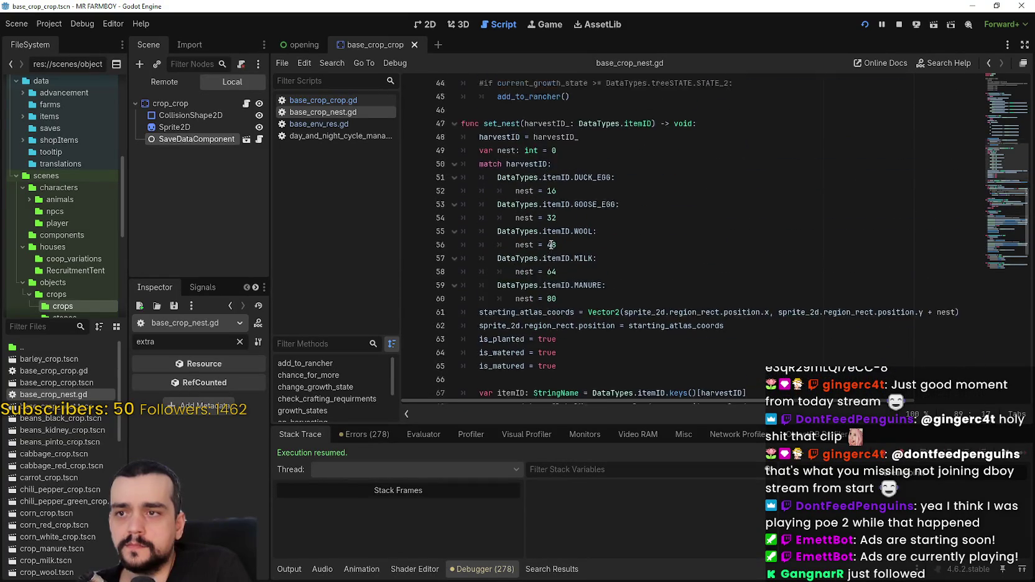
{"action": "scroll", "coordinate": [552, 245], "scroll_direction": "up", "scroll_amount": 4}
{"action": "scroll", "coordinate": [551, 245], "scroll_direction": "down", "scroll_amount": 1}
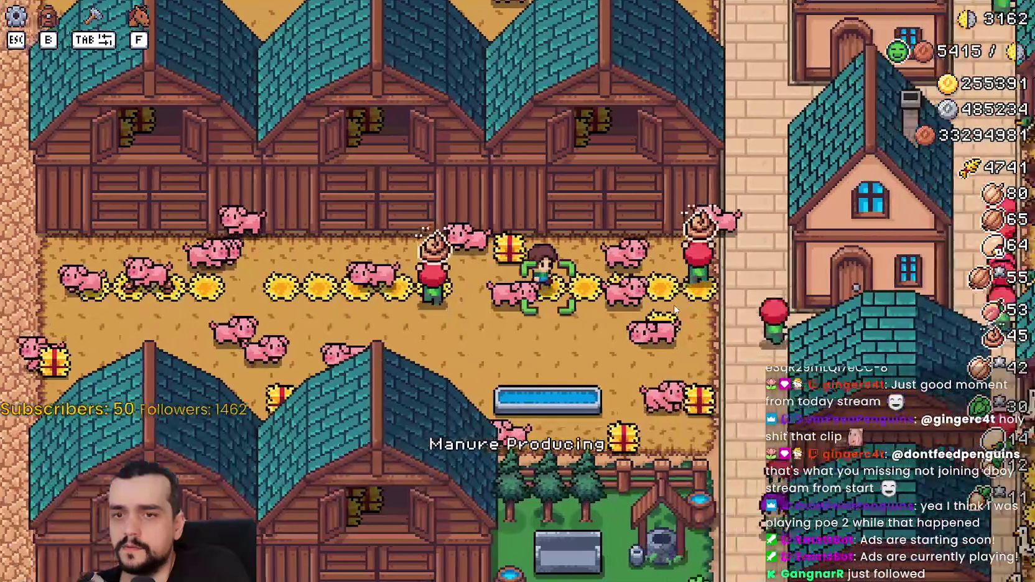
Scroll base_crop_nest.gd and continue until the line-106 breakpoint in on_harvesting_rancher hits
{"action": "key", "text": "alt+Tab"}
{"action": "scroll", "coordinate": [567, 259], "scroll_direction": "down", "scroll_amount": 2}
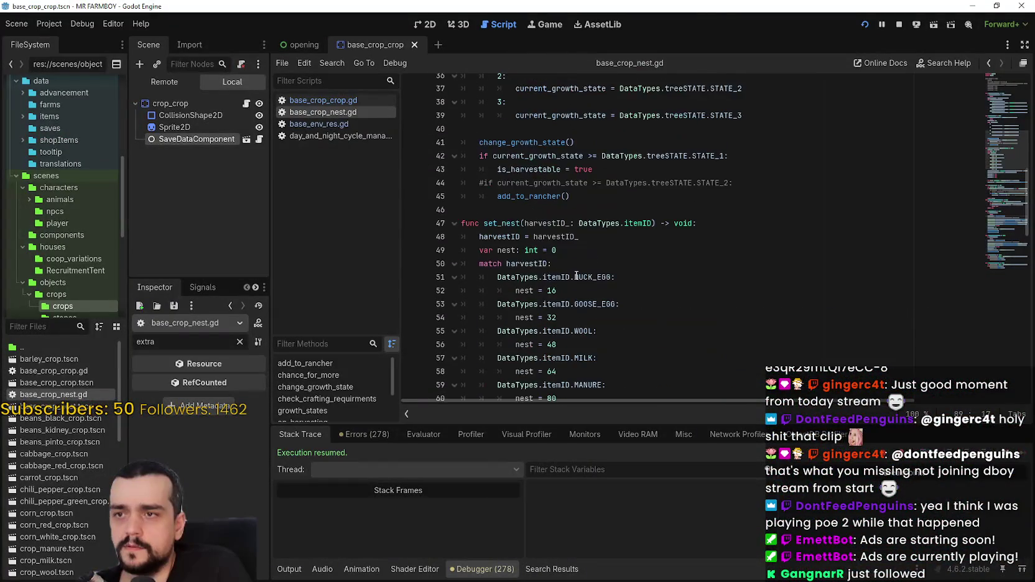
{"action": "scroll", "coordinate": [551, 163], "scroll_direction": "up", "scroll_amount": 5}
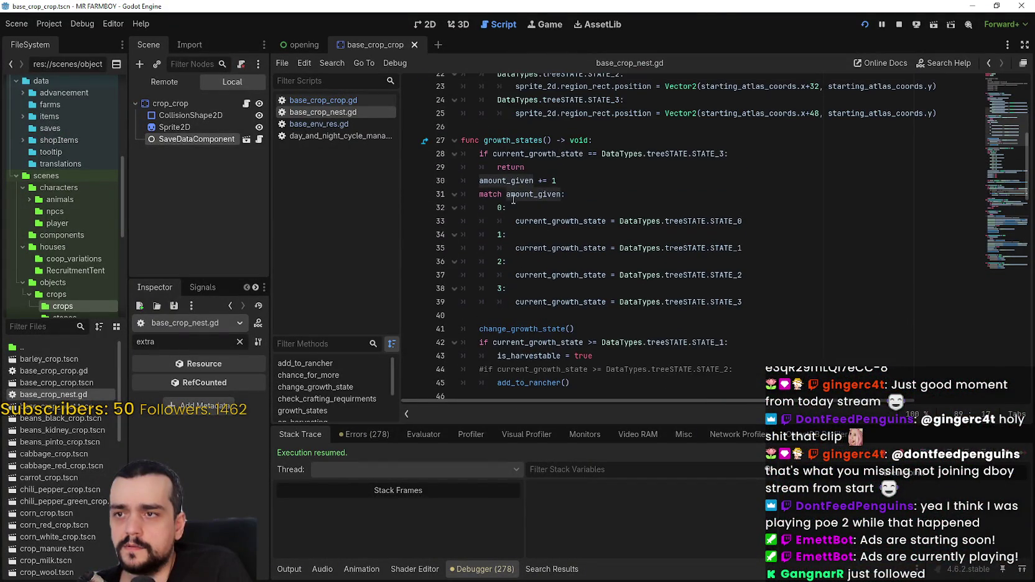
{"action": "scroll", "coordinate": [506, 197], "scroll_direction": "down", "scroll_amount": 5}
{"action": "scroll", "coordinate": [510, 217], "scroll_direction": "up", "scroll_amount": 5}
{"action": "scroll", "coordinate": [517, 242], "scroll_direction": "down", "scroll_amount": 6}
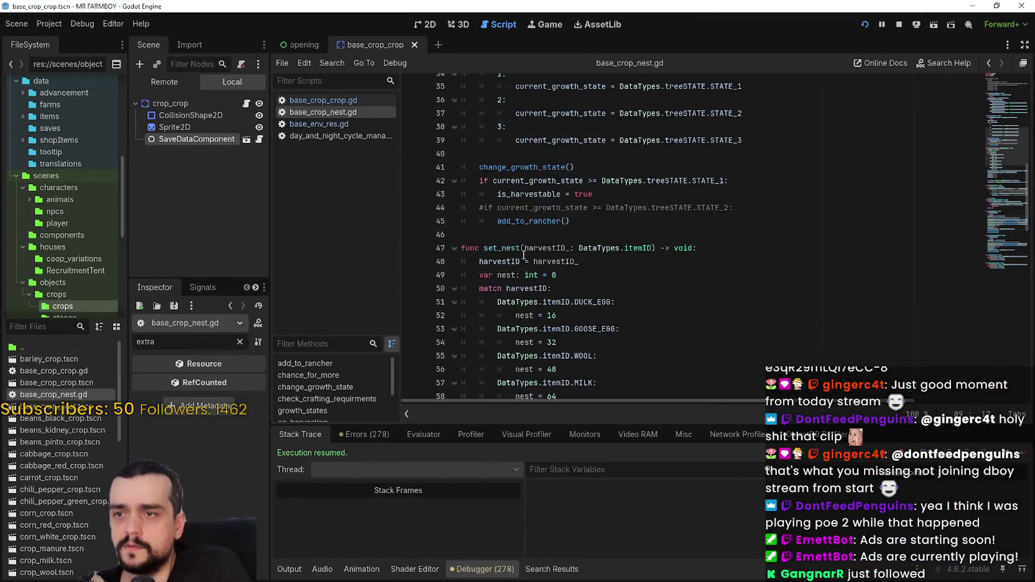
{"action": "scroll", "coordinate": [519, 254], "scroll_direction": "down", "scroll_amount": 5}
{"action": "scroll", "coordinate": [526, 266], "scroll_direction": "down", "scroll_amount": 2}
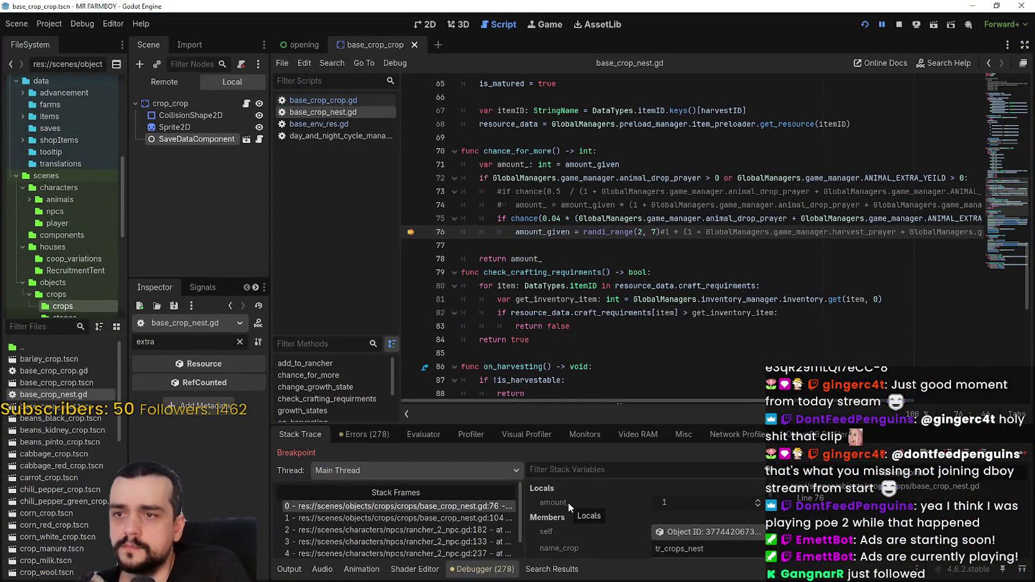
{"action": "scroll", "coordinate": [554, 272], "scroll_direction": "down", "scroll_amount": 4}
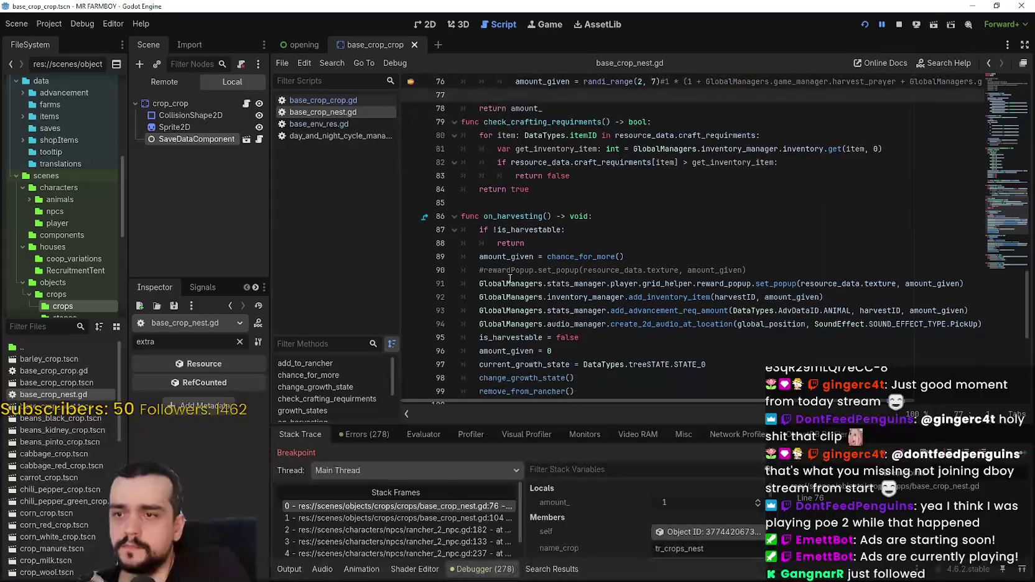
{"action": "scroll", "coordinate": [442, 271], "scroll_direction": "down", "scroll_amount": 5}
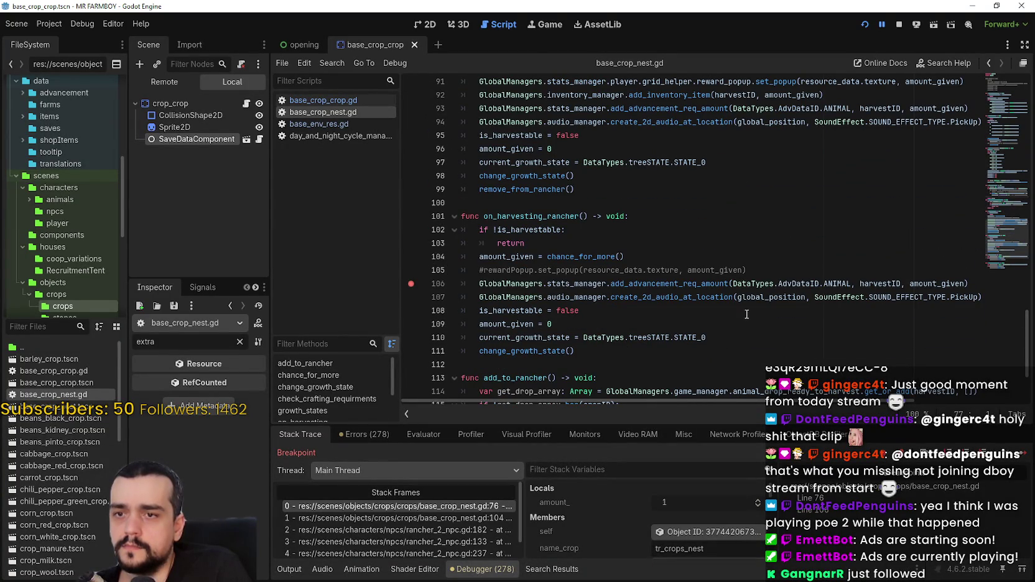
{"action": "left_click", "coordinate": [1018, 456]}
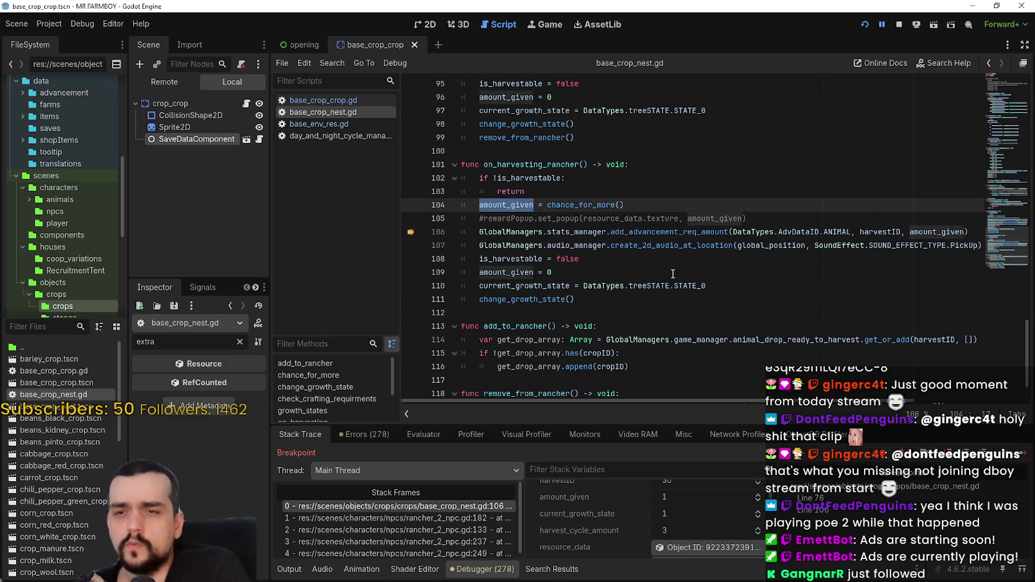
Jump to chance_for_more and select amount_ on line 71 and amount_given on line 76
{"action": "scroll", "coordinate": [672, 274], "scroll_direction": "up", "scroll_amount": 4}
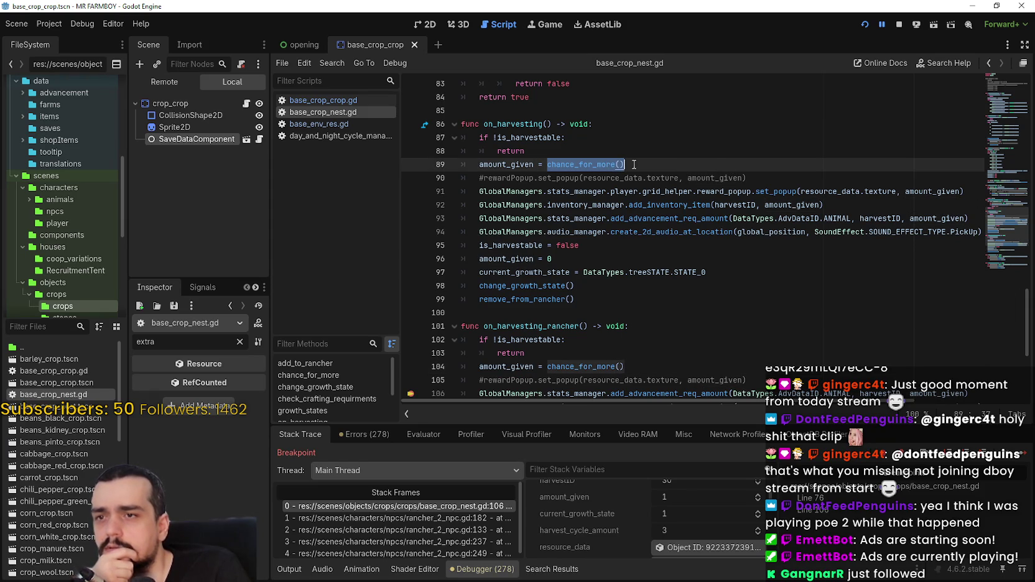
{"action": "scroll", "coordinate": [691, 302], "scroll_direction": "down", "scroll_amount": 3}
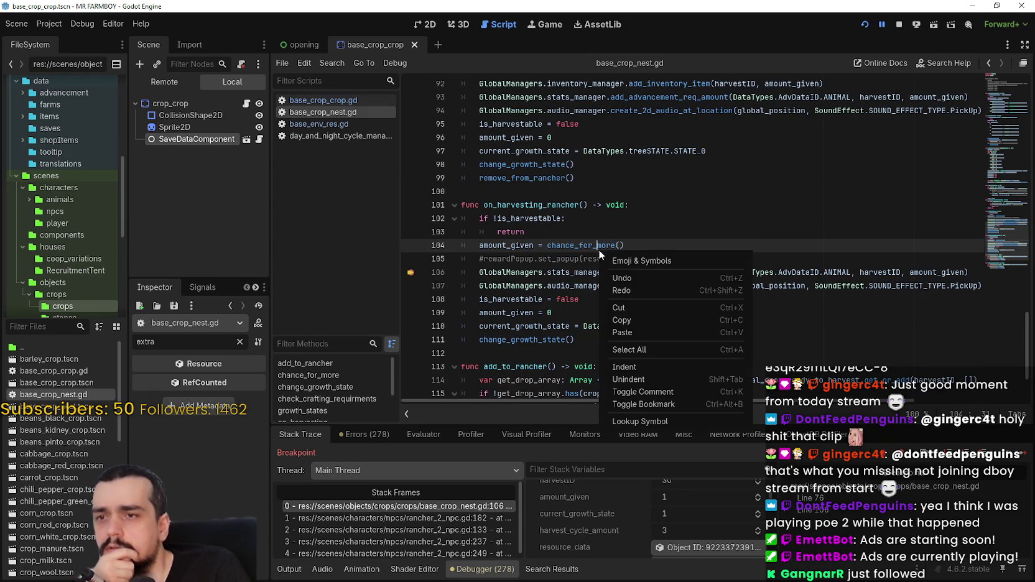
{"action": "left_click", "coordinate": [636, 422]}
{"action": "left_click", "coordinate": [639, 244]}
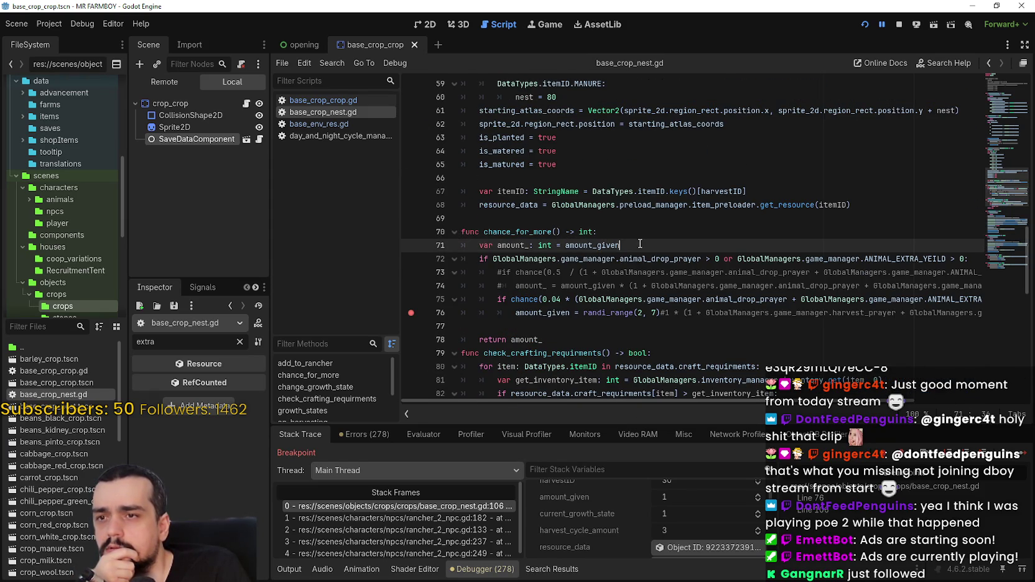
{"action": "double_click", "coordinate": [515, 246]}
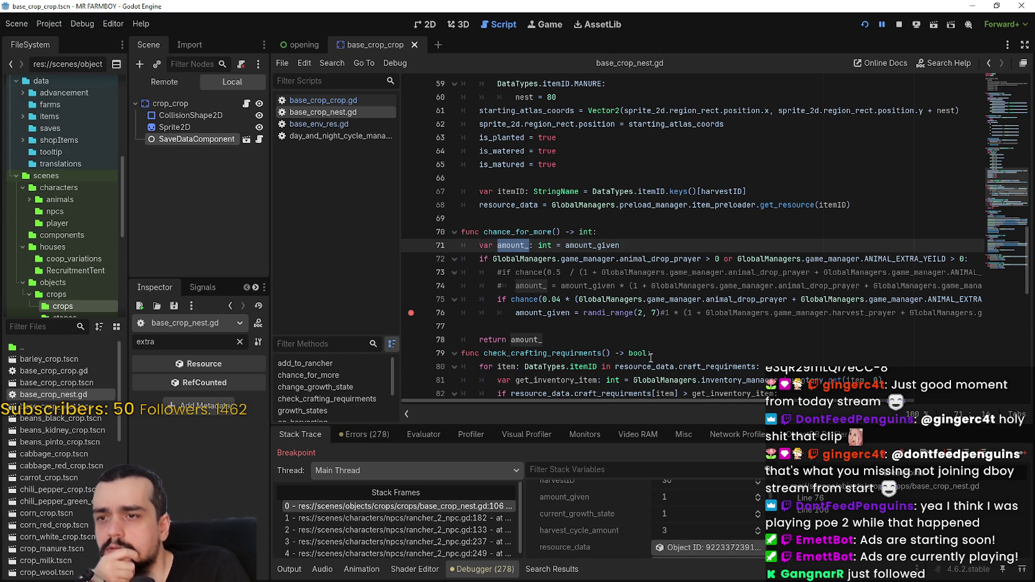
{"action": "double_click", "coordinate": [560, 313]}
{"action": "scroll", "coordinate": [632, 336], "scroll_direction": "down", "scroll_amount": 1}
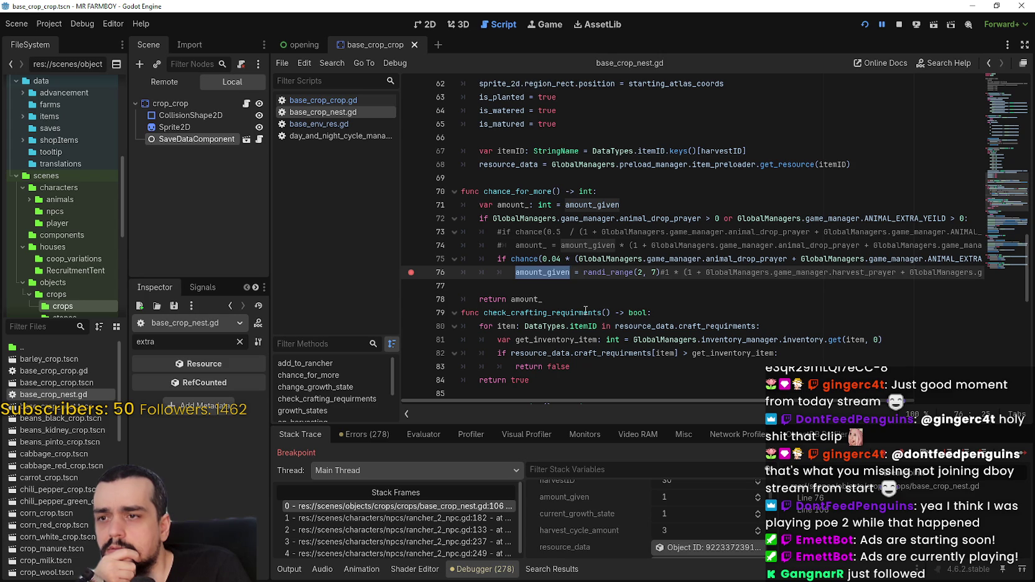
Inspect the line-70 signature, then select the amount_ variable name on lines 71 and 78
{"action": "double_click", "coordinate": [531, 192]}
{"action": "left_click_drag", "start_coordinate": [531, 191], "coordinate": [569, 191]}
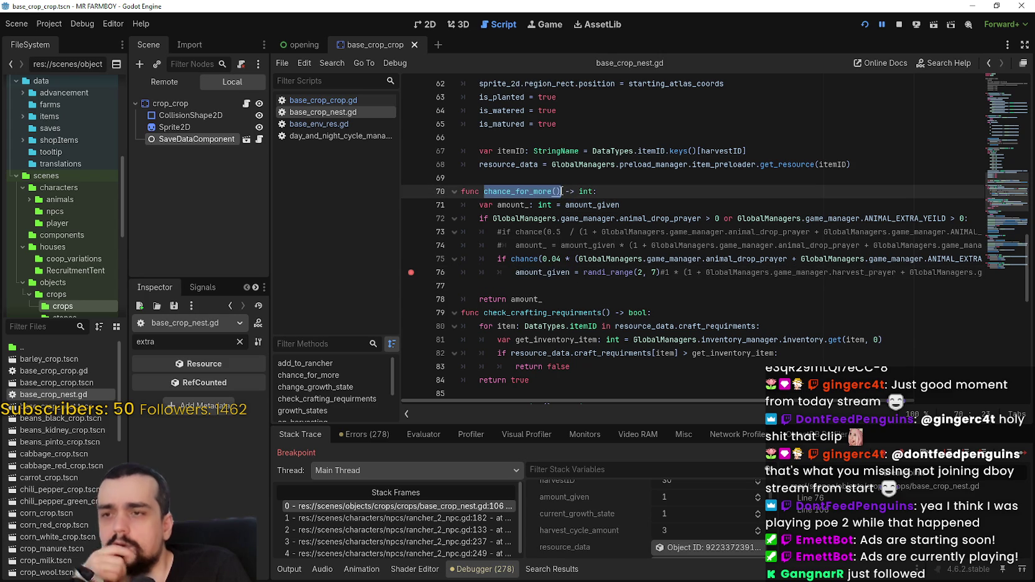
{"action": "triple_click", "coordinate": [511, 196]}
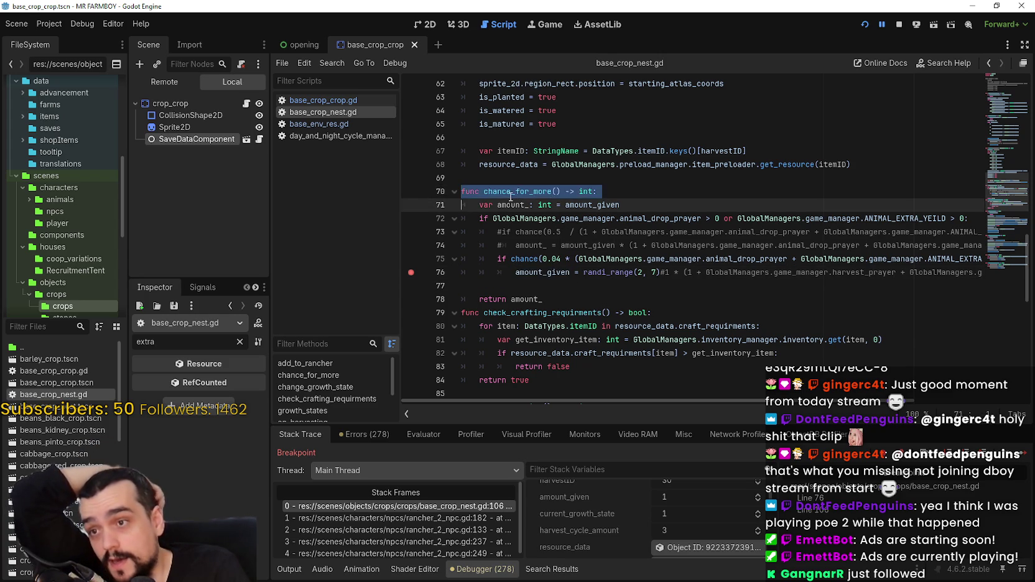
{"action": "left_click", "coordinate": [512, 195]}
{"action": "double_click", "coordinate": [512, 204]}
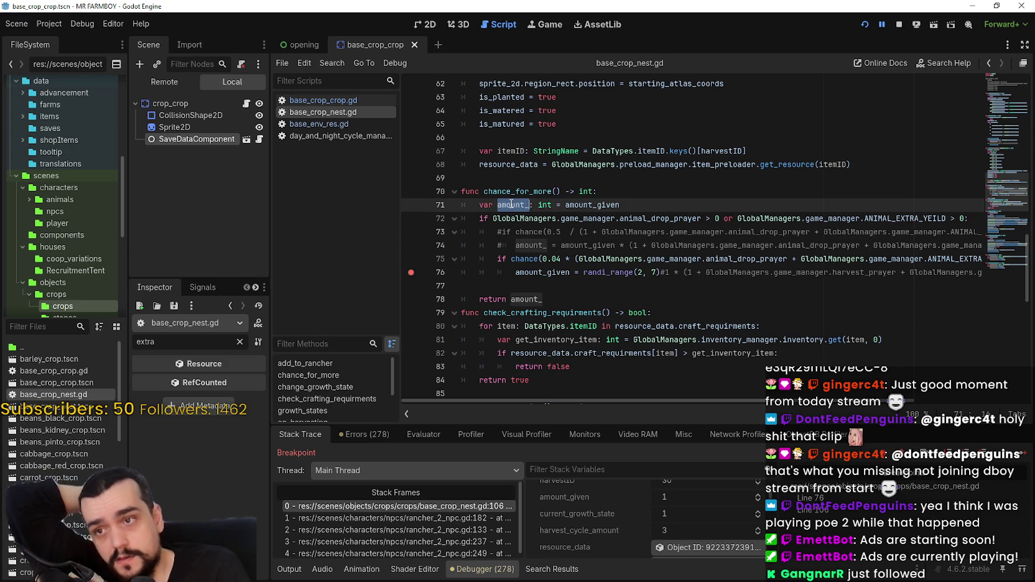
{"action": "double_click", "coordinate": [526, 298]}
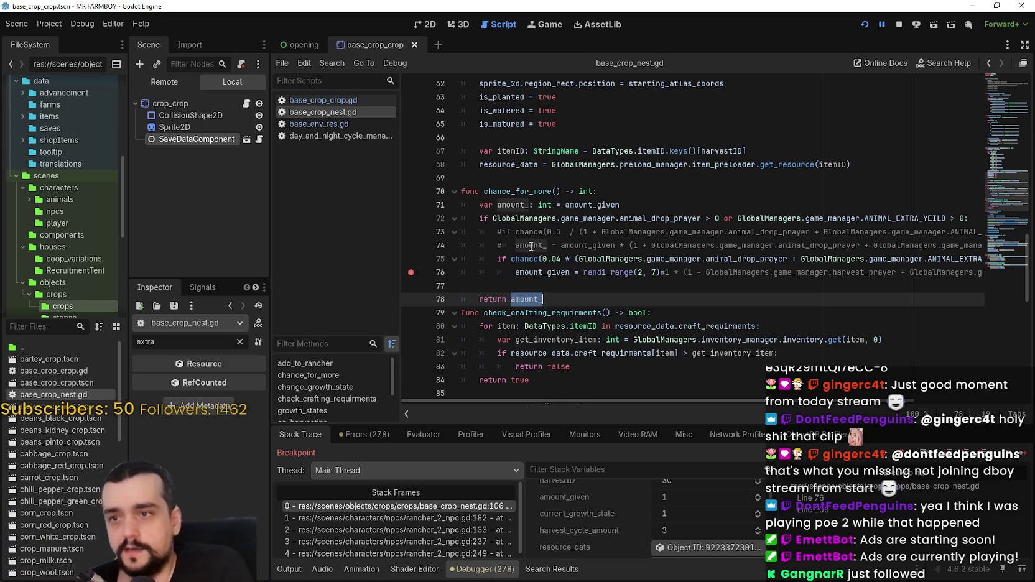
{"action": "double_click", "coordinate": [513, 206]}
{"action": "key", "text": "ctrl+c"}
Replace amount_given with amount_ on line 76, remove the empty line 77, and save
{"action": "double_click", "coordinate": [538, 272]}
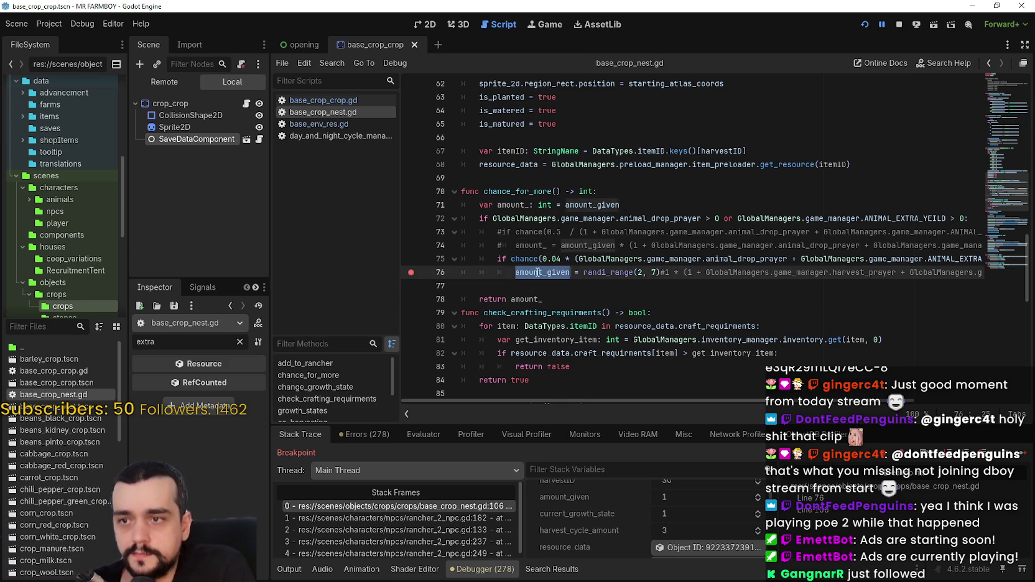
{"action": "key", "text": "ctrl+v"}
{"action": "left_click", "coordinate": [541, 285]}
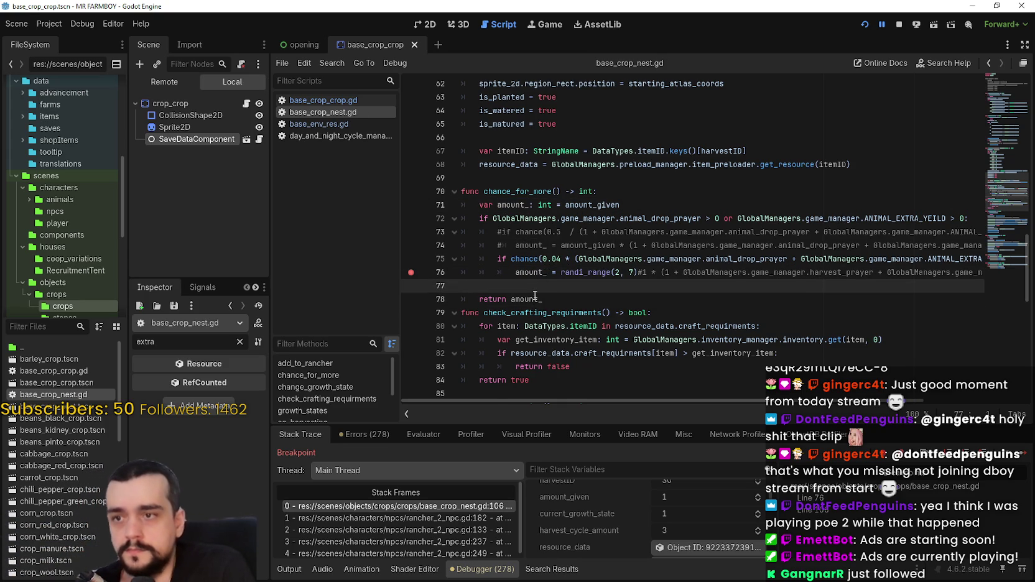
{"action": "key", "text": "BackSpace"}
{"action": "left_click", "coordinate": [538, 273]}
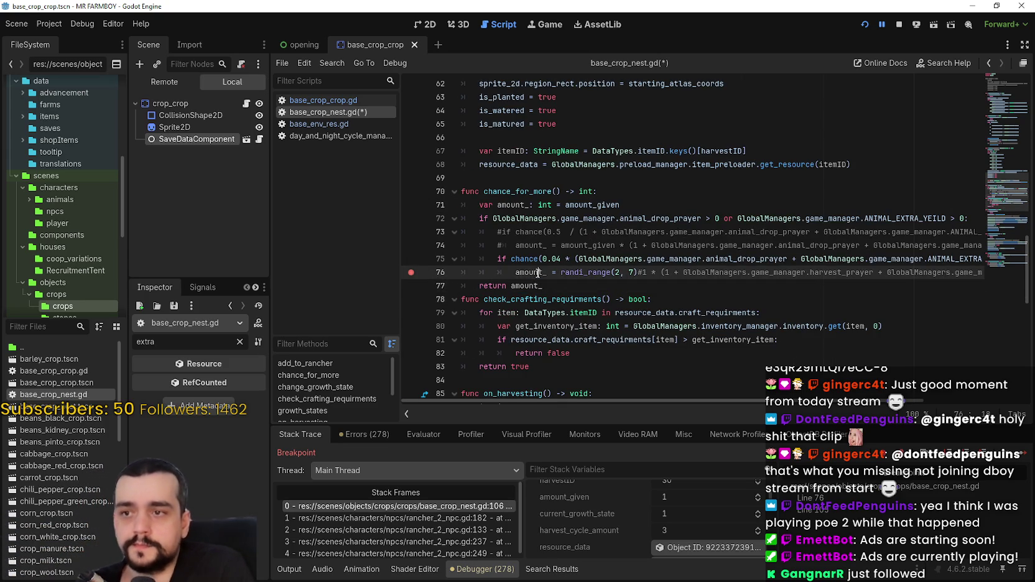
{"action": "key", "text": "ctrl+s"}
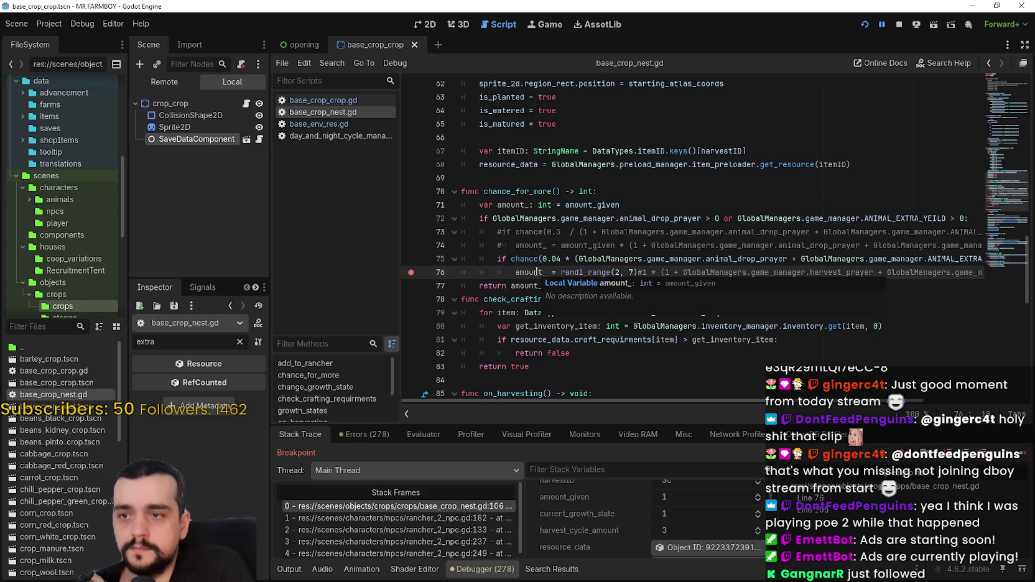
Restore a blank line after the return, save again, and clear the breakpoints on lines 76 and 106
{"action": "double_click", "coordinate": [537, 272]}
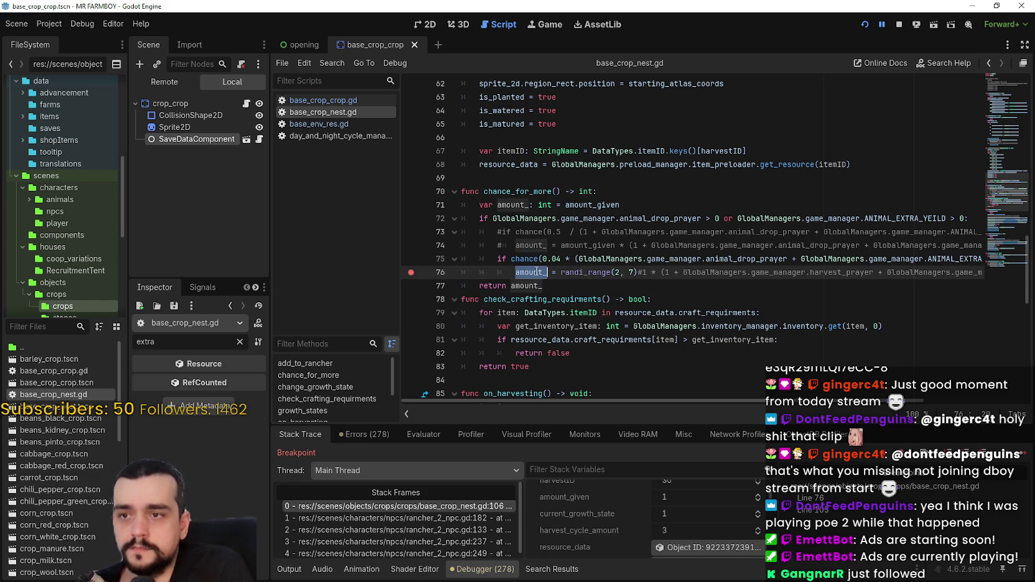
{"action": "left_click", "coordinate": [581, 287]}
{"action": "scroll", "coordinate": [579, 285], "scroll_direction": "down", "scroll_amount": 2}
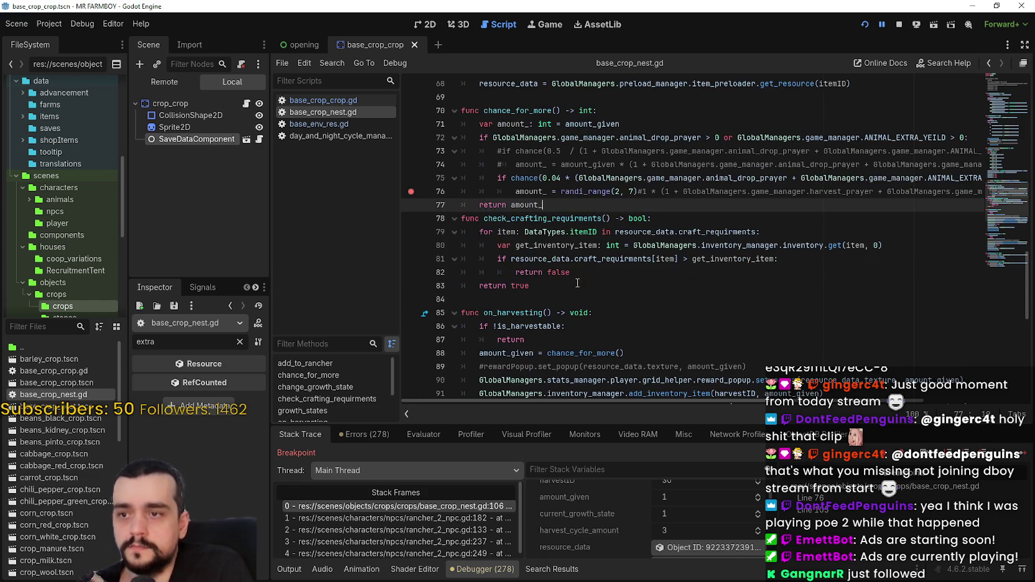
{"action": "scroll", "coordinate": [577, 283], "scroll_direction": "up", "scroll_amount": 2}
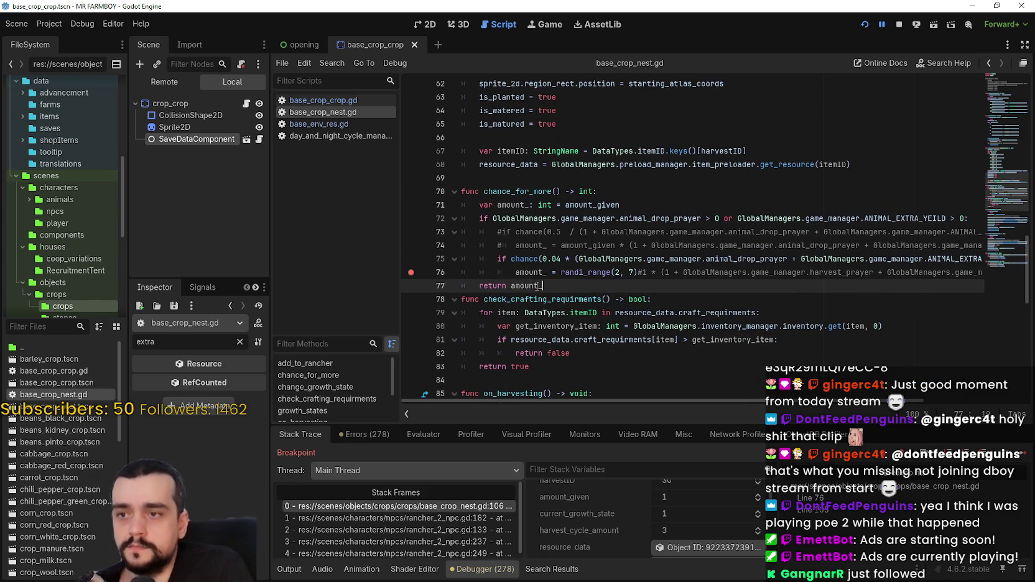
{"action": "key", "text": "Return"}
{"action": "key", "text": "ctrl+s"}
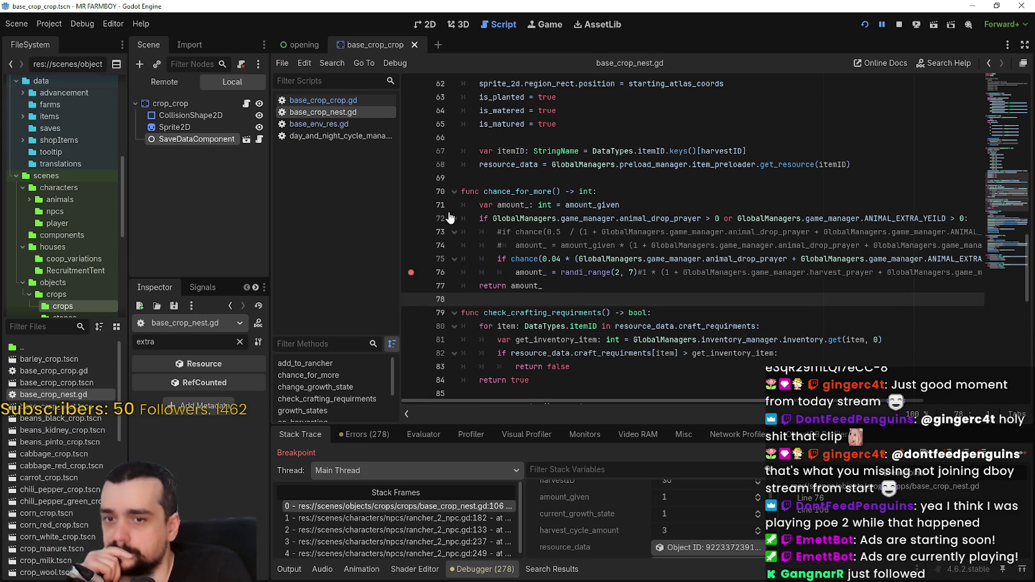
{"action": "left_click", "coordinate": [422, 267]}
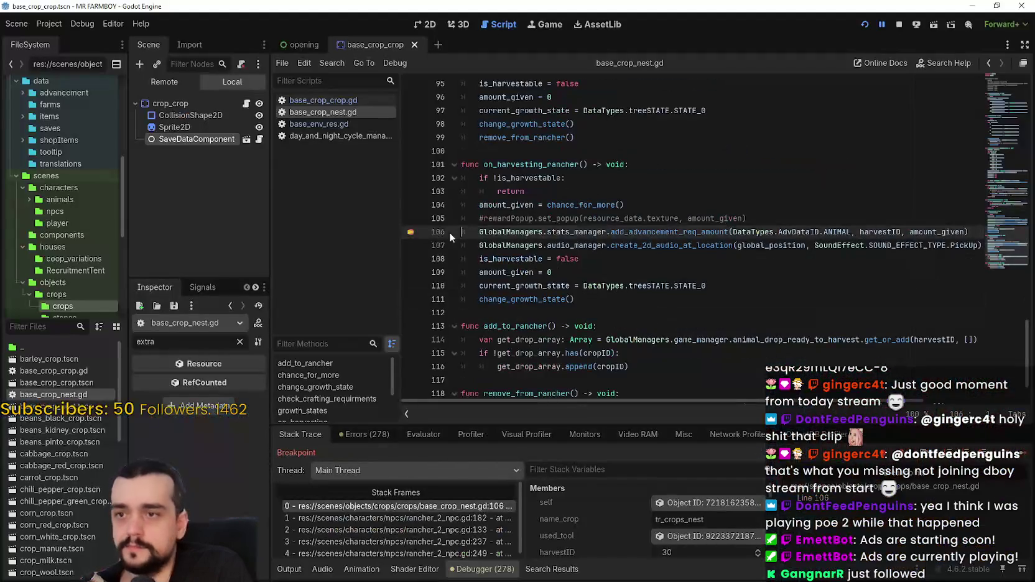
{"action": "left_click", "coordinate": [410, 235]}
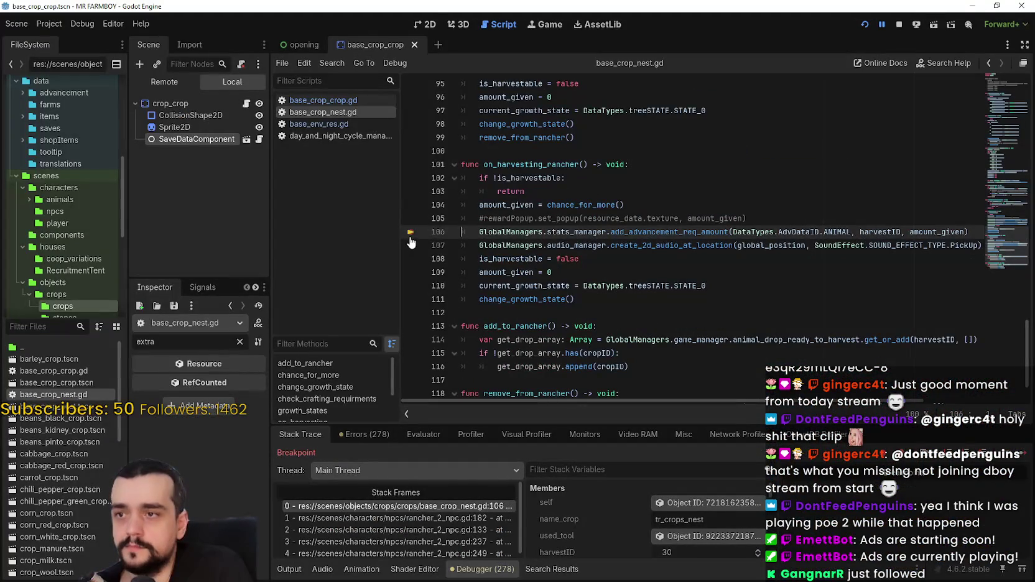
Resume the game with F12 and walk the farmer down and back up the street
{"action": "key", "text": "F12"}
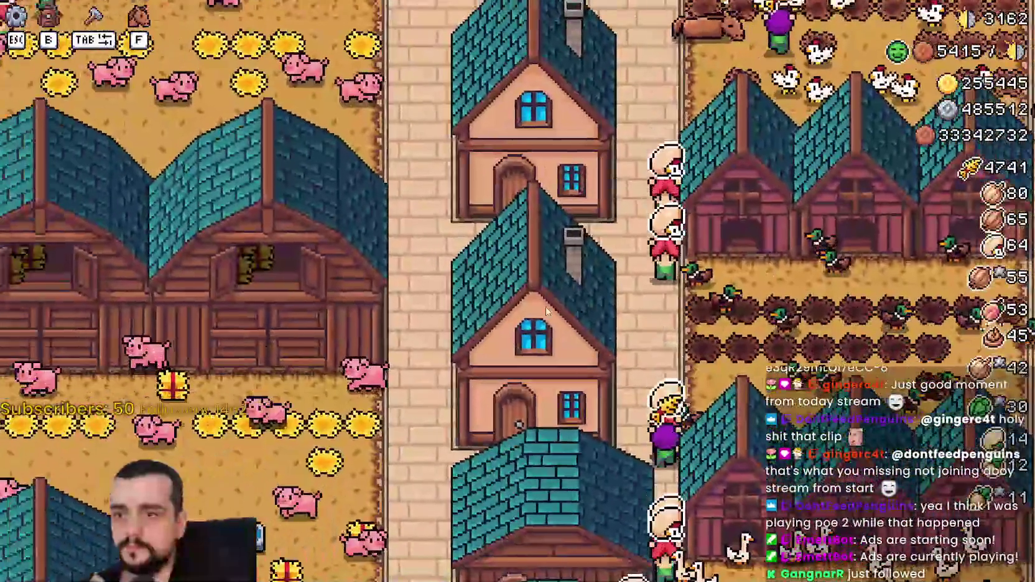
{"action": "scroll", "coordinate": [542, 306], "scroll_direction": "down", "scroll_amount": 2}
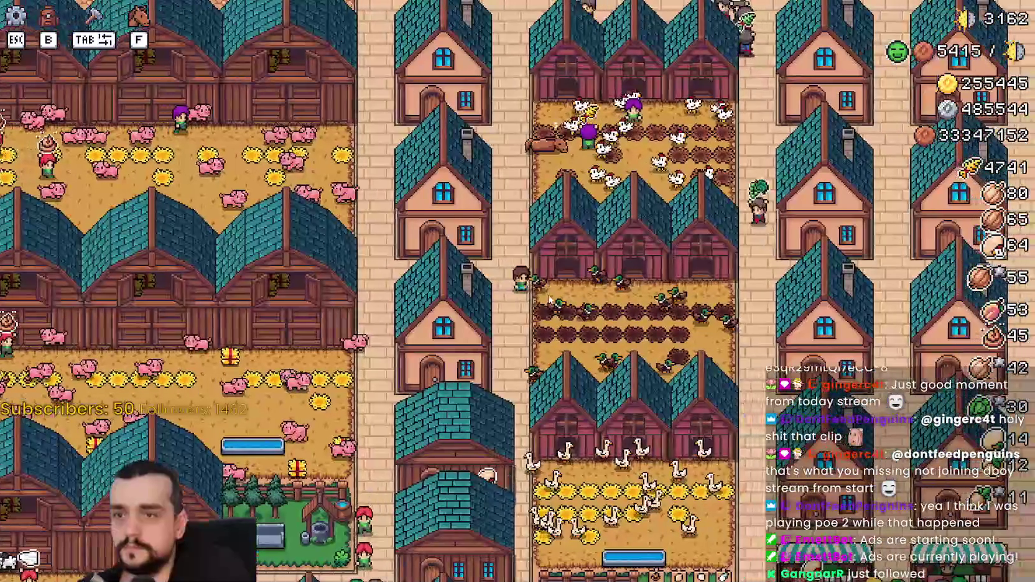
{"action": "scroll", "coordinate": [549, 299], "scroll_direction": "up", "scroll_amount": 1}
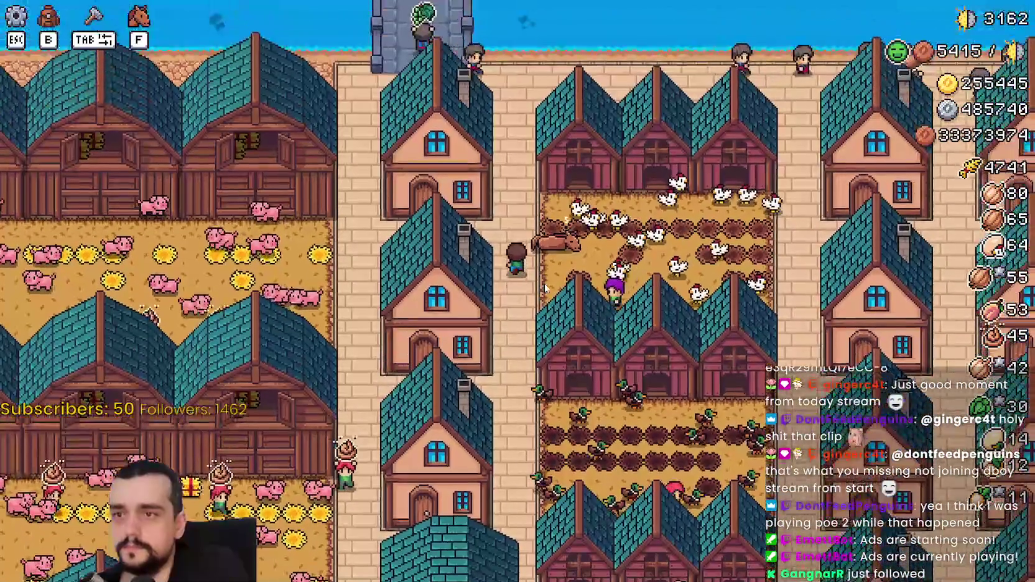
{"action": "key", "text": "s"}
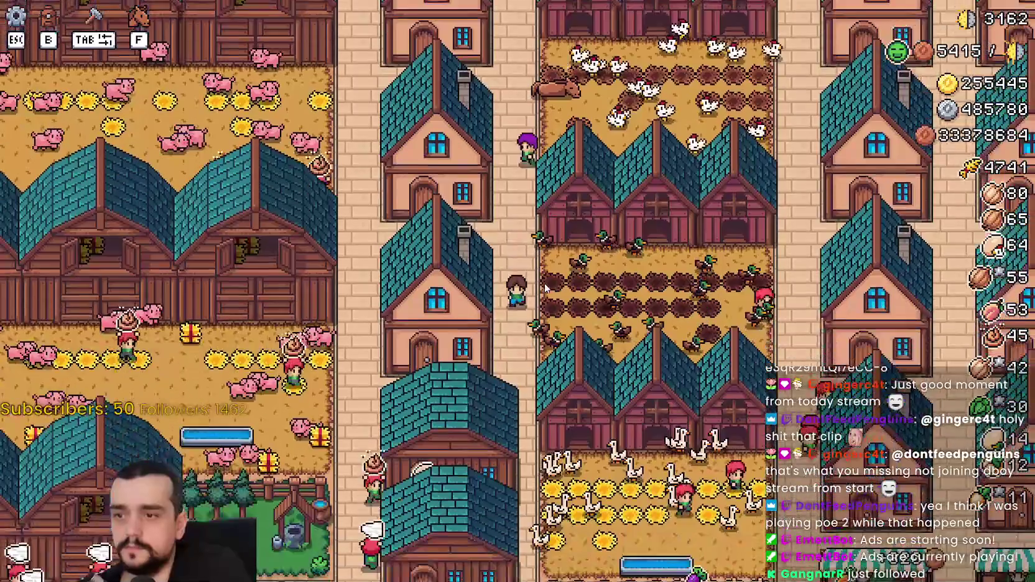
{"action": "key", "text": "w"}
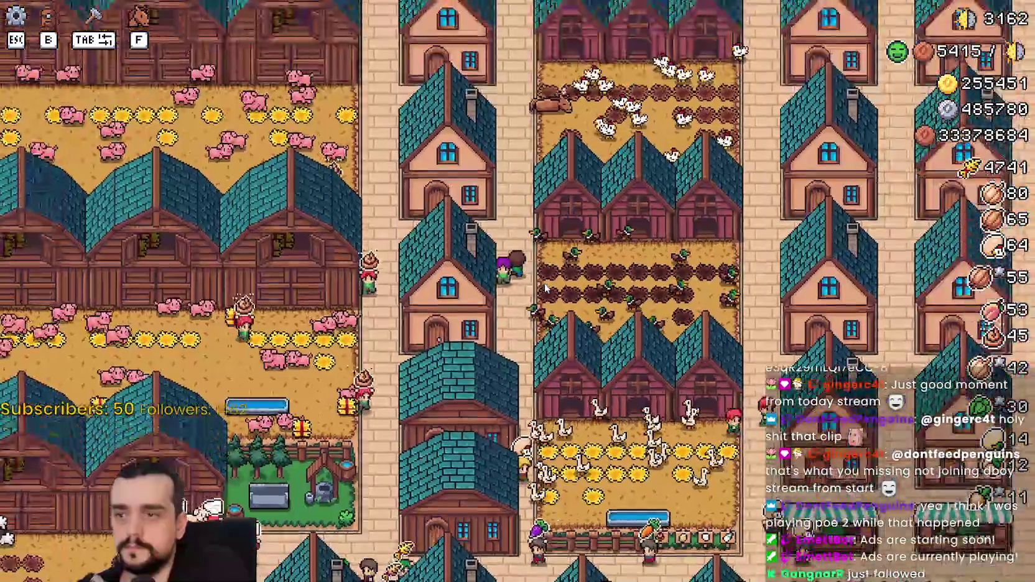
{"action": "scroll", "coordinate": [545, 287], "scroll_direction": "up", "scroll_amount": 3}
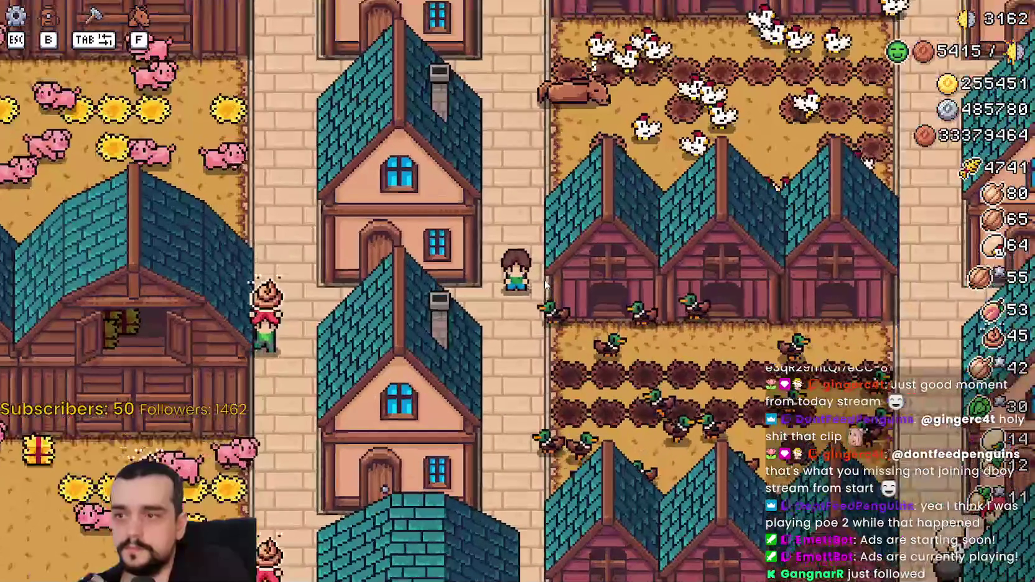
{"action": "scroll", "coordinate": [545, 285], "scroll_direction": "down", "scroll_amount": 3}
Collect eggs walking back and forth through the duck pen, then leave it
{"action": "key", "text": "d"}
{"action": "scroll", "coordinate": [560, 292], "scroll_direction": "up", "scroll_amount": 2}
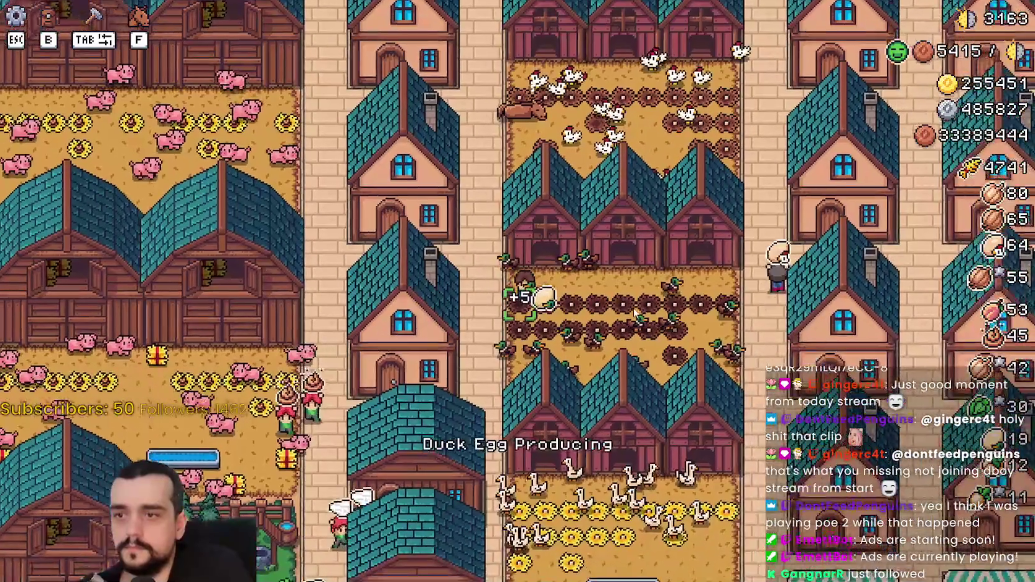
{"action": "scroll", "coordinate": [634, 312], "scroll_direction": "up", "scroll_amount": 4}
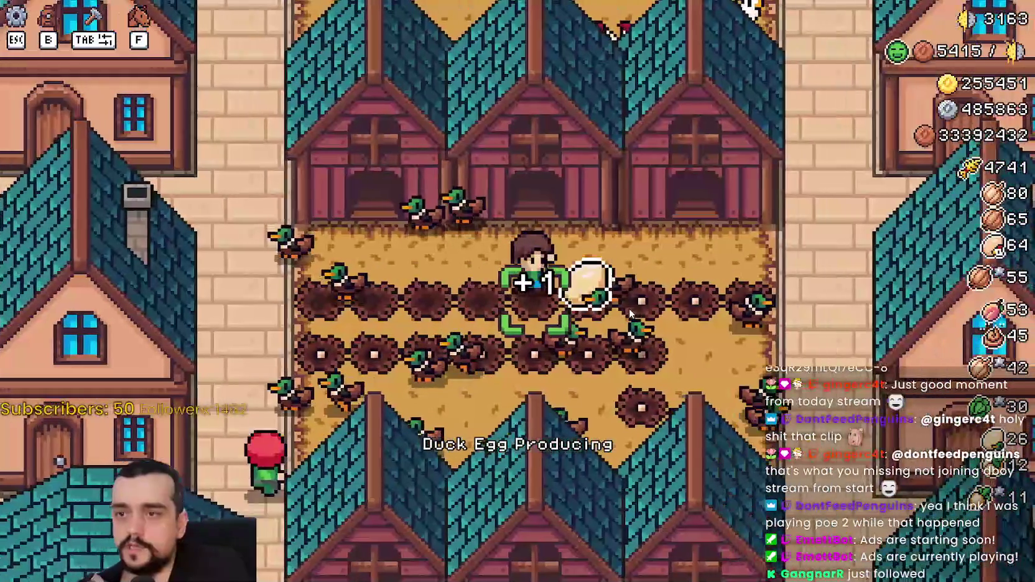
{"action": "key", "text": "d"}
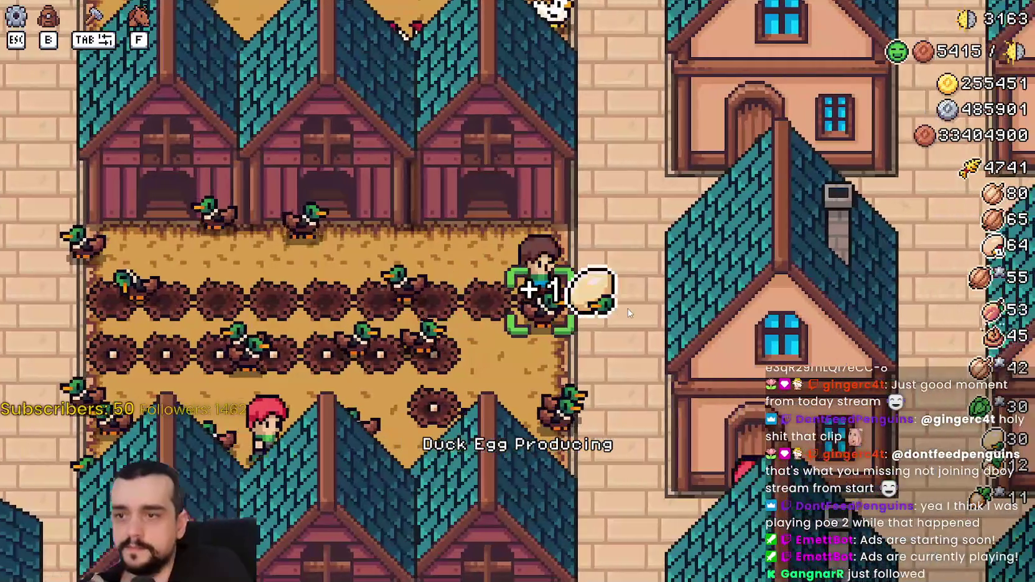
{"action": "key", "text": "a"}
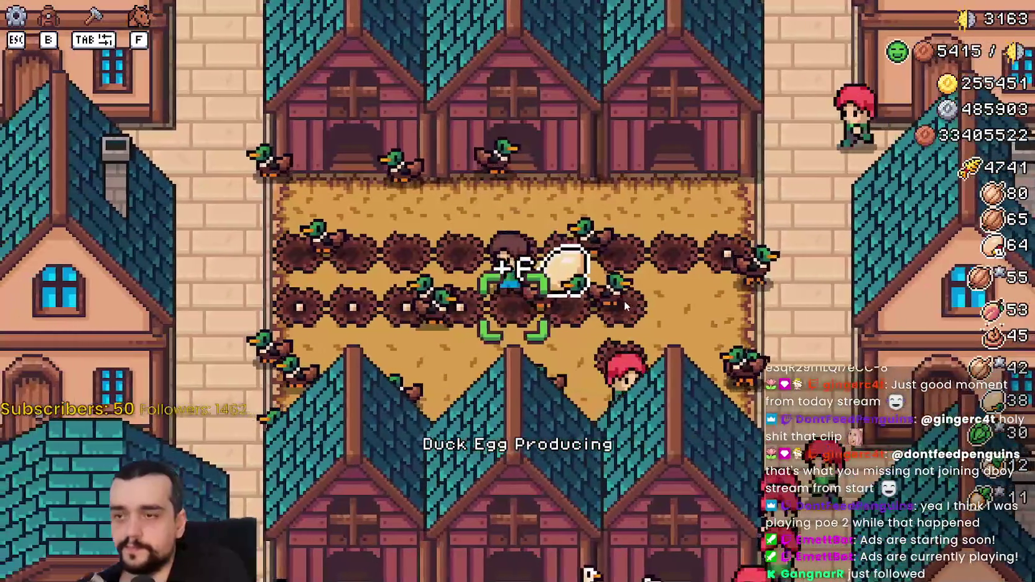
{"action": "key", "text": "a"}
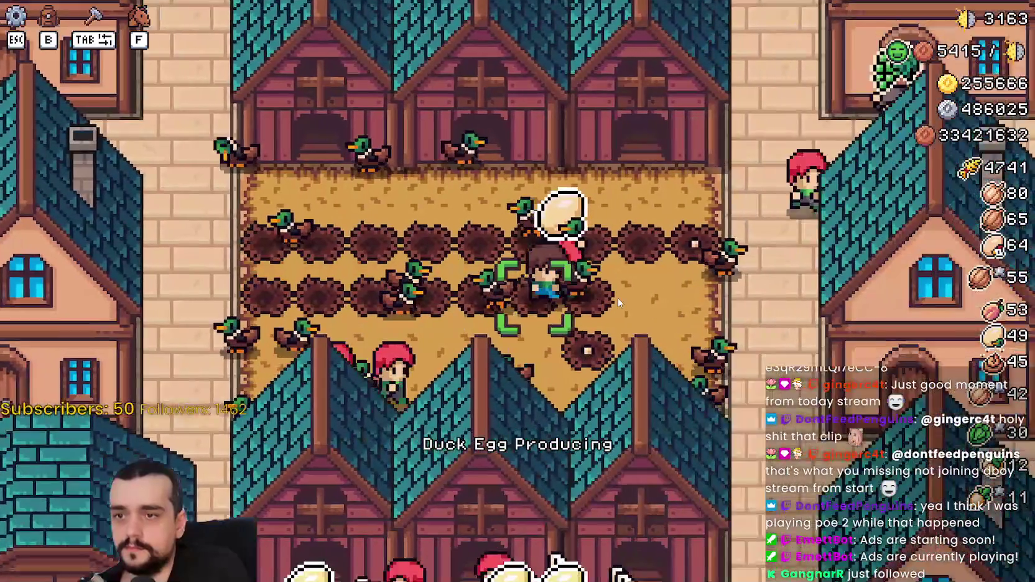
{"action": "key", "text": "s"}
{"action": "key", "text": "a"}
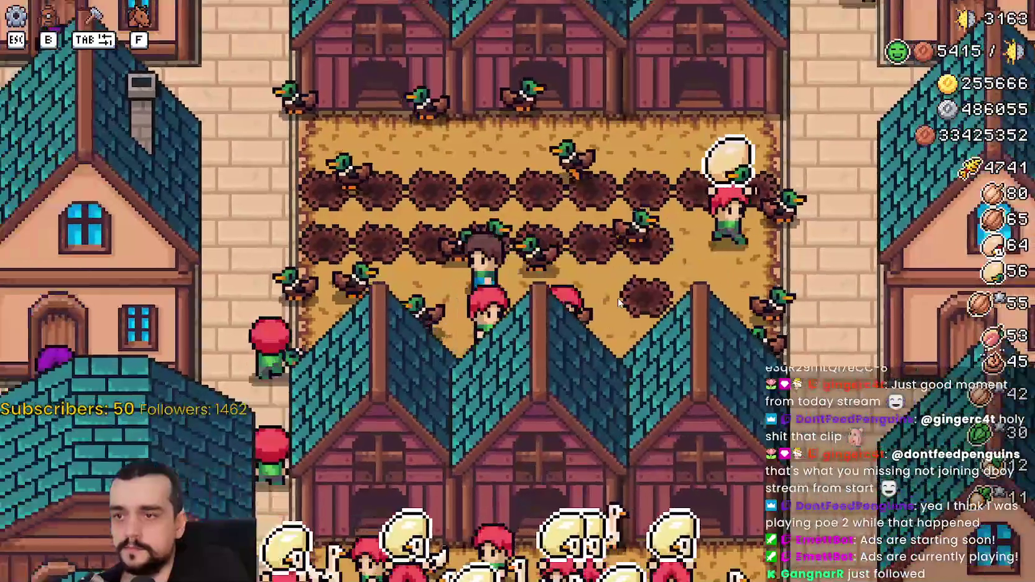
Gather chicken eggs across the chicken pen, then pause the game with Esc
{"action": "key", "text": "w"}
{"action": "key", "text": "a"}
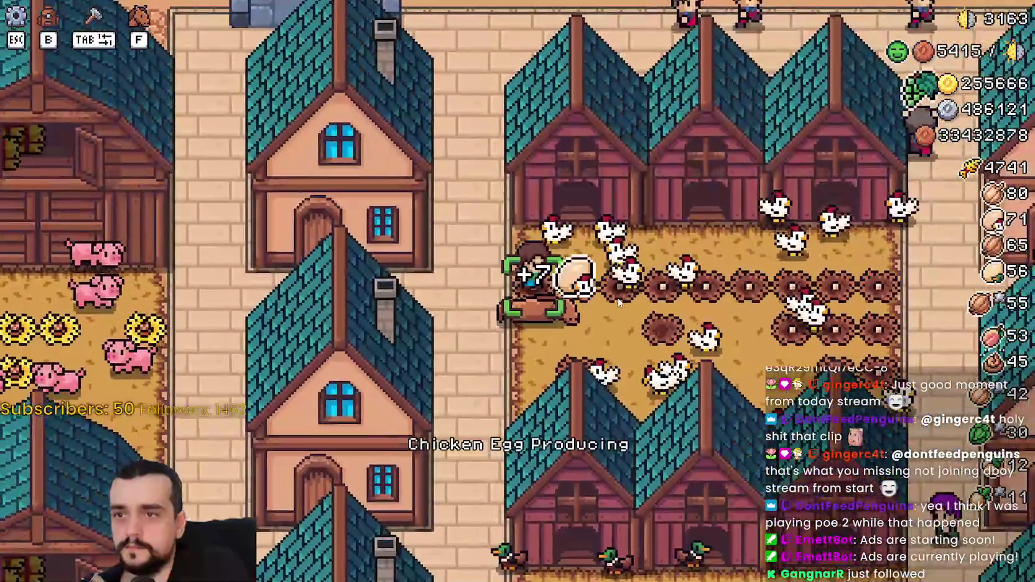
{"action": "key", "text": "d"}
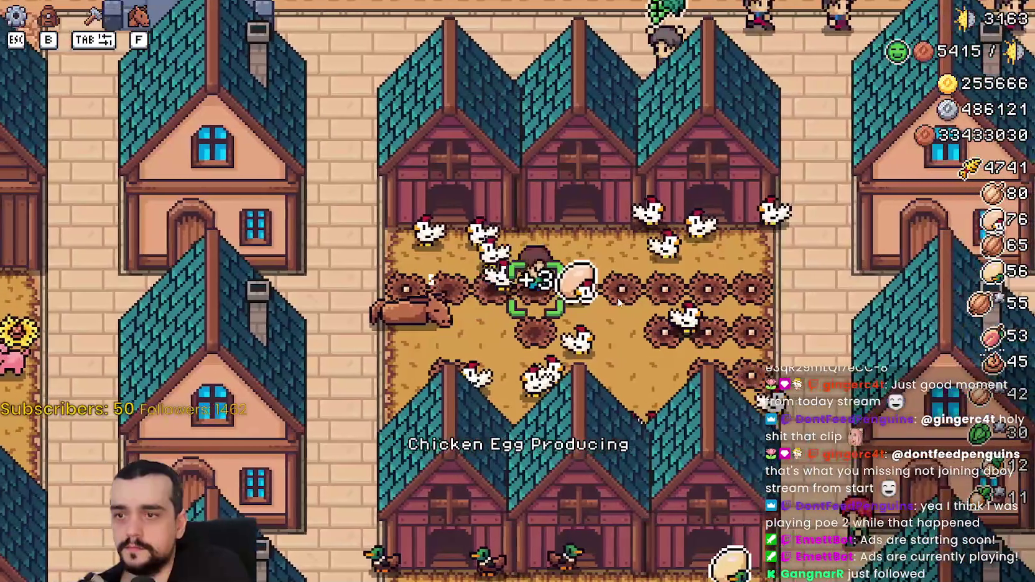
{"action": "key", "text": "d"}
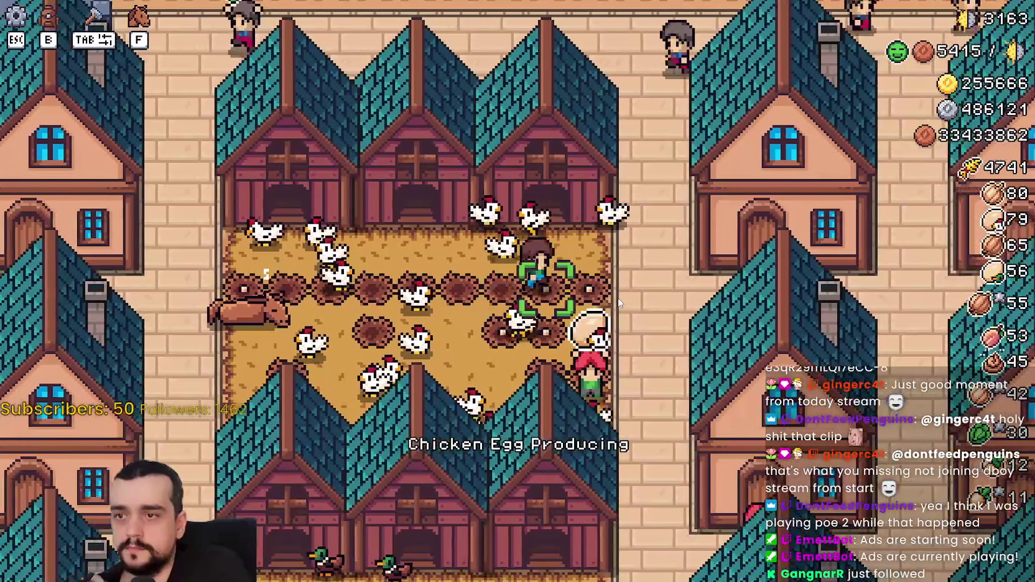
{"action": "key", "text": "s"}
{"action": "key", "text": "a"}
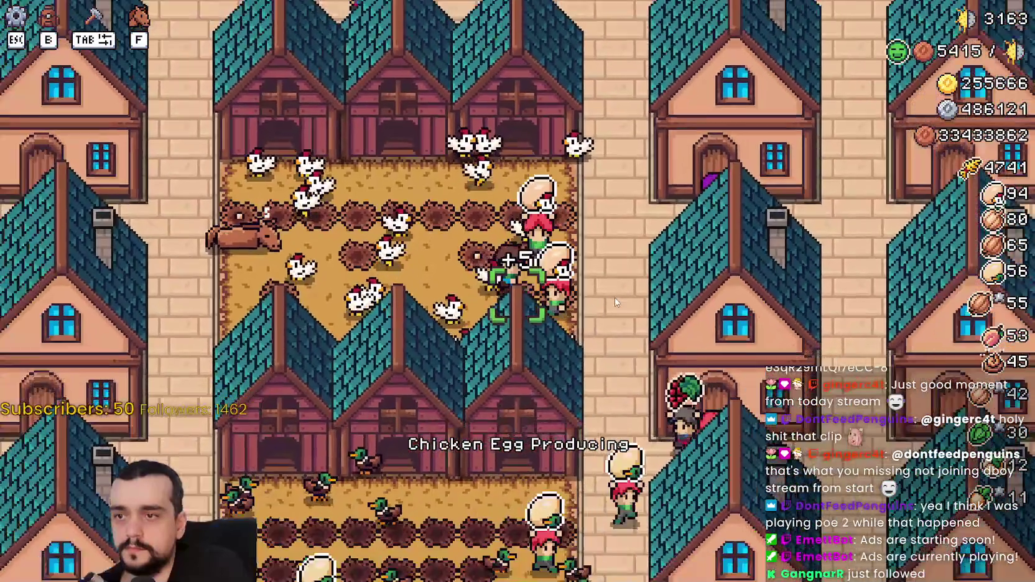
{"action": "scroll", "coordinate": [615, 301], "scroll_direction": "down", "scroll_amount": 4}
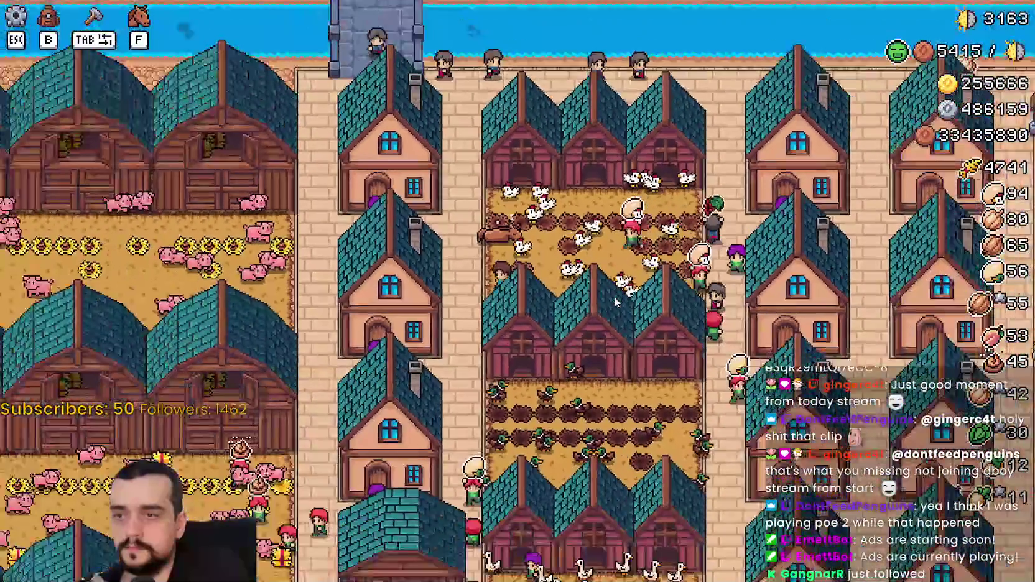
{"action": "key", "text": "a"}
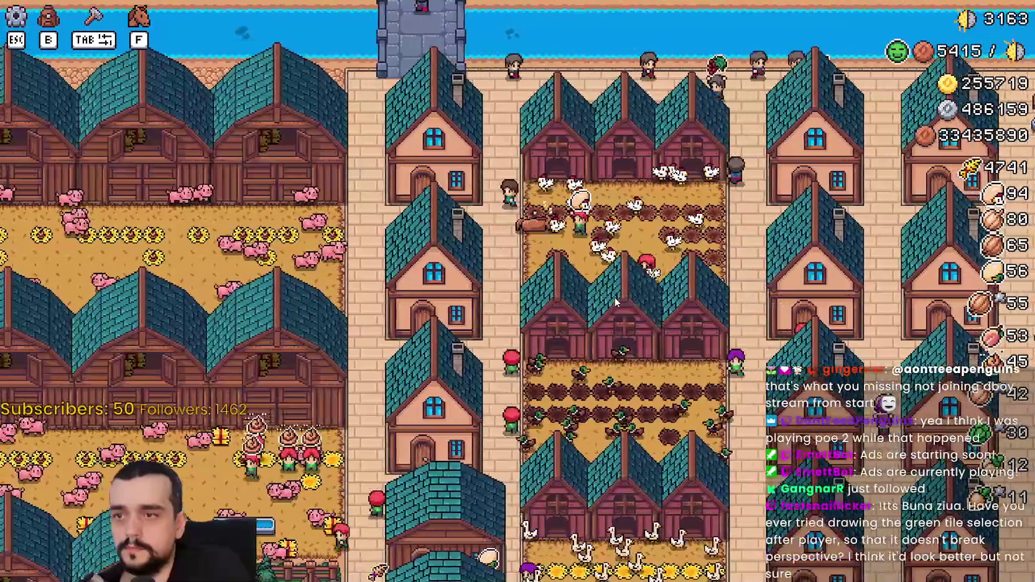
{"action": "key", "text": "a"}
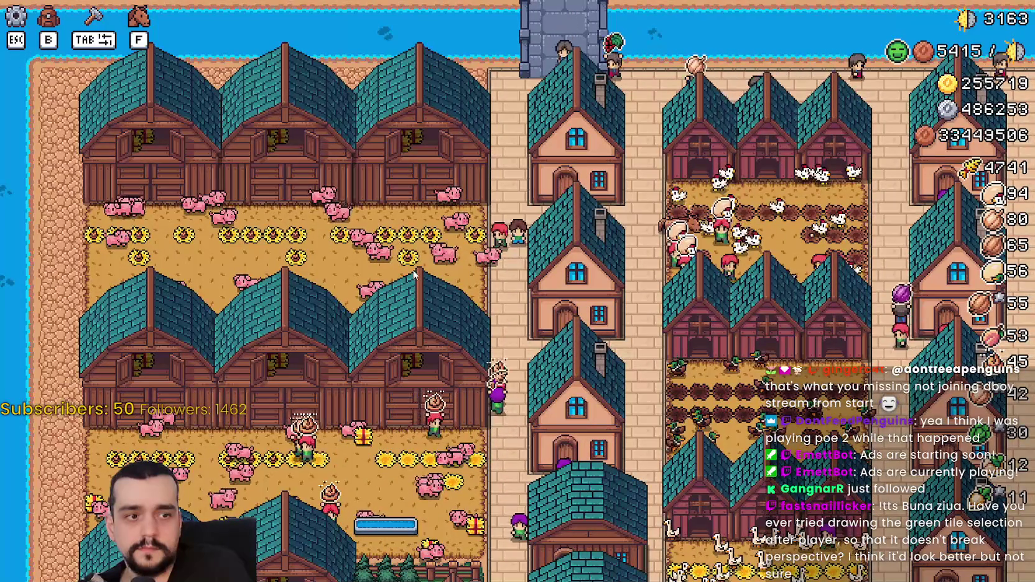
{"action": "key", "text": "Escape"}
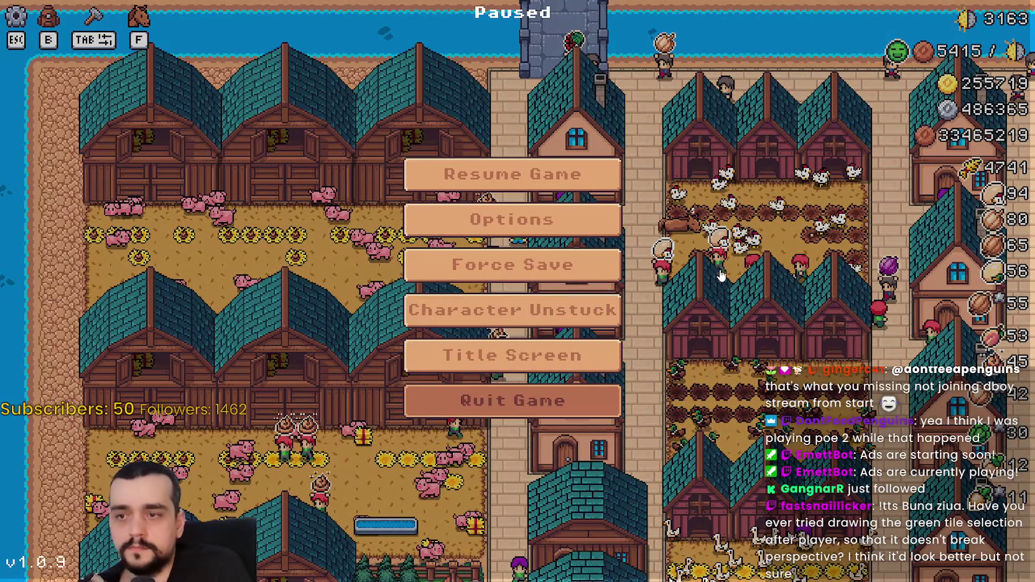
Quit the running game and switch over to GitHub Desktop
{"action": "key", "text": "Escape"}
{"action": "key", "text": "alt+F4"}
{"action": "key", "text": "alt+Tab"}
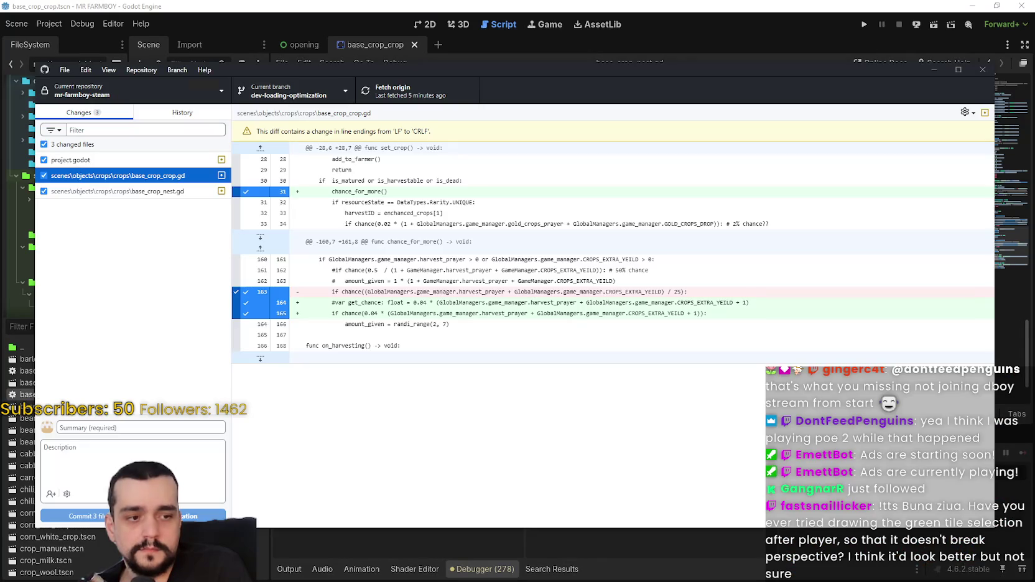
{"action": "left_click_drag", "start_coordinate": [264, 70], "coordinate": [354, 57]}
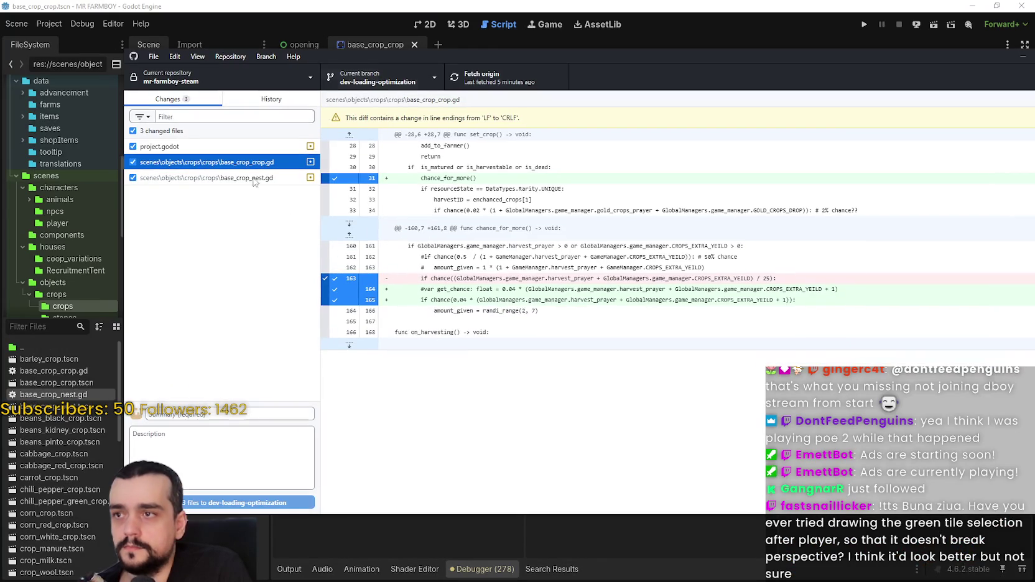
Commit the three changed files to dev-loading-optimization with a v1.1.0 harvest-chance summary
{"action": "left_click", "coordinate": [269, 101]}
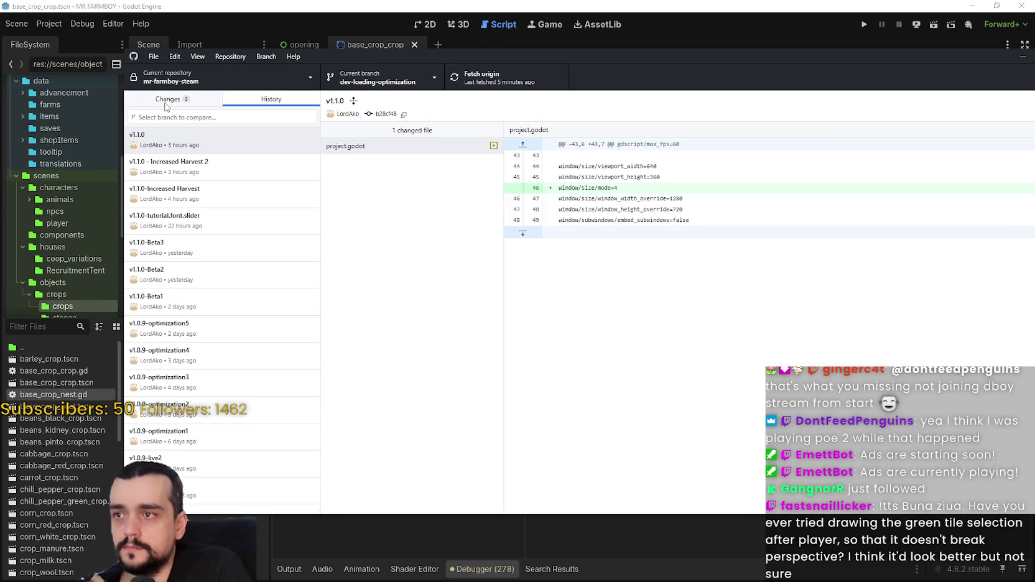
{"action": "left_click", "coordinate": [161, 104]}
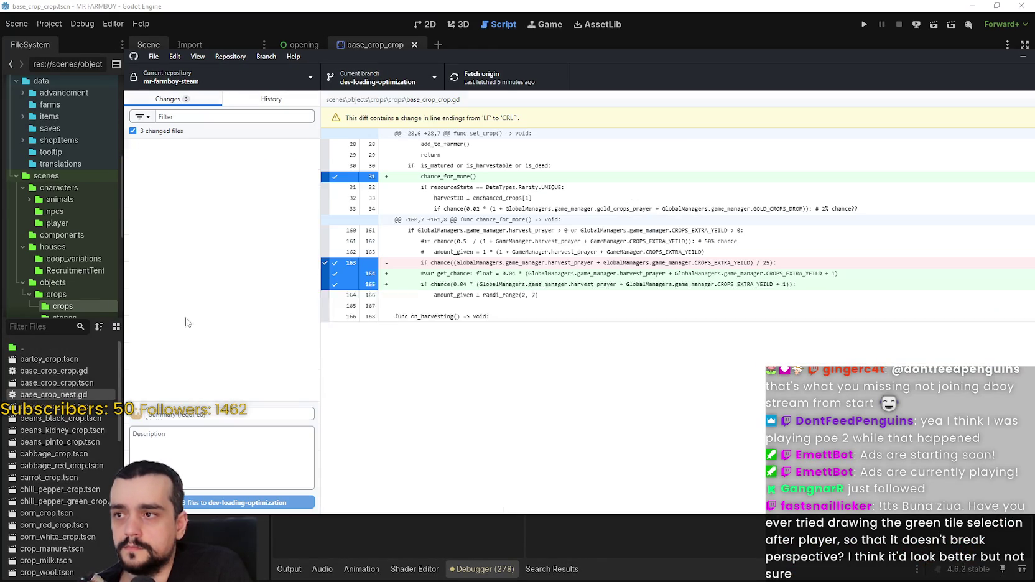
{"action": "left_click", "coordinate": [292, 412]}
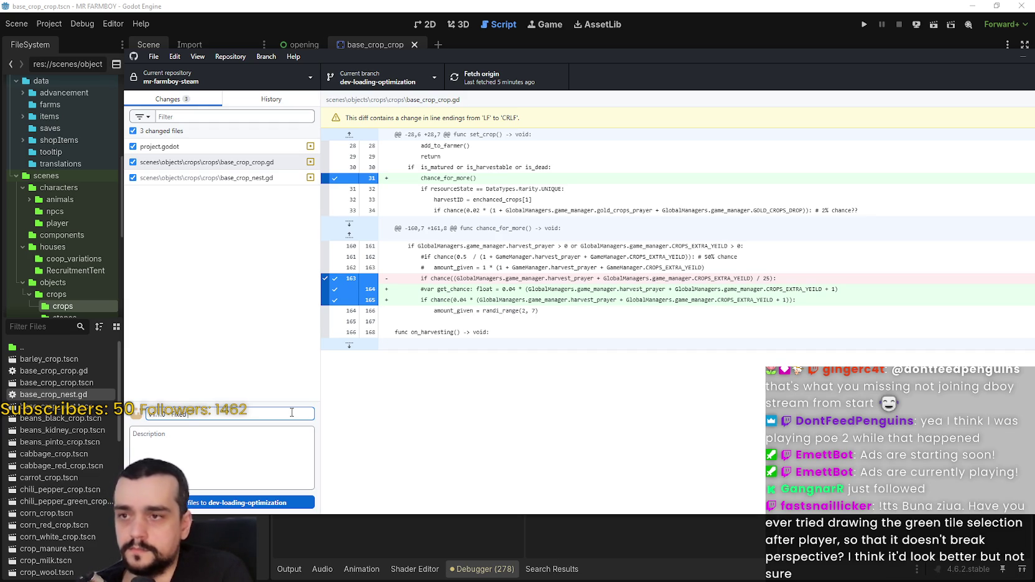
{"action": "type", "text": "e harvest chance for"}
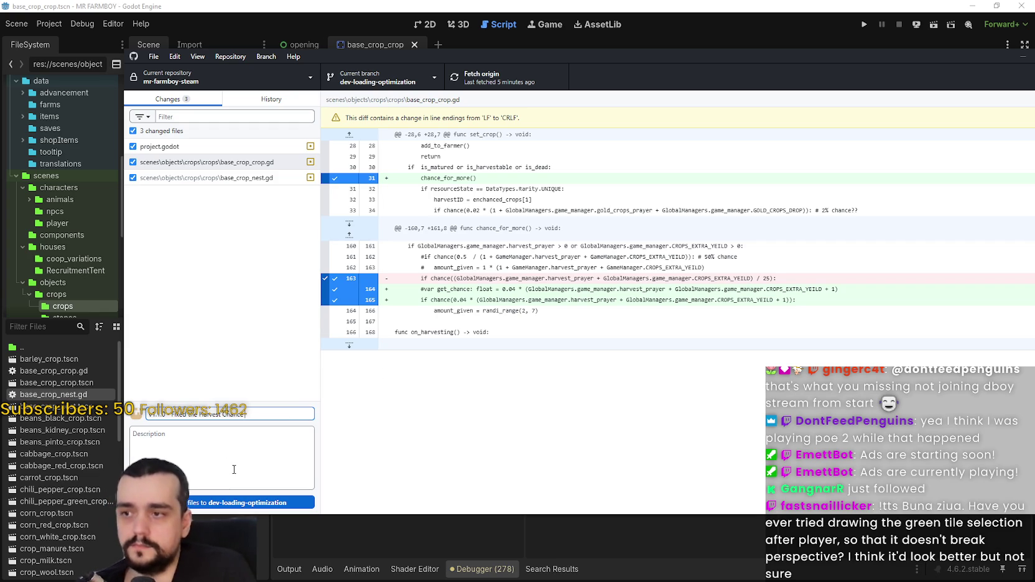
{"action": "left_click", "coordinate": [251, 498]}
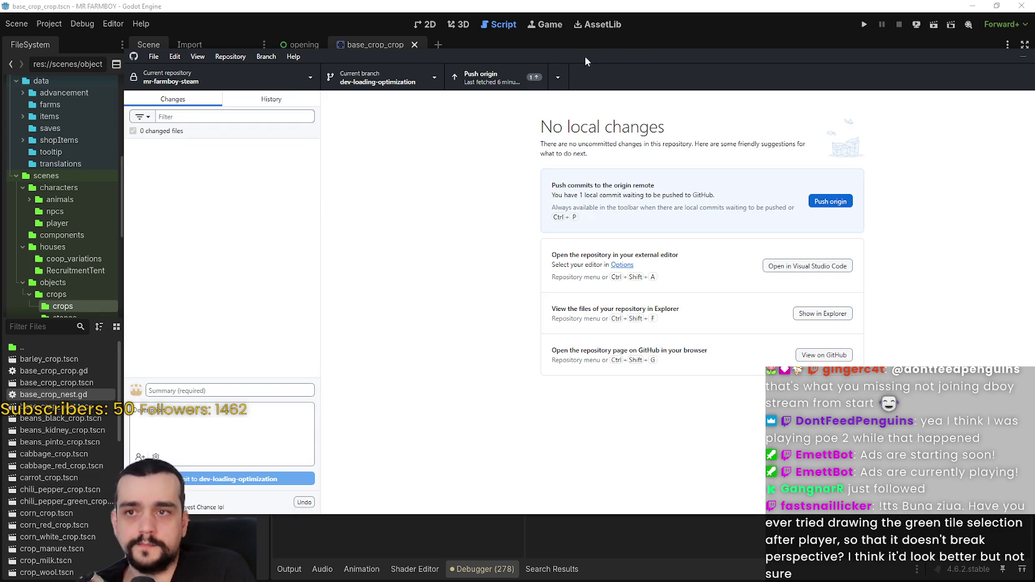
Push the dev-loading-optimization commit to origin, then return to Godot's script editor
{"action": "left_click", "coordinate": [479, 78]}
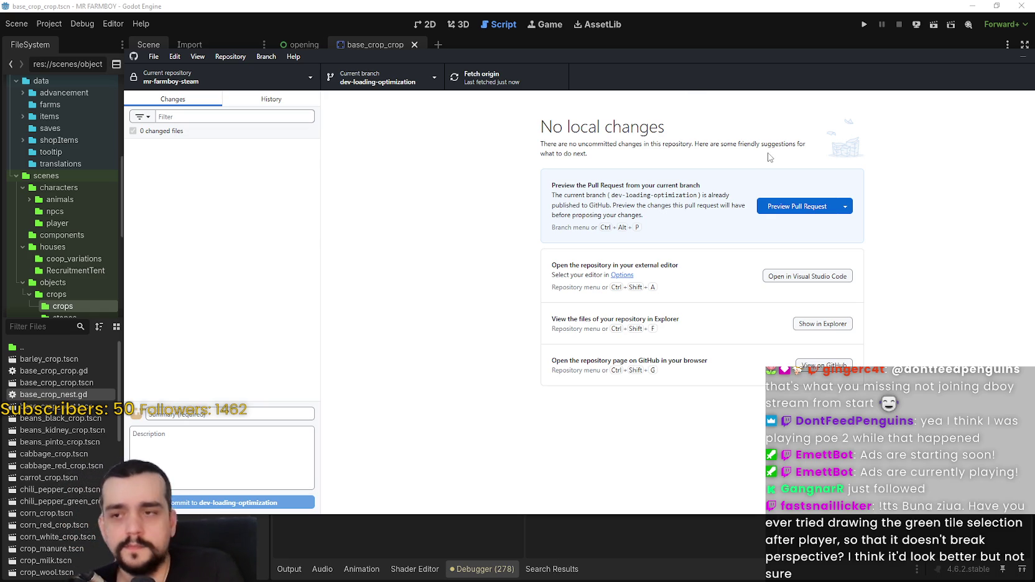
{"action": "left_click_drag", "start_coordinate": [708, 52], "coordinate": [678, 65]}
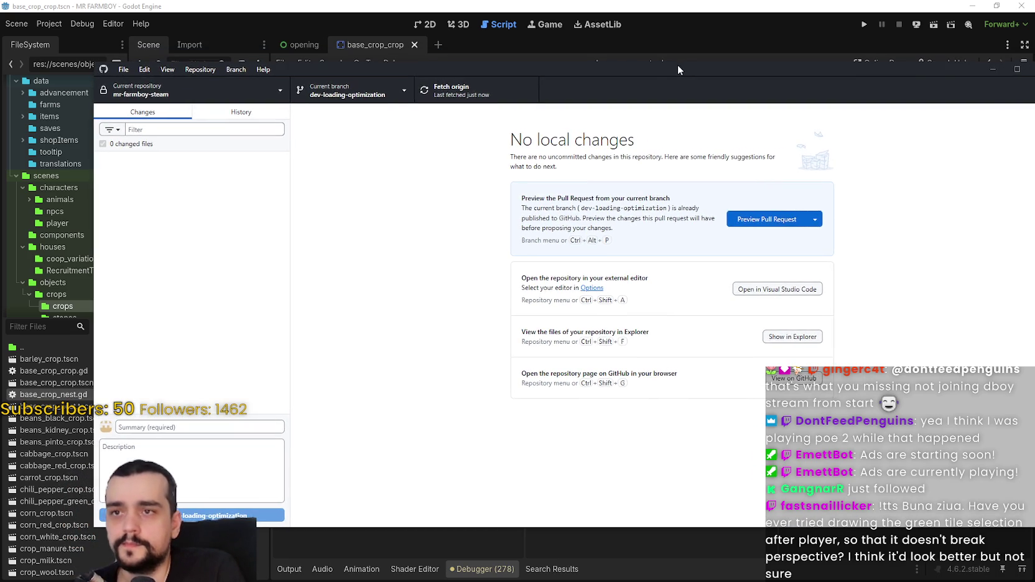
{"action": "left_click", "coordinate": [734, 29]}
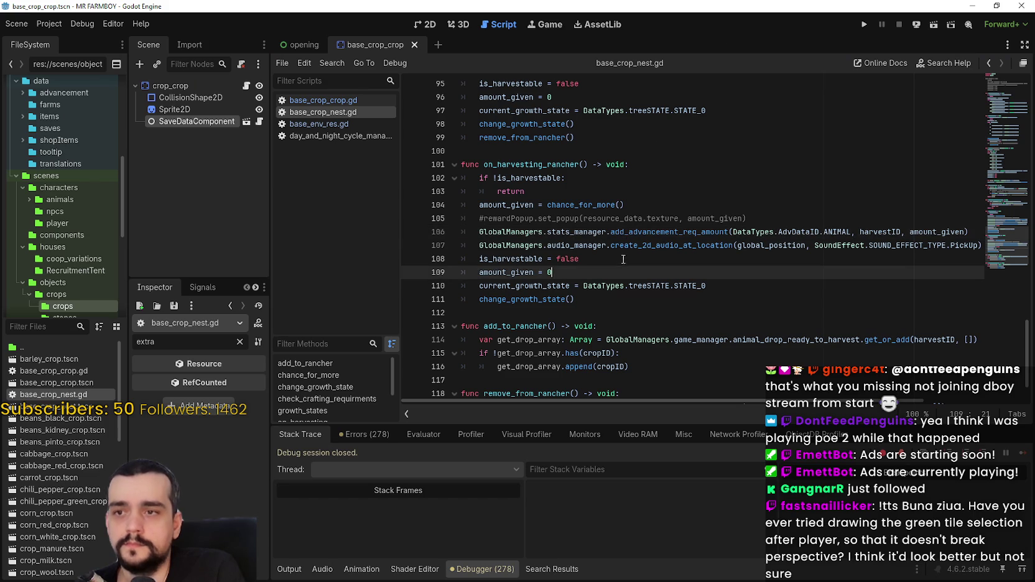
Open base_crop_crop.gd and copy the 0.04 extra-yield chance formula on line 165
{"action": "scroll", "coordinate": [622, 261], "scroll_direction": "down", "scroll_amount": 1}
{"action": "left_click", "coordinate": [336, 100]}
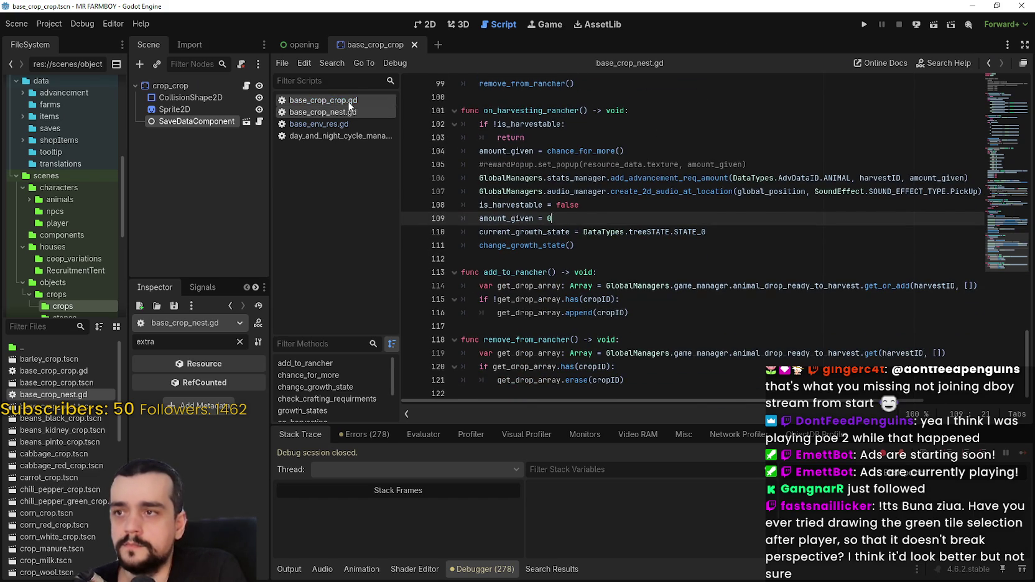
{"action": "mouse_move", "coordinate": [544, 218]}
{"action": "left_mouse_down"}
{"action": "mouse_move", "coordinate": [970, 218]}
{"action": "mouse_move", "coordinate": [927, 218]}
{"action": "mouse_move", "coordinate": [949, 218]}
{"action": "left_mouse_up"}
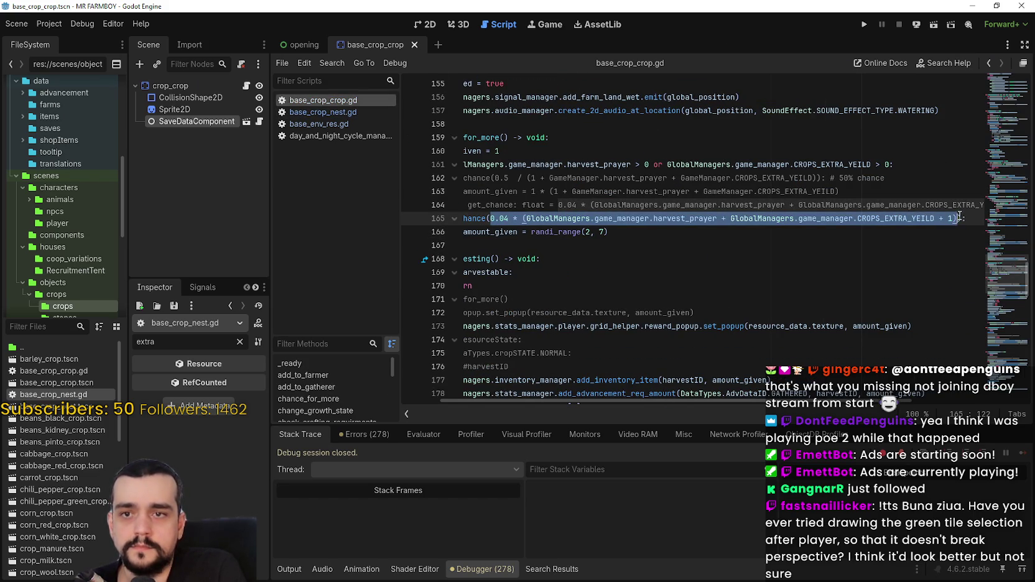
{"action": "left_click_drag", "start_coordinate": [762, 401], "coordinate": [723, 401]}
{"action": "left_click", "coordinate": [560, 245]}
{"action": "key", "text": "ctrl+s"}
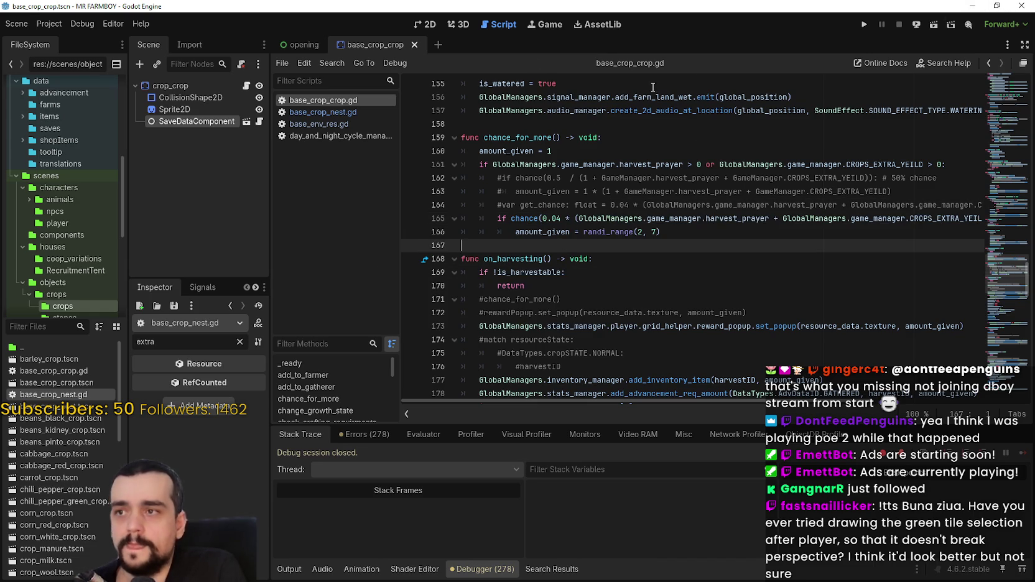
Close all open scene tabs and all open scripts
{"action": "mouse_move", "coordinate": [327, 53]}
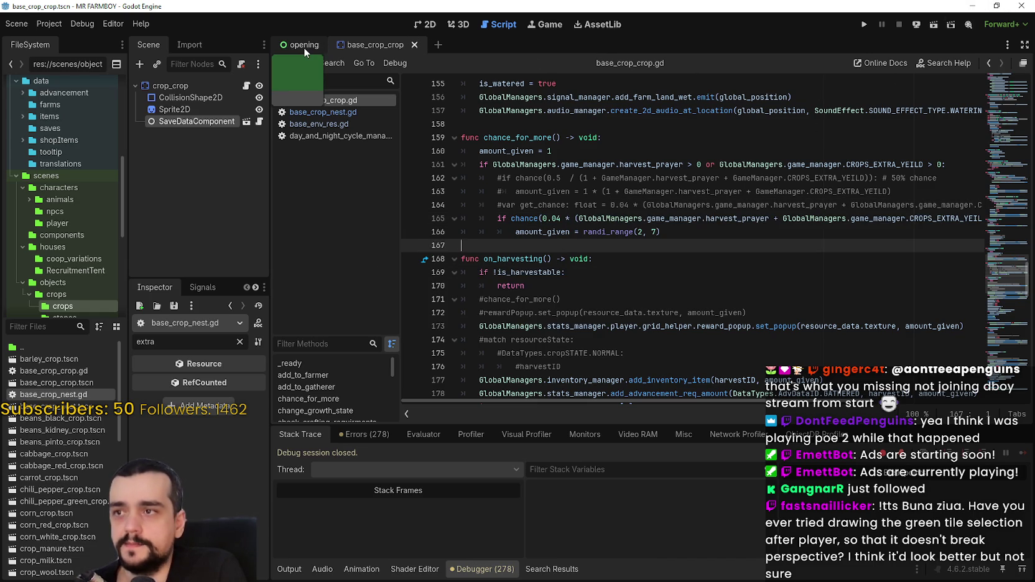
{"action": "left_click", "coordinate": [330, 45]}
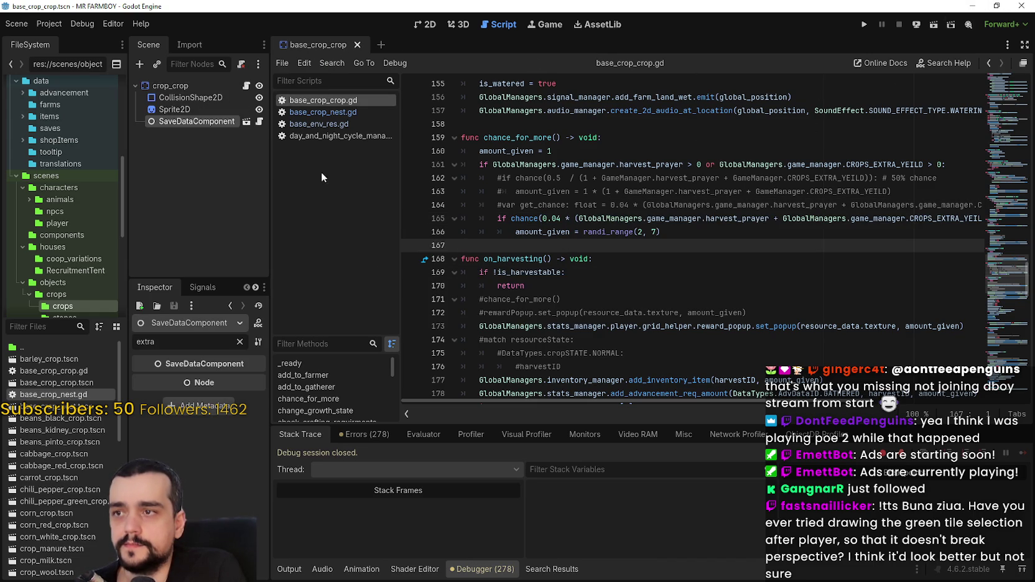
{"action": "left_click", "coordinate": [118, 23]}
{"action": "mouse_move", "coordinate": [140, 25]}
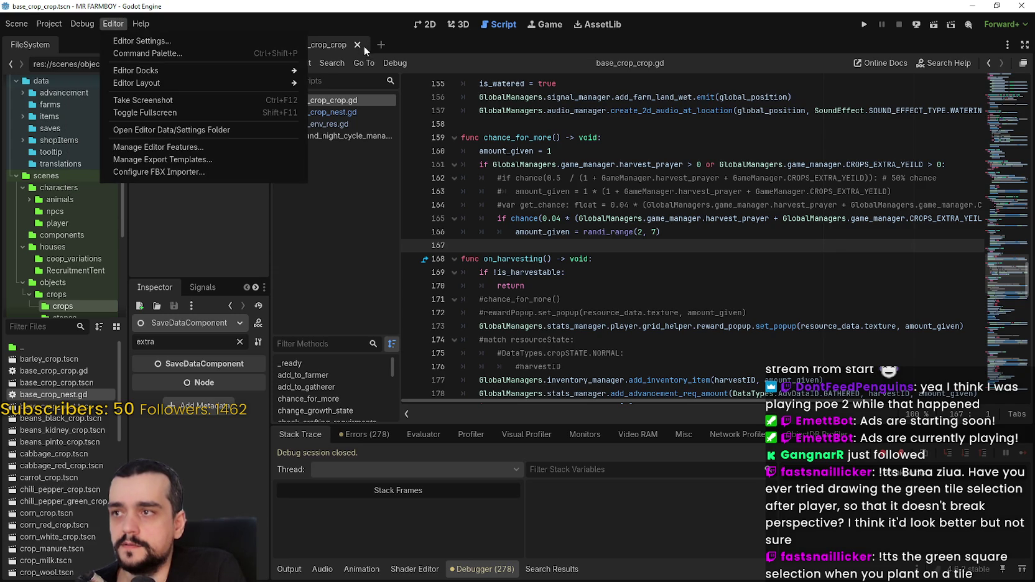
{"action": "left_click", "coordinate": [335, 46]}
{"action": "right_click", "coordinate": [332, 45]}
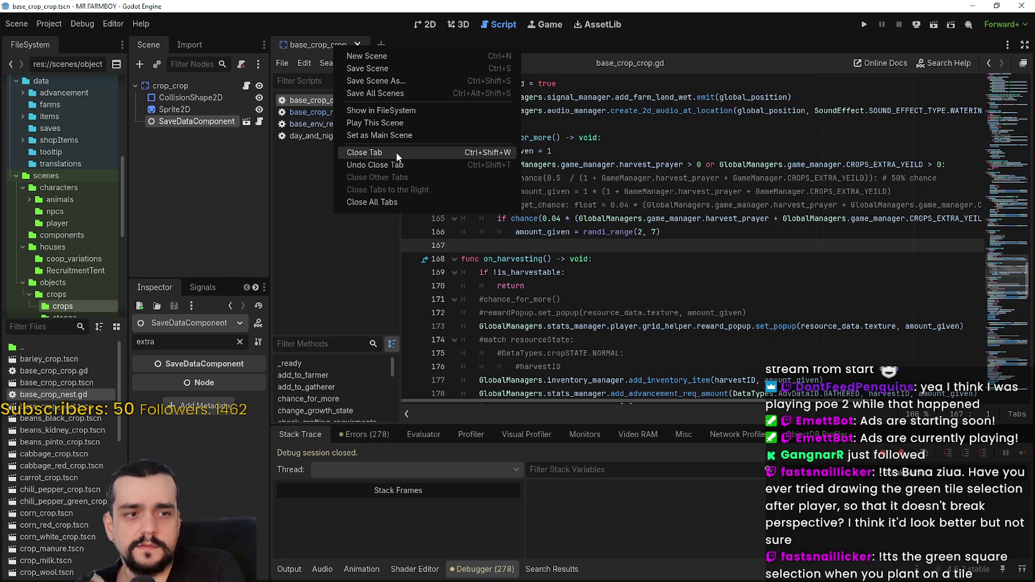
{"action": "left_click", "coordinate": [379, 202]}
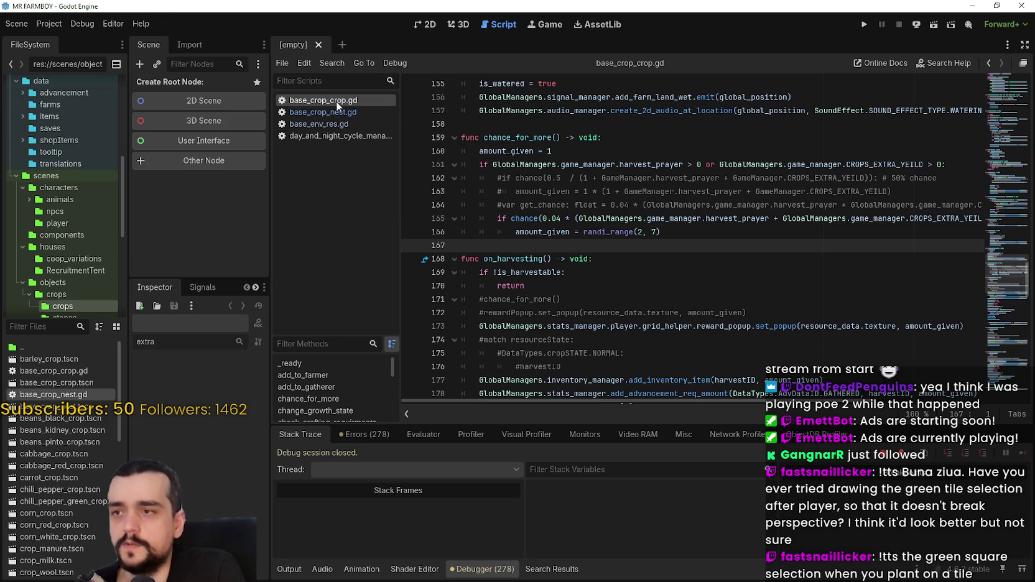
{"action": "right_click", "coordinate": [336, 101]}
{"action": "left_click", "coordinate": [390, 171]}
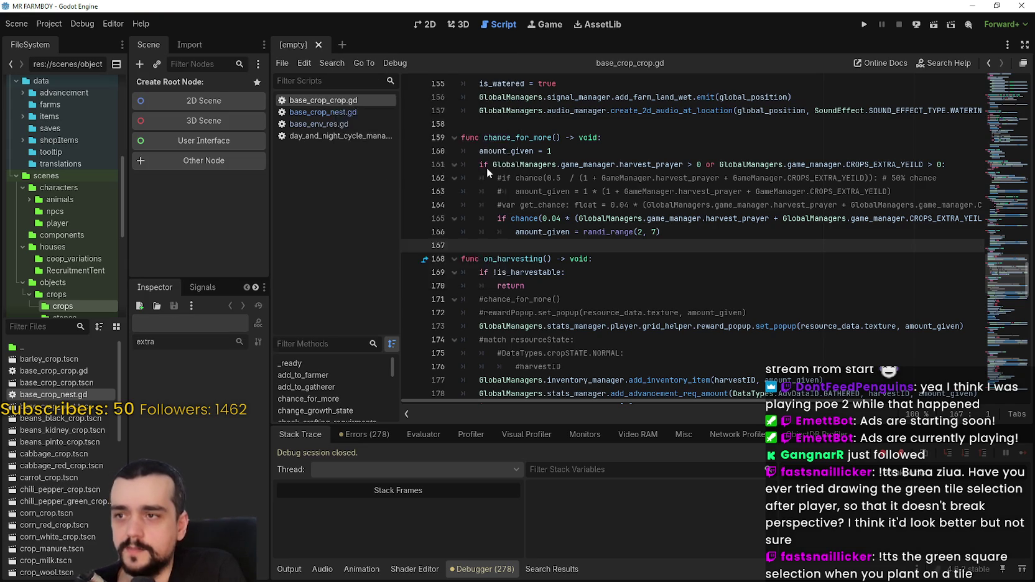
Quit Godot, check out the main branch in GitHub Desktop, and relaunch Godot from its desktop shortcut
{"action": "left_click", "coordinate": [1018, 5]}
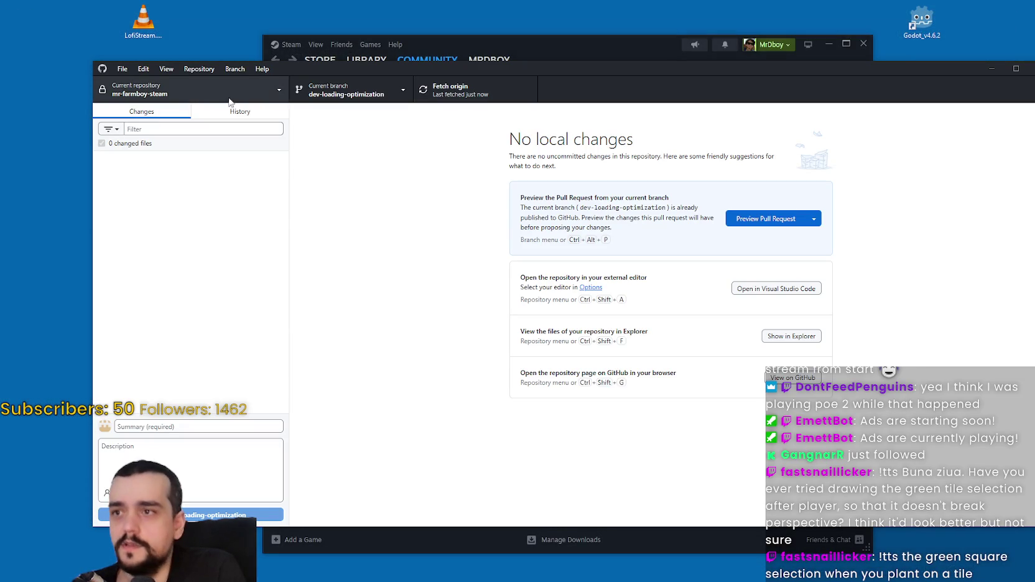
{"action": "left_click", "coordinate": [348, 90]}
{"action": "left_click", "coordinate": [357, 168]}
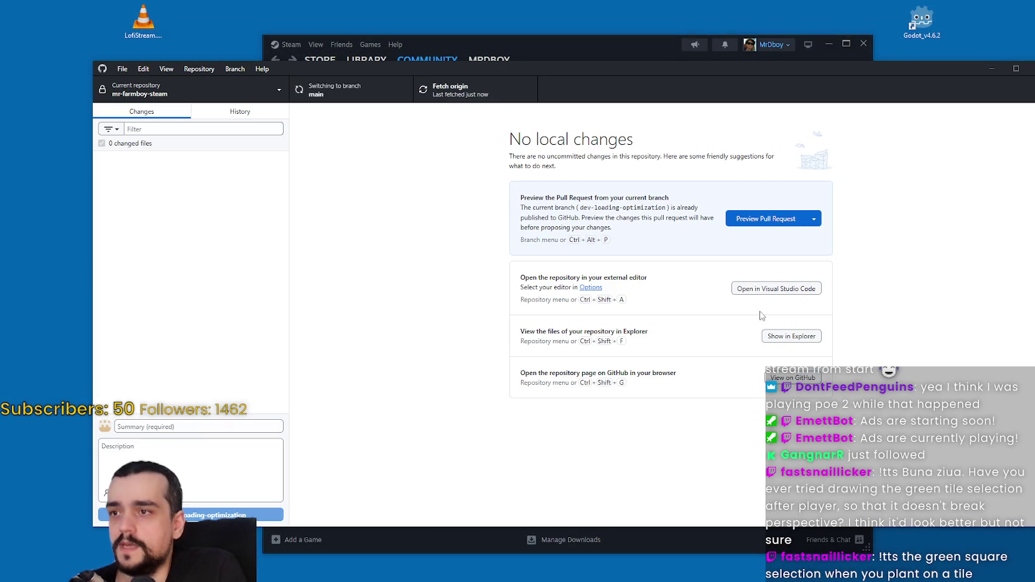
{"action": "left_click_drag", "start_coordinate": [614, 69], "coordinate": [593, 70]}
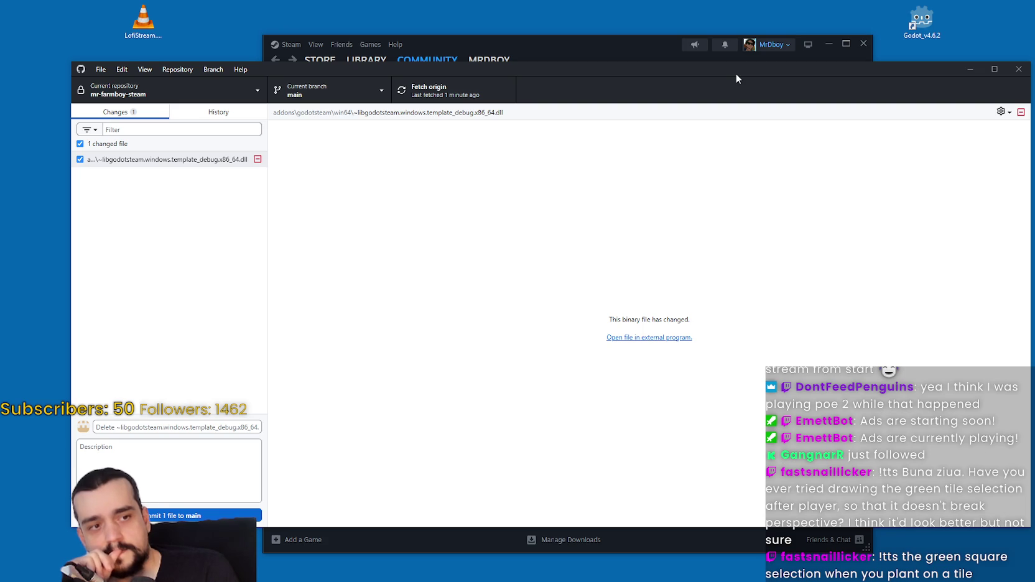
{"action": "left_click", "coordinate": [920, 18]}
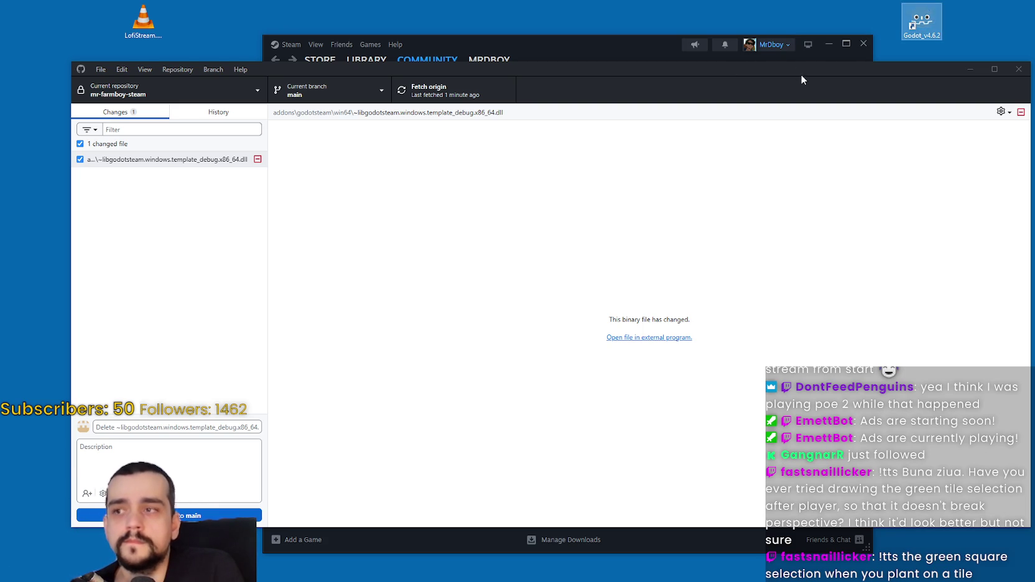
{"action": "double_click", "coordinate": [925, 18]}
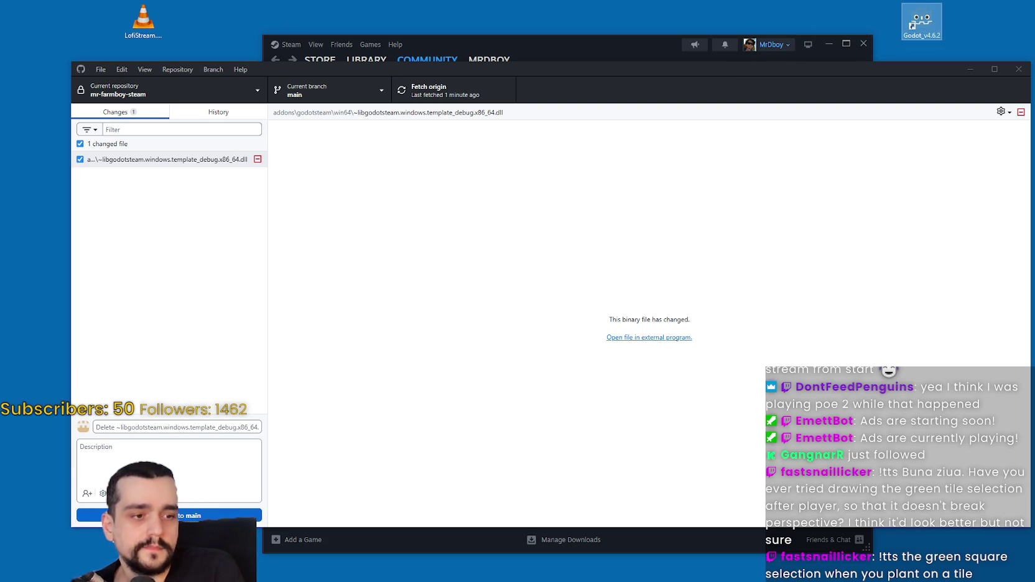
Wait for the MR FARMBOY project to reload with main_menu.tscn open
{"action": "left_click", "coordinate": [928, 28]}
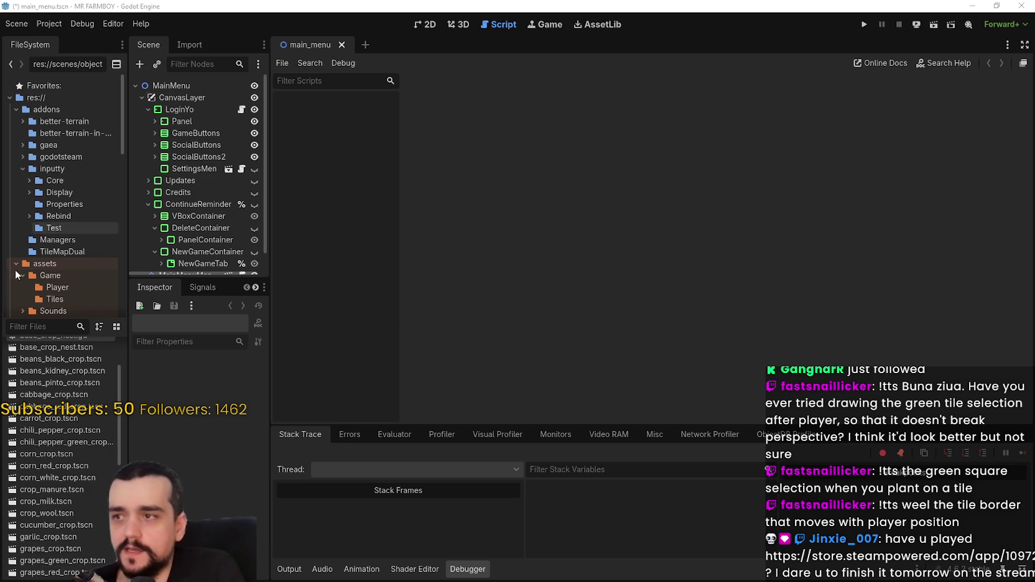
Filter FileSystem by 'crop', open base_crop_crop.gd, and go to chance_for_more
{"action": "left_click", "coordinate": [43, 326]}
{"action": "type", "text": "crop"}
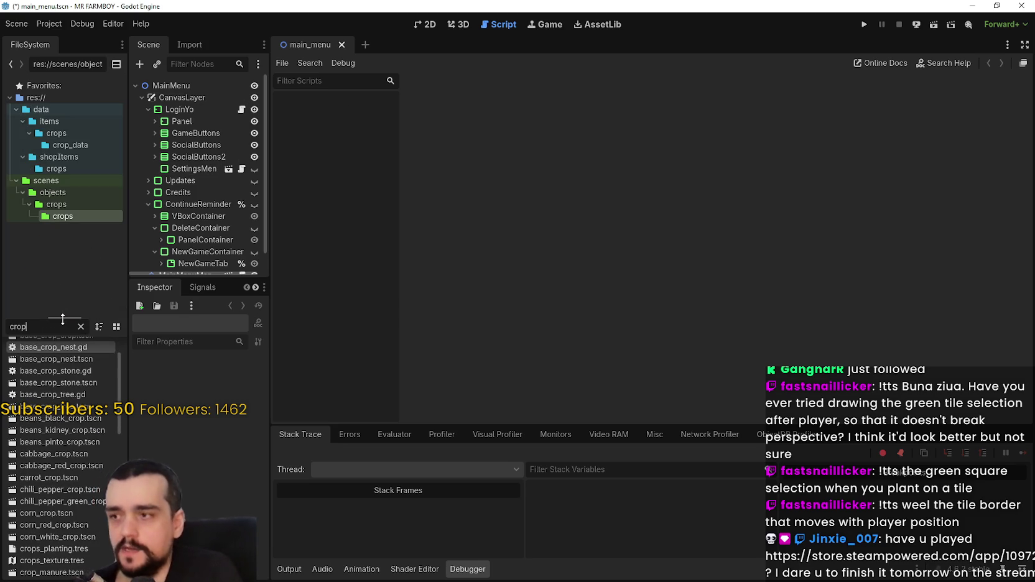
{"action": "scroll", "coordinate": [69, 367], "scroll_direction": "up", "scroll_amount": 2}
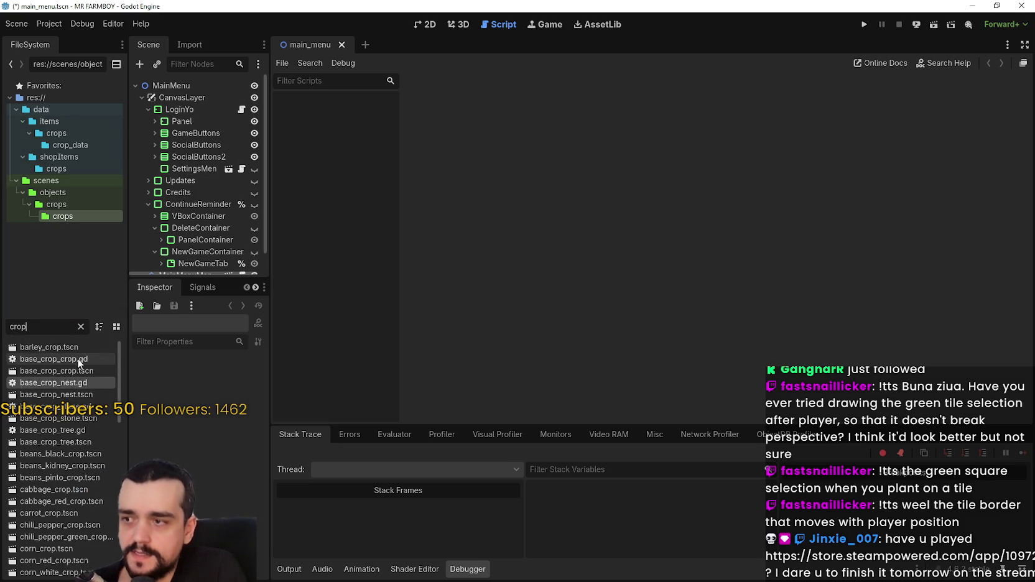
{"action": "double_click", "coordinate": [79, 363]}
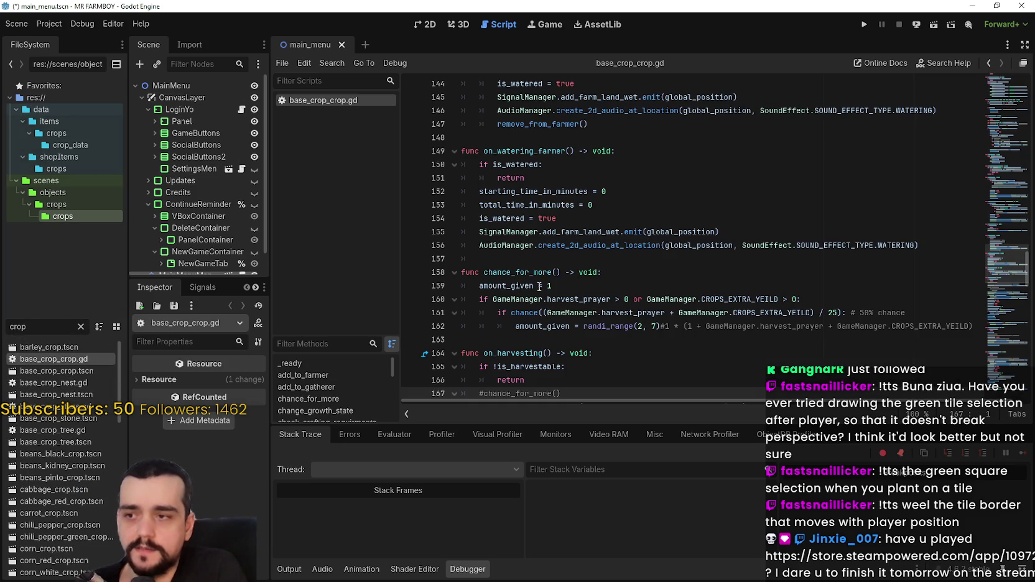
{"action": "left_click", "coordinate": [660, 272]}
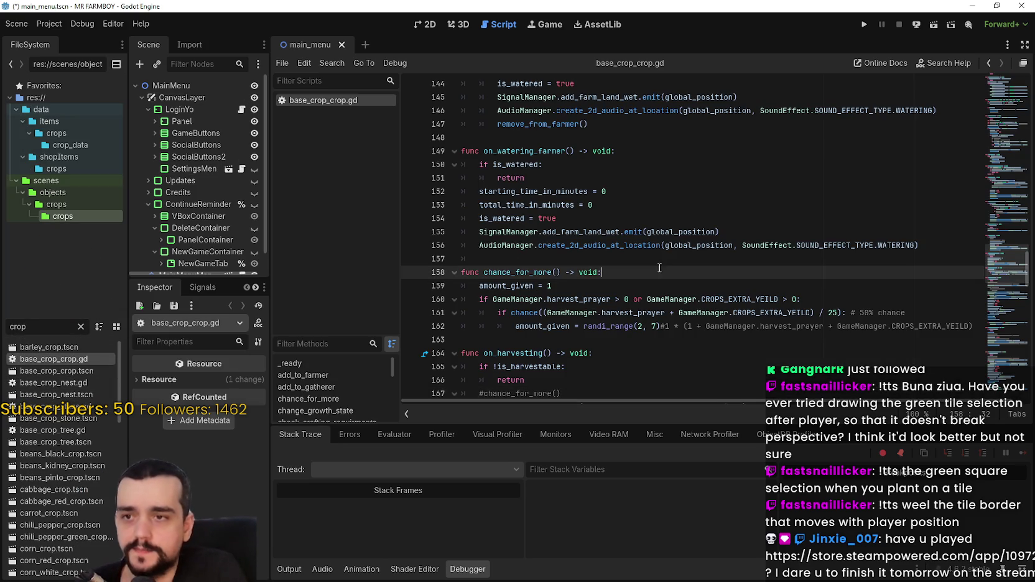
{"action": "scroll", "coordinate": [667, 312], "scroll_direction": "down", "scroll_amount": 2}
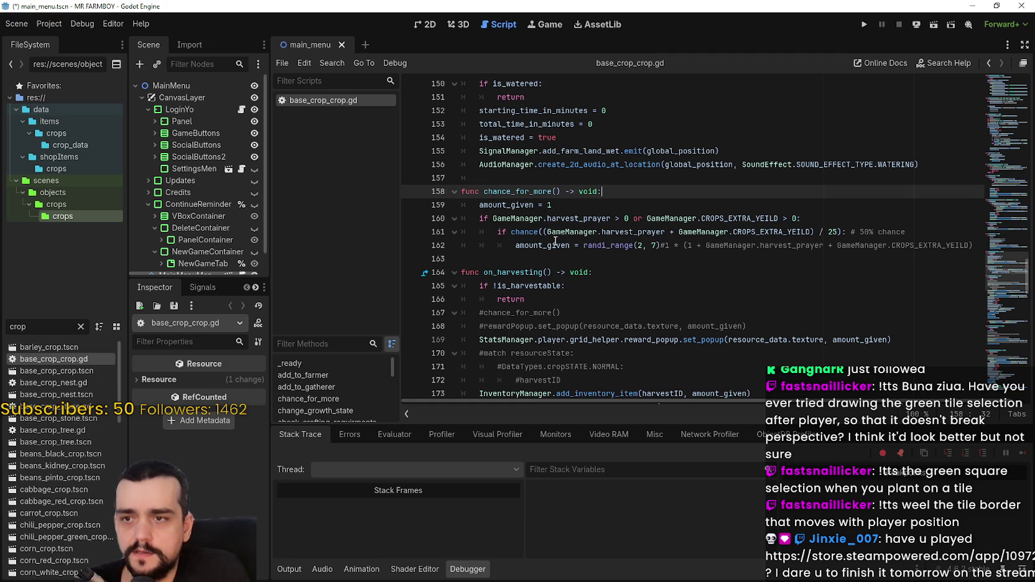
Paste the copied 0.04 chance formula onto a new line 161
{"action": "left_click_drag", "start_coordinate": [543, 231], "coordinate": [836, 232]}
{"action": "type", "text": "0.04 * (GlobalManagers.game_manager.harvest_prayer + GlobalManagers.game_manager.CROPS_EXTRA_YEILD + 1)"}
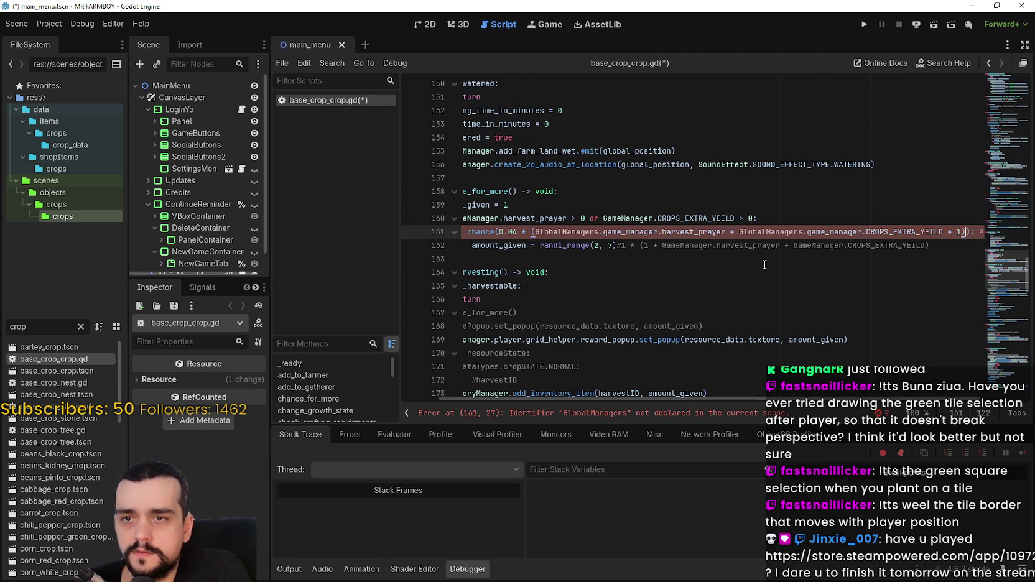
{"action": "key", "text": "ctrl+z"}
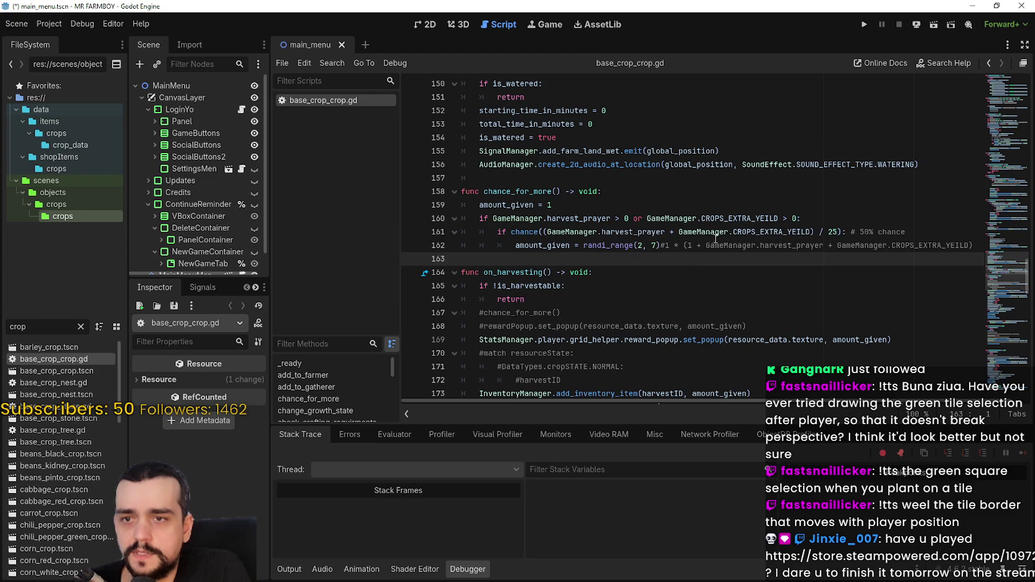
{"action": "double_click", "coordinate": [721, 232]}
{"action": "left_click_drag", "start_coordinate": [722, 233], "coordinate": [547, 232]}
{"action": "left_click", "coordinate": [744, 231]}
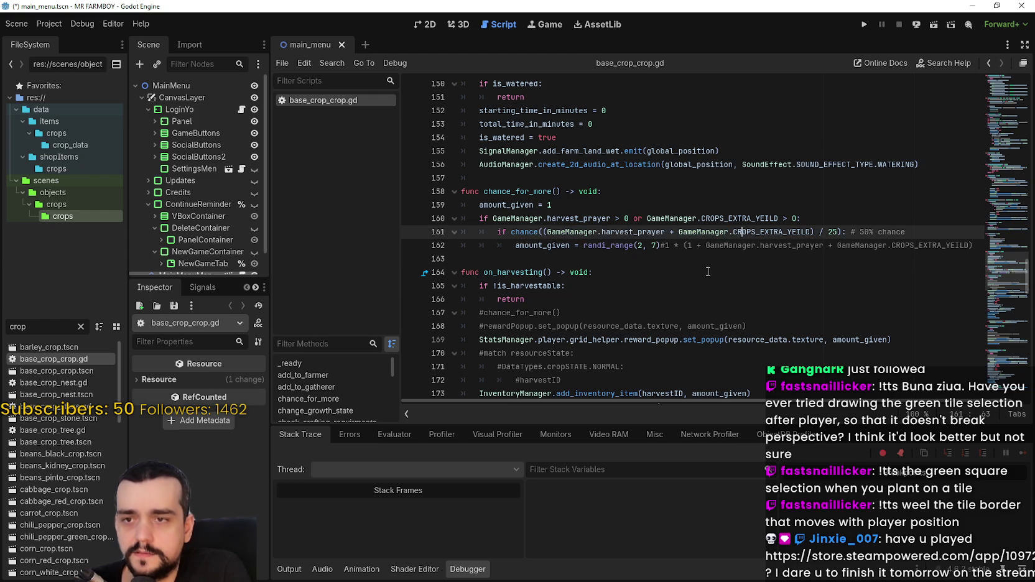
{"action": "left_click", "coordinate": [815, 232]}
{"action": "key", "text": "Up"}
{"action": "key", "text": "Return"}
{"action": "type", "text": "0.04 * (GlobalManagers.game_manager.harvest_prayer + GlobalManagers.game_manager.CROPS_EXTRA_YEILD + 1)"}
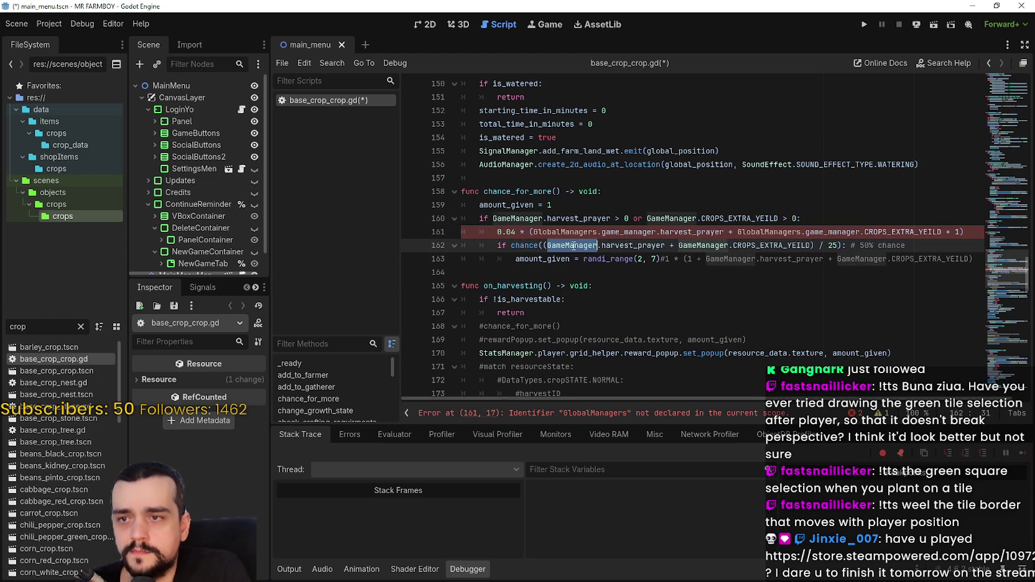
Fix the formula to use GameManager.harvest_prayer and GameManager.CROPS_EXTRA_YEILD
{"action": "left_click_drag", "start_coordinate": [548, 246], "coordinate": [665, 246]}
{"action": "key", "text": "ctrl+c"}
{"action": "left_click_drag", "start_coordinate": [725, 231], "coordinate": [533, 232]}
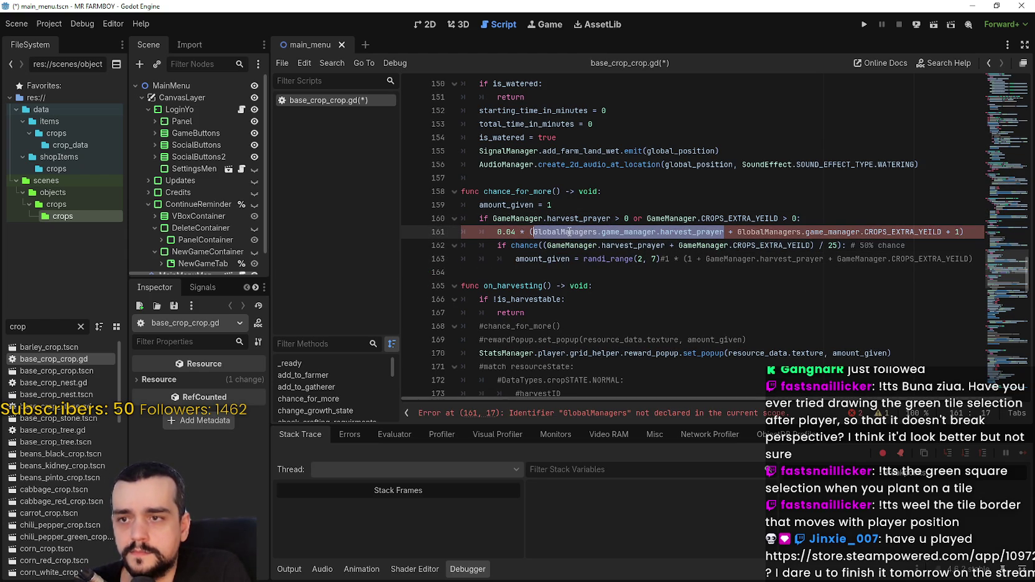
{"action": "key", "text": "ctrl+v"}
{"action": "left_click", "coordinate": [783, 245]}
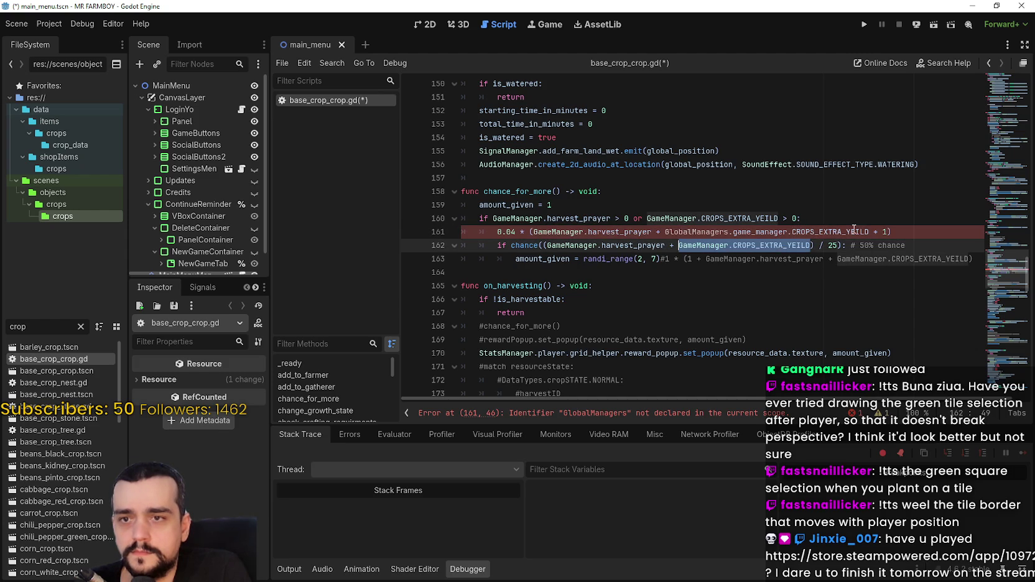
{"action": "double_click", "coordinate": [831, 232]}
{"action": "left_click_drag", "start_coordinate": [831, 231], "coordinate": [664, 231]}
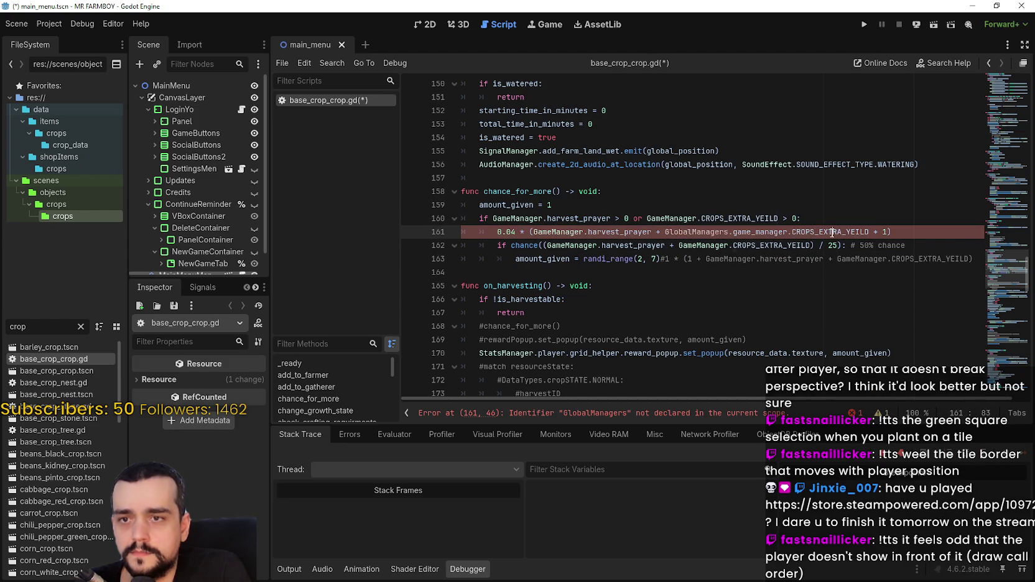
{"action": "key", "text": "ctrl+v"}
Replace the '/ 25' chance argument with the 0.04 formula and save the script
{"action": "left_click_drag", "start_coordinate": [820, 231], "coordinate": [492, 229]}
{"action": "key", "text": "BackSpace"}
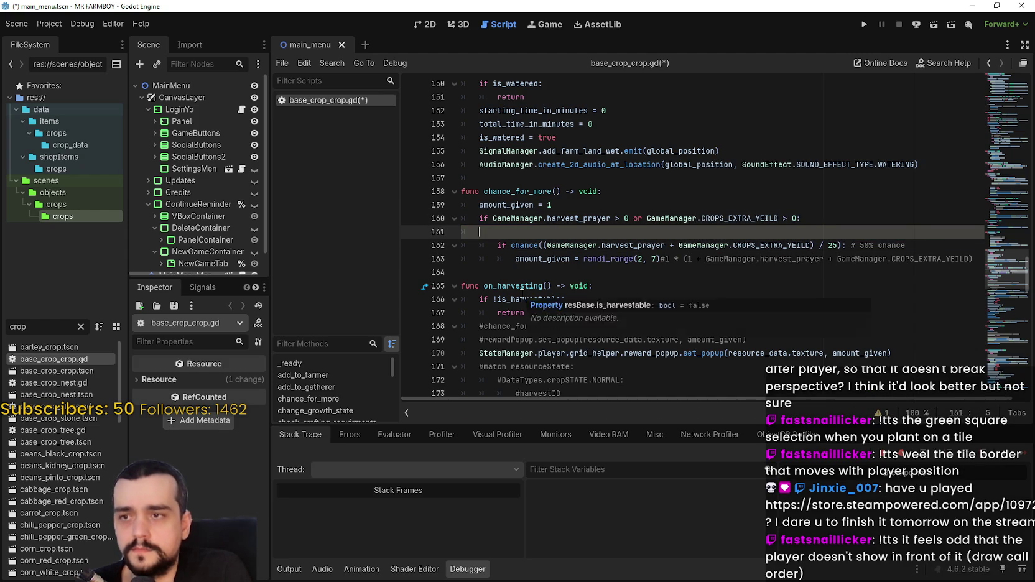
{"action": "key", "text": "BackSpace"}
{"action": "key", "text": "BackSpace"}
{"action": "key", "text": "BackSpace"}
{"action": "left_click", "coordinate": [838, 231]}
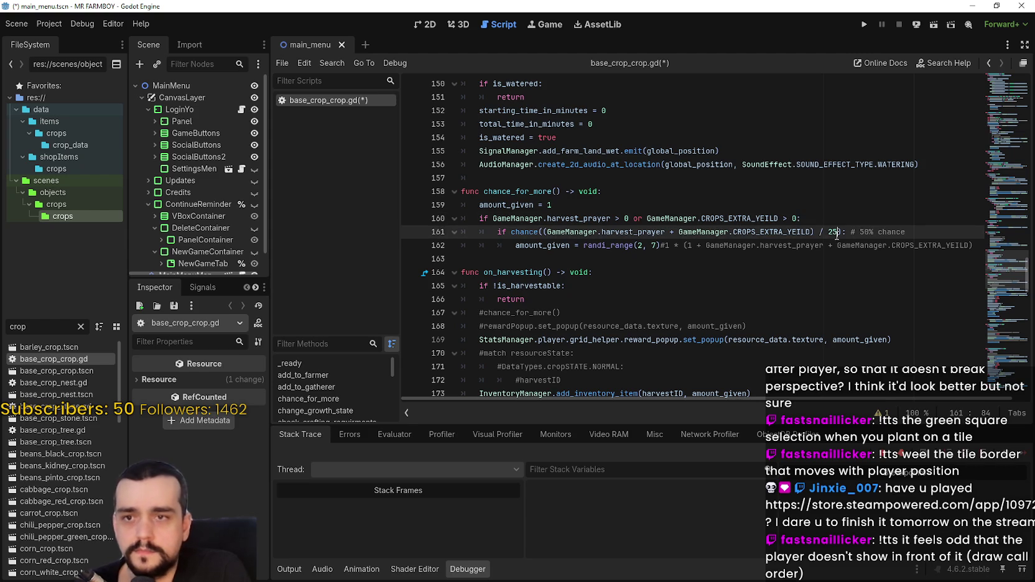
{"action": "left_click_drag", "start_coordinate": [838, 232], "coordinate": [733, 232]}
{"action": "left_click", "coordinate": [543, 232]}
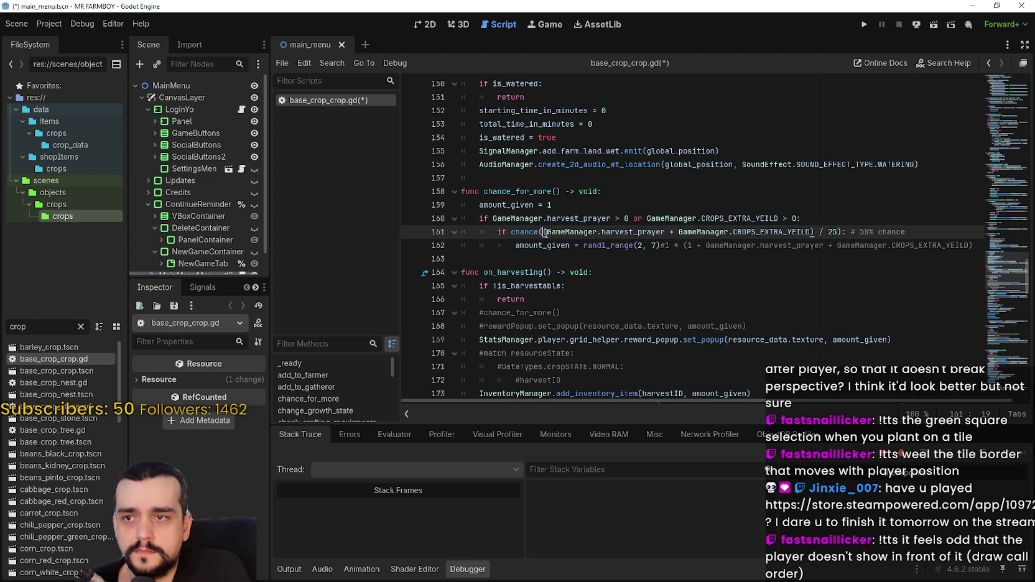
{"action": "left_click_drag", "start_coordinate": [545, 233], "coordinate": [838, 231]}
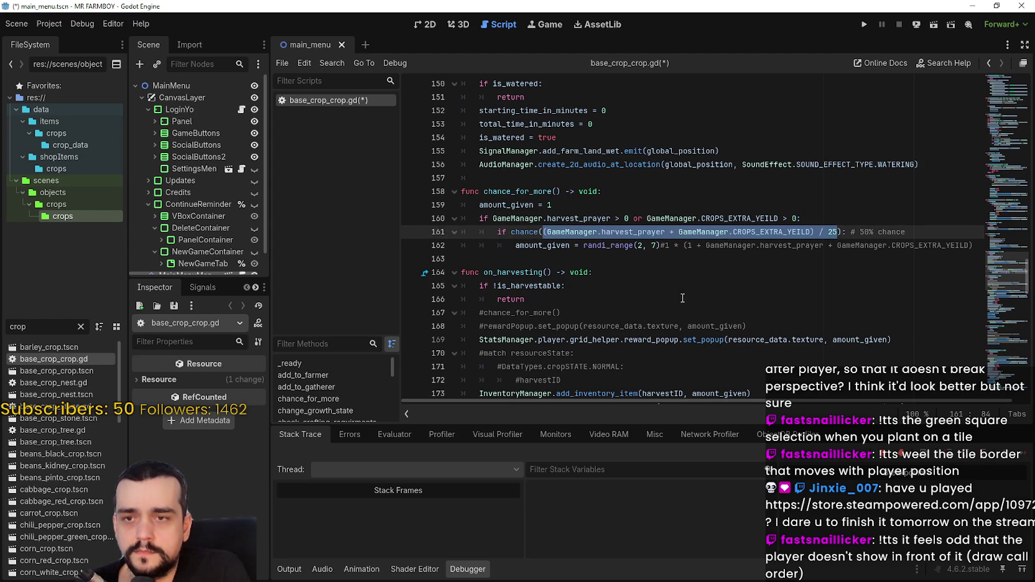
{"action": "key", "text": "ctrl+v"}
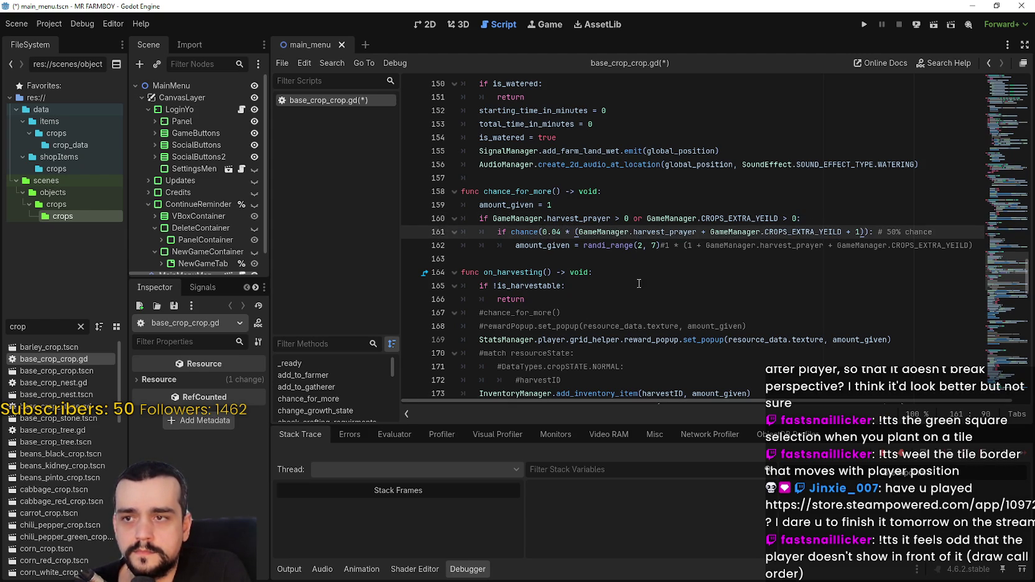
{"action": "left_click", "coordinate": [637, 274]}
{"action": "key", "text": "ctrl+s"}
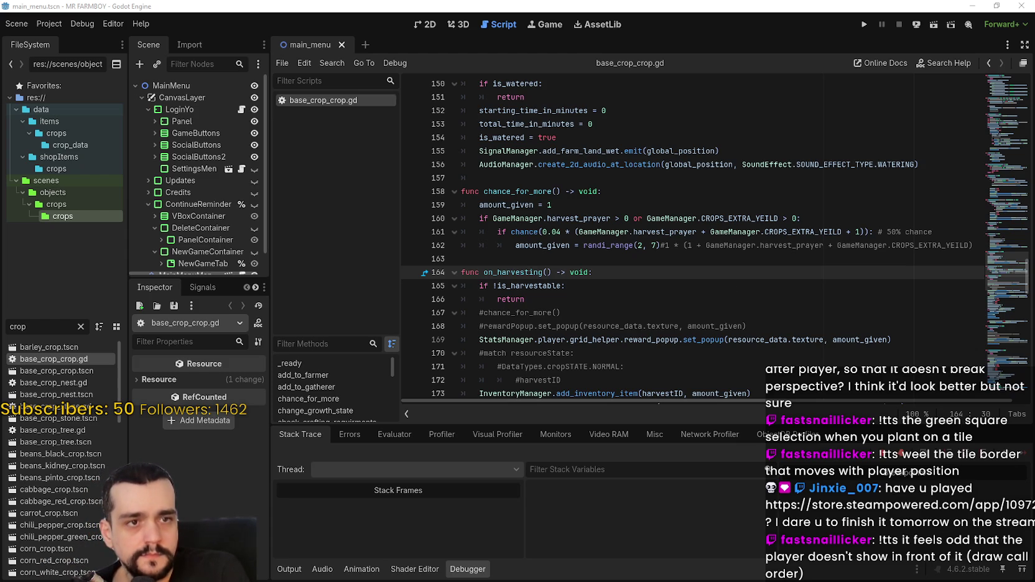
Add a chance_for_more() call under set_crop's is_matured check and save
{"action": "scroll", "coordinate": [648, 243], "scroll_direction": "up", "scroll_amount": 14}
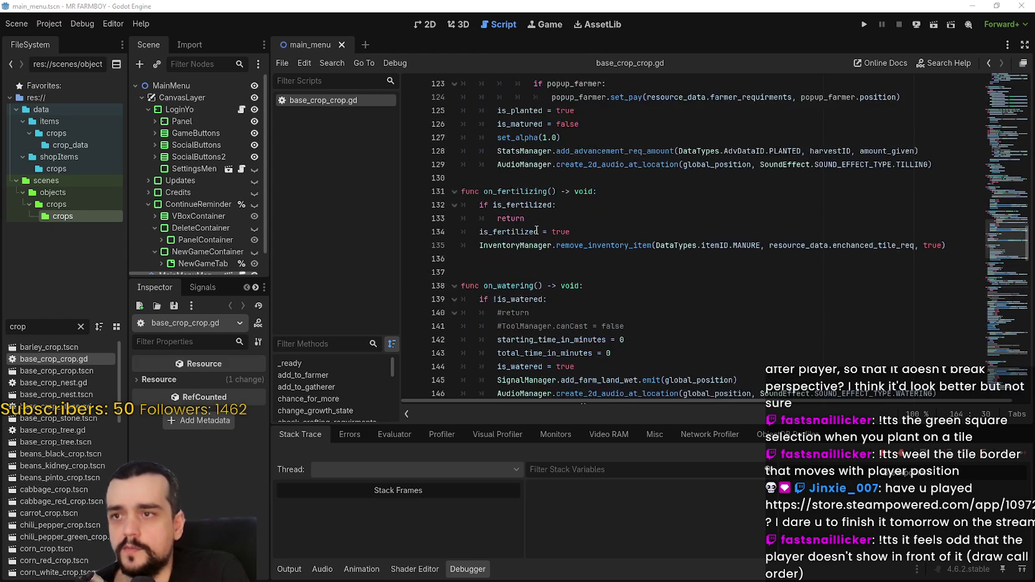
{"action": "scroll", "coordinate": [548, 211], "scroll_direction": "up", "scroll_amount": 10}
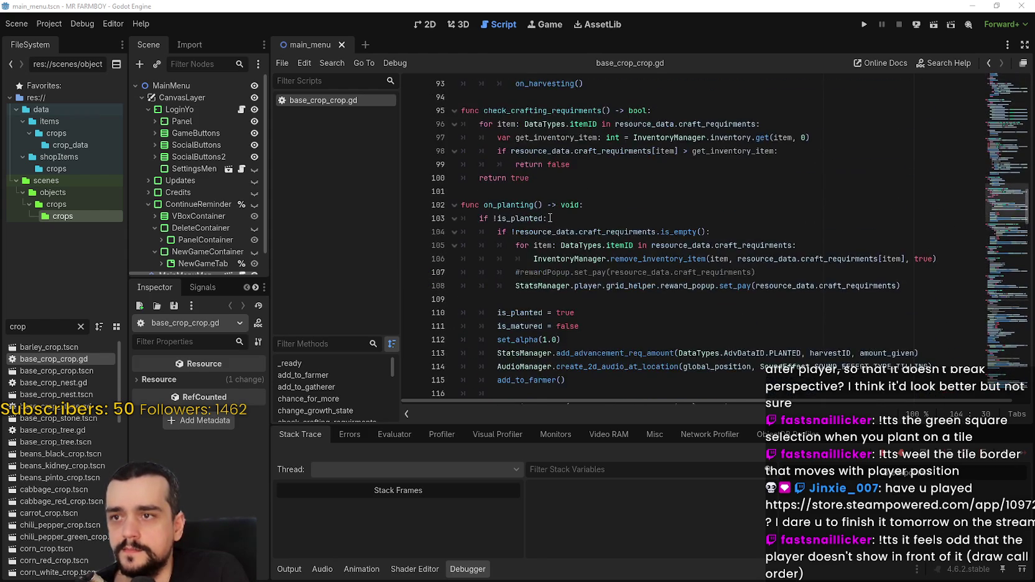
{"action": "scroll", "coordinate": [572, 253], "scroll_direction": "up", "scroll_amount": 6}
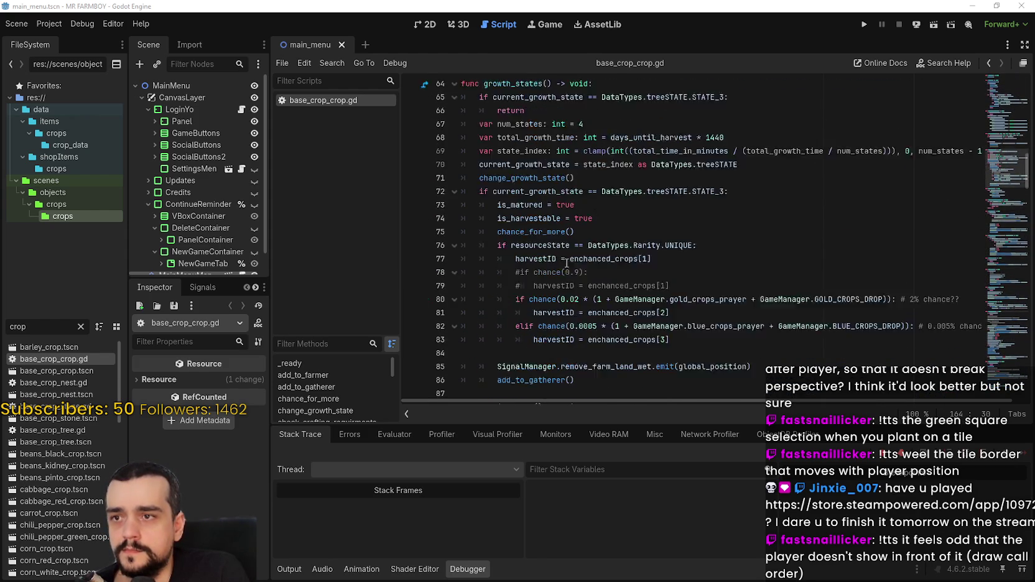
{"action": "double_click", "coordinate": [550, 298]}
{"action": "left_click", "coordinate": [570, 285]}
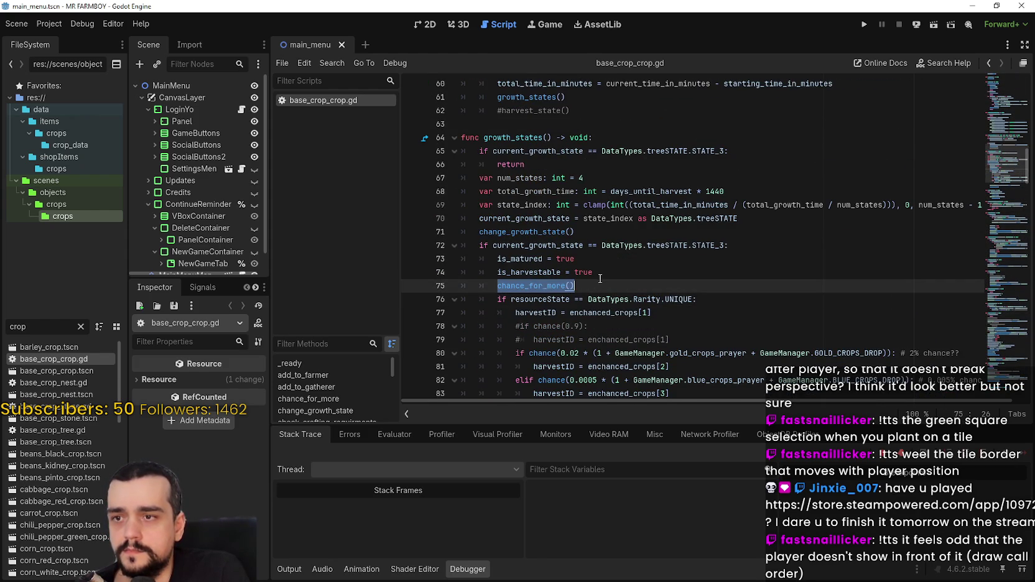
{"action": "scroll", "coordinate": [570, 248], "scroll_direction": "up", "scroll_amount": 4}
{"action": "scroll", "coordinate": [570, 239], "scroll_direction": "up", "scroll_amount": 4}
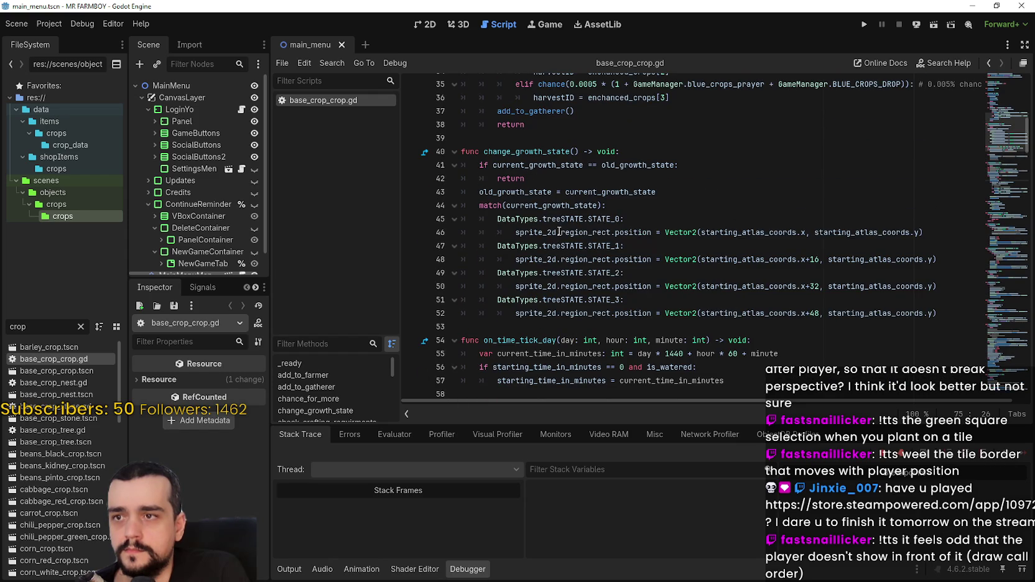
{"action": "scroll", "coordinate": [559, 231], "scroll_direction": "up", "scroll_amount": 5}
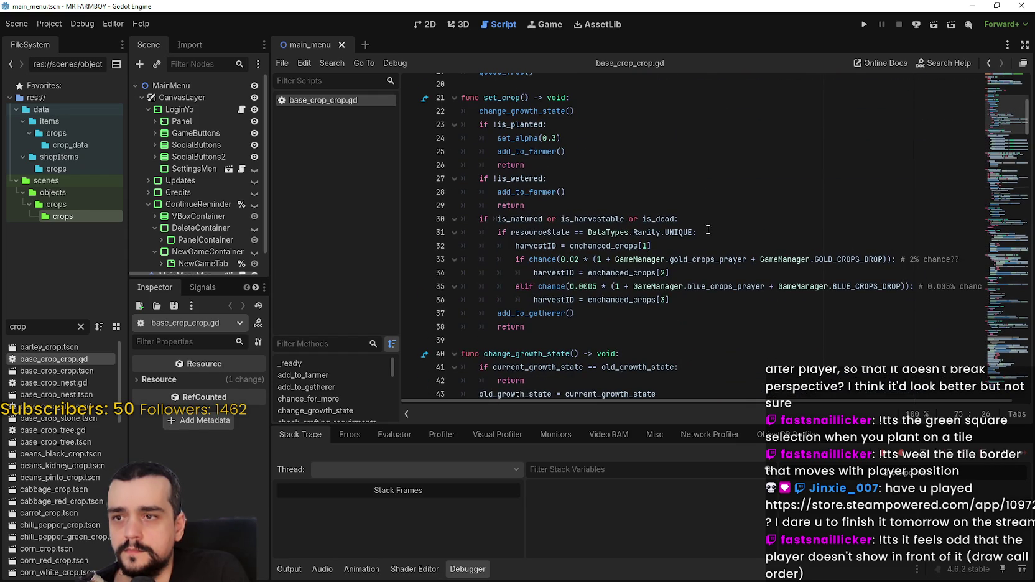
{"action": "left_click", "coordinate": [731, 216]}
{"action": "key", "text": "Return"}
{"action": "type", "text": "chance_for_more()"}
{"action": "key", "text": "ctrl+s"}
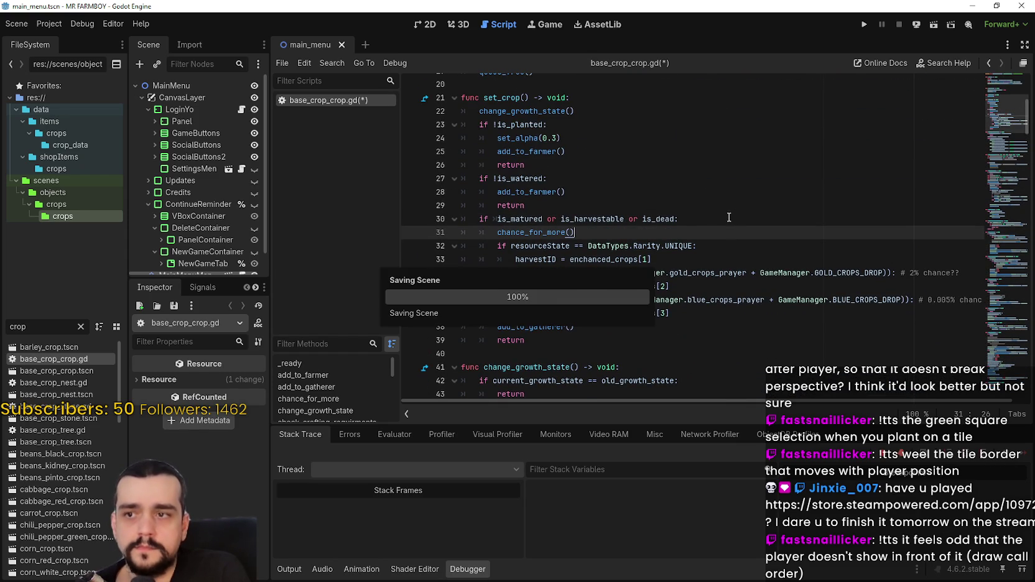
Review the 0.04 chance formula on line 162, then open base_crop_nest.gd
{"action": "scroll", "coordinate": [673, 217], "scroll_direction": "down", "scroll_amount": 5}
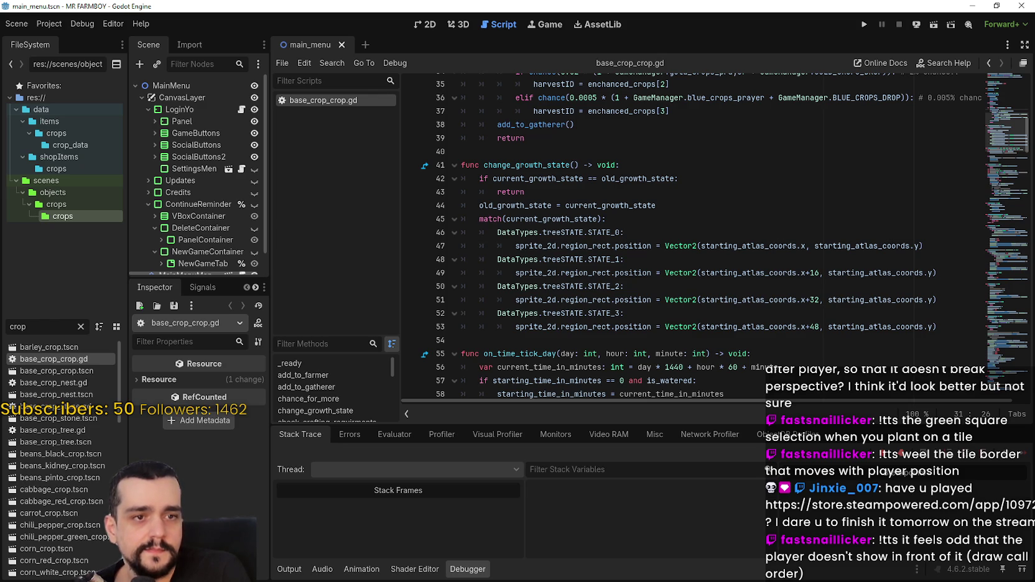
{"action": "mouse_move", "coordinate": [995, 134]}
{"action": "left_mouse_down"}
{"action": "mouse_move", "coordinate": [990, 247]}
{"action": "mouse_move", "coordinate": [987, 200]}
{"action": "mouse_move", "coordinate": [983, 219]}
{"action": "mouse_move", "coordinate": [915, 246]}
{"action": "mouse_move", "coordinate": [1012, 298]}
{"action": "mouse_move", "coordinate": [1013, 375]}
{"action": "mouse_move", "coordinate": [1011, 267]}
{"action": "left_mouse_up"}
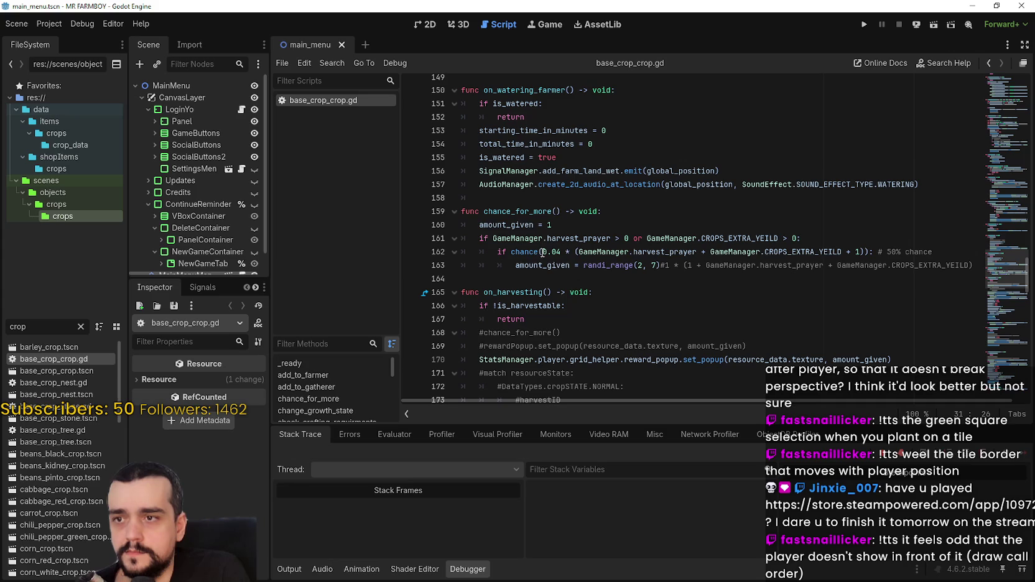
{"action": "left_click_drag", "start_coordinate": [545, 252], "coordinate": [867, 250]}
{"action": "left_click", "coordinate": [840, 229]}
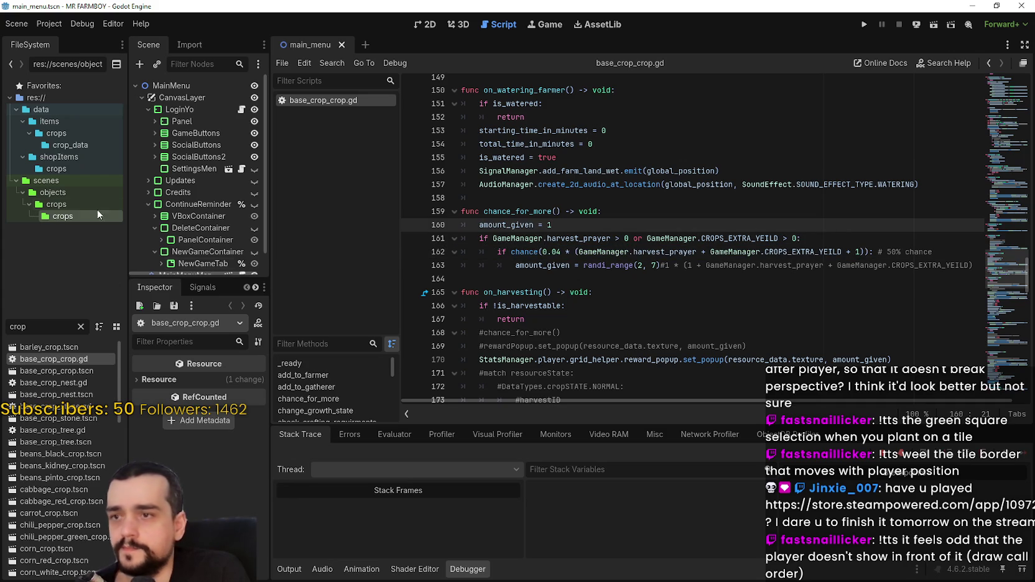
{"action": "double_click", "coordinate": [53, 383]}
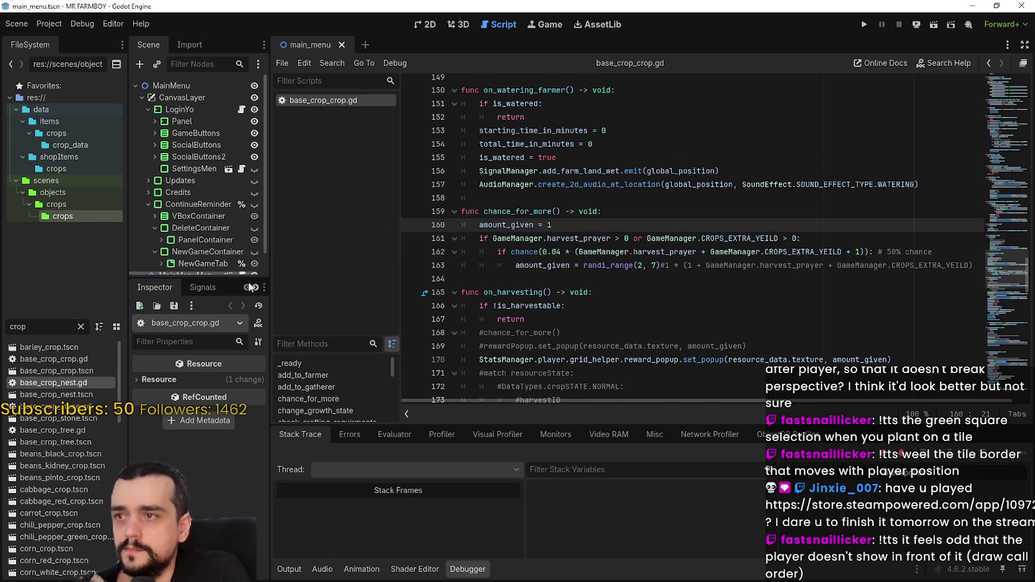
Paste the 0.04 chance formula below line 74 in base_crop_nest.gd's harvesting code
{"action": "scroll", "coordinate": [693, 227], "scroll_direction": "down", "scroll_amount": 4}
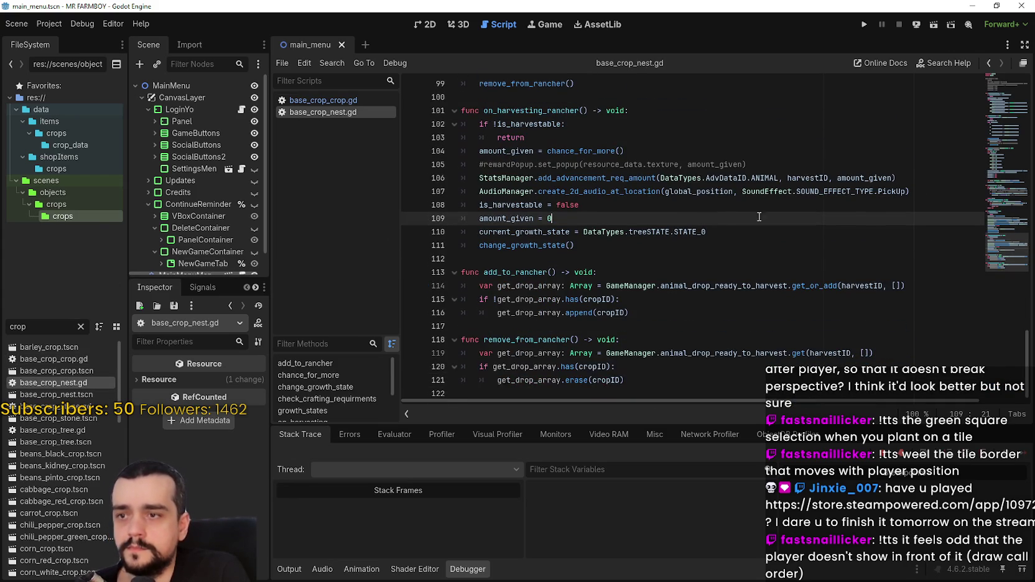
{"action": "left_click", "coordinate": [1000, 235]}
{"action": "left_click", "coordinate": [1002, 272]}
{"action": "scroll", "coordinate": [816, 305], "scroll_direction": "up", "scroll_amount": 8}
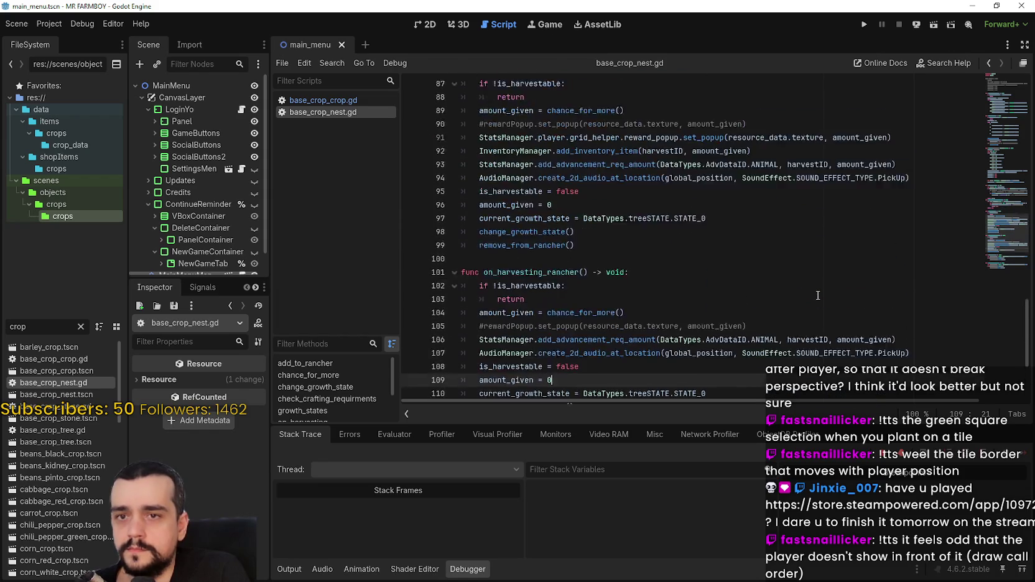
{"action": "scroll", "coordinate": [818, 295], "scroll_direction": "up", "scroll_amount": 2}
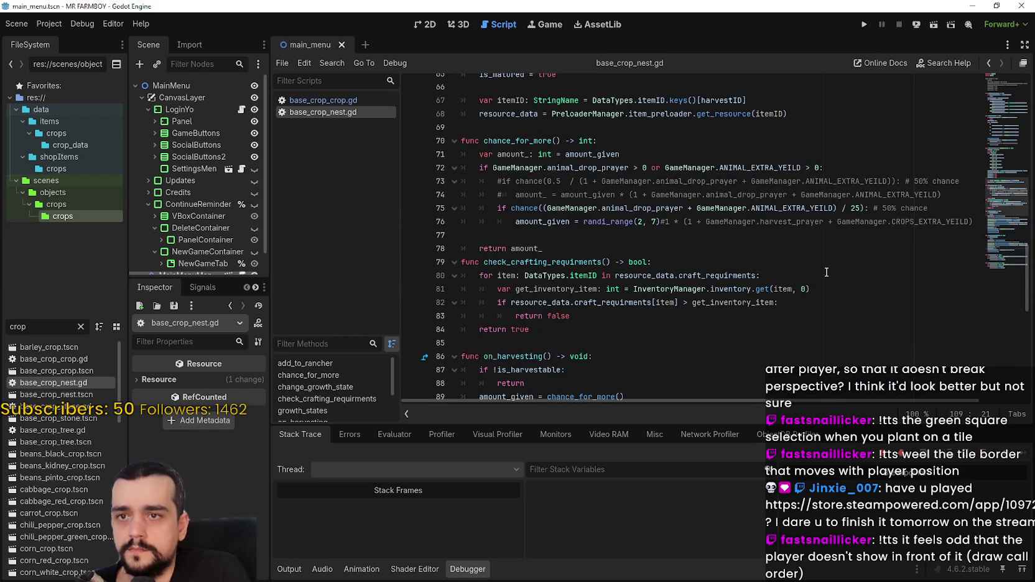
{"action": "left_click", "coordinate": [955, 195]}
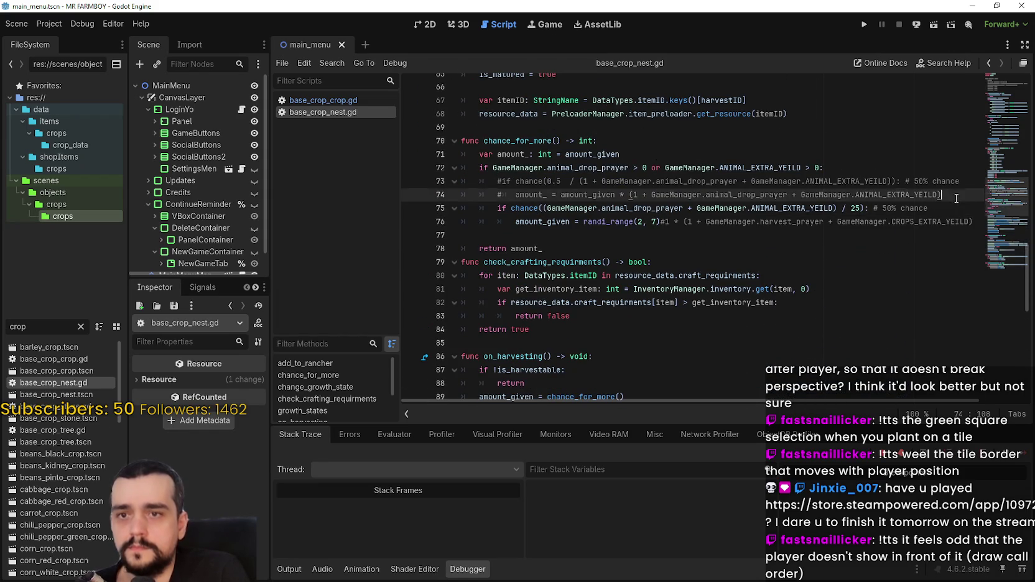
{"action": "key", "text": "Return"}
{"action": "type", "text": "0.04 * (GameManager.harvest_prayer + GameManager.CROPS_EXTRA_YEILD + 1)"}
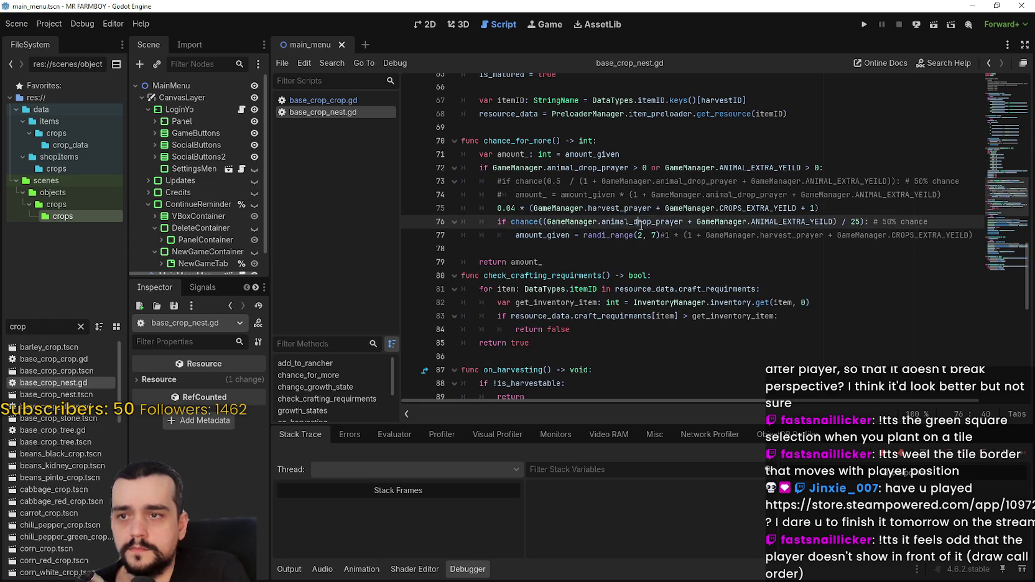
Adapt it to animal_drop_prayer and ANIMAL_EXTRA_YEILD, replace the '/ 25' argument, and save
{"action": "double_click", "coordinate": [620, 207]}
{"action": "type", "text": "animal_drop_prayer"}
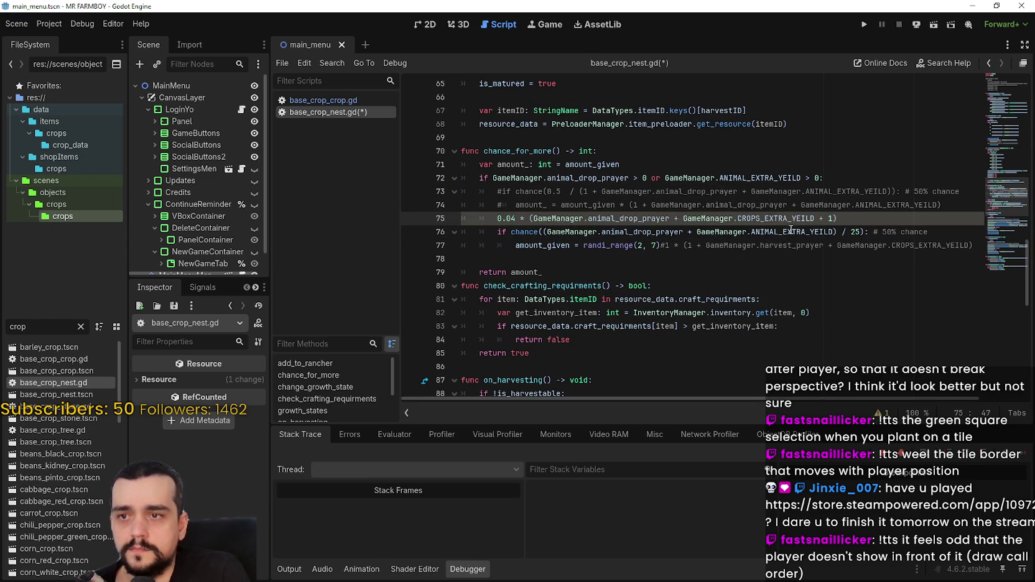
{"action": "left_click", "coordinate": [768, 218]}
{"action": "double_click", "coordinate": [768, 218]}
{"action": "type", "text": "ANIMAL_EXTRA_YEILD"}
{"action": "mouse_move", "coordinate": [841, 218]}
{"action": "left_mouse_down"}
{"action": "mouse_move", "coordinate": [497, 217]}
{"action": "mouse_move", "coordinate": [807, 219]}
{"action": "mouse_move", "coordinate": [858, 232]}
{"action": "left_mouse_up"}
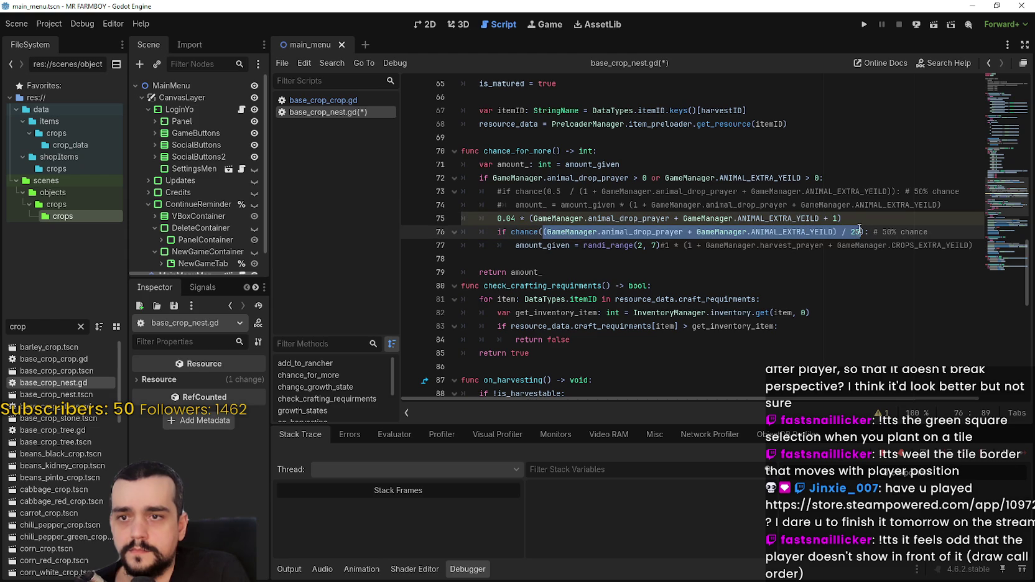
{"action": "type", "text": "0.04 * (GameManager.animal_drop_prayer + GameManager.ANIMAL_EXTRA_YEILD + 1)"}
{"action": "left_click", "coordinate": [859, 221]}
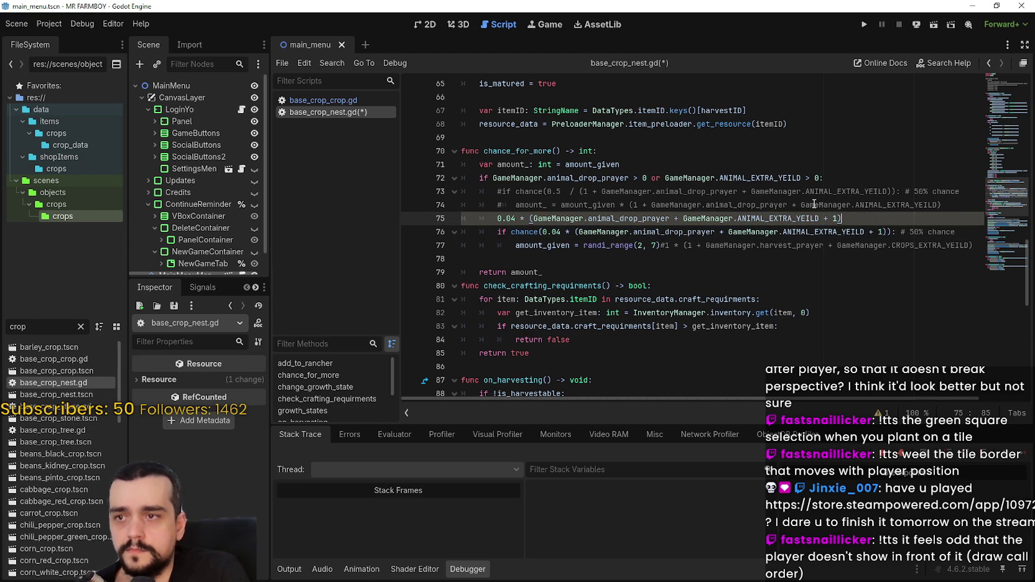
{"action": "left_click_drag", "start_coordinate": [723, 224], "coordinate": [412, 219]}
{"action": "key", "text": "BackSpace"}
{"action": "key", "text": "BackSpace"}
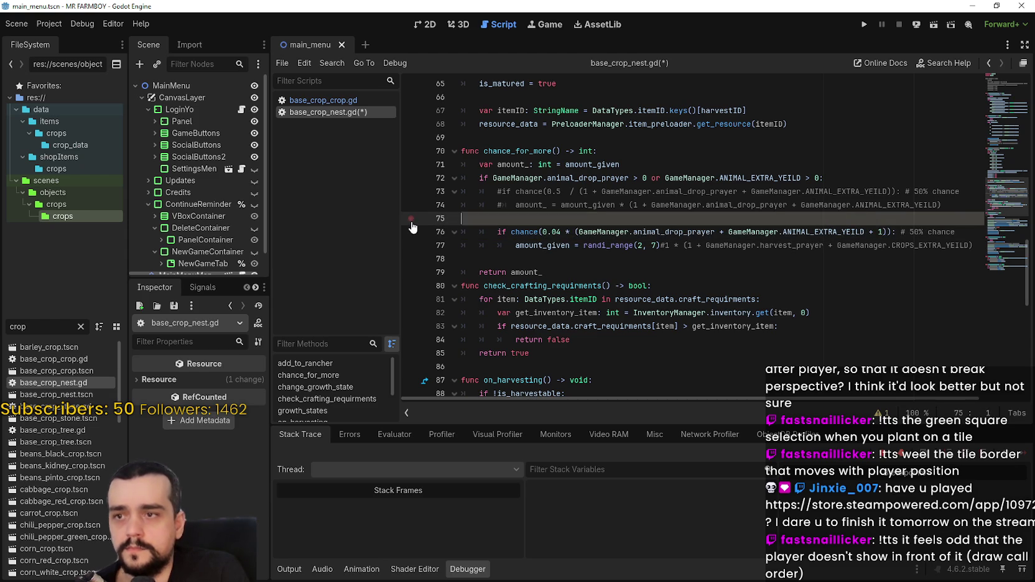
{"action": "key", "text": "ctrl+s"}
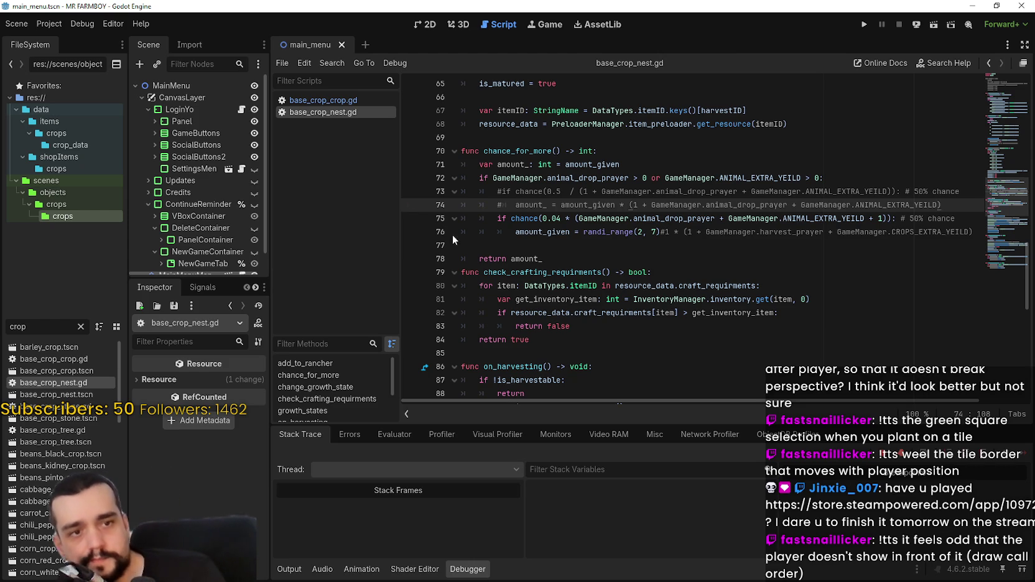
Rename amount_given on line 76 to amount_, save, and switch to GitHub Desktop
{"action": "scroll", "coordinate": [407, 273], "scroll_direction": "up", "scroll_amount": 2}
{"action": "left_click", "coordinate": [581, 324]}
{"action": "double_click", "coordinate": [543, 313]}
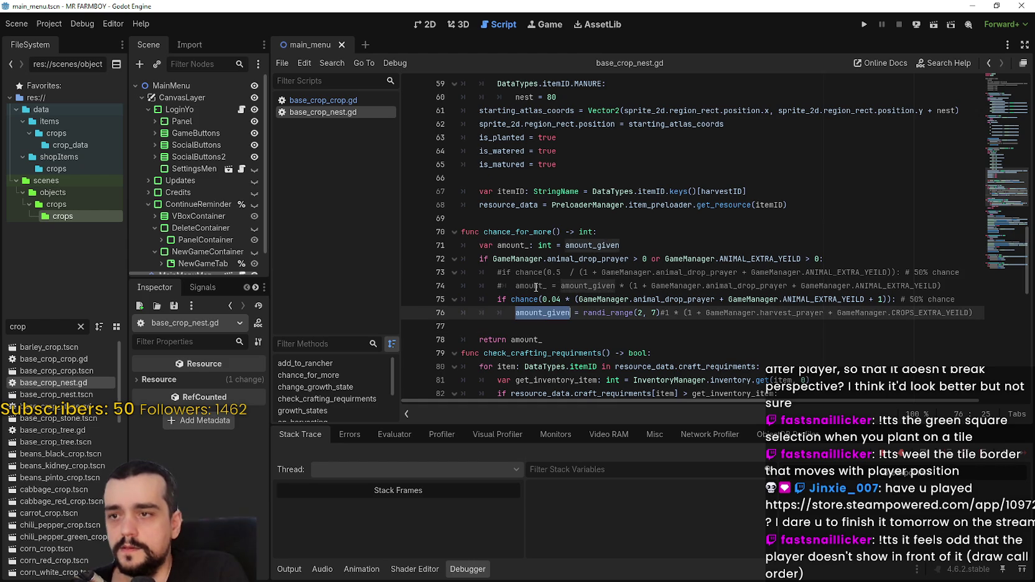
{"action": "double_click", "coordinate": [511, 245]}
{"action": "key", "text": "ctrl+c"}
{"action": "double_click", "coordinate": [543, 313]}
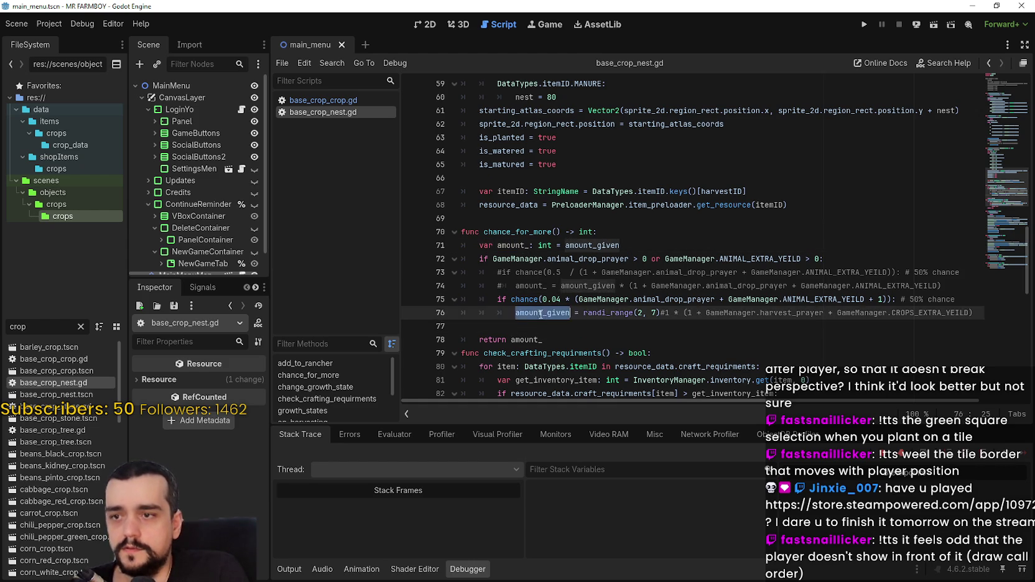
{"action": "key", "text": "ctrl+v"}
{"action": "left_click", "coordinate": [547, 326]}
{"action": "key", "text": "ctrl+s"}
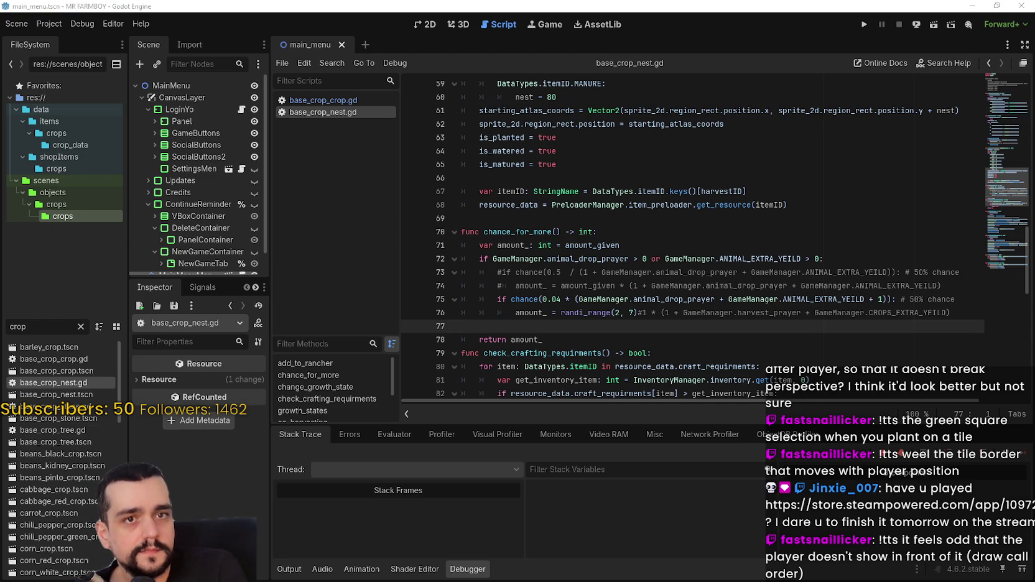
{"action": "left_click", "coordinate": [461, 218]}
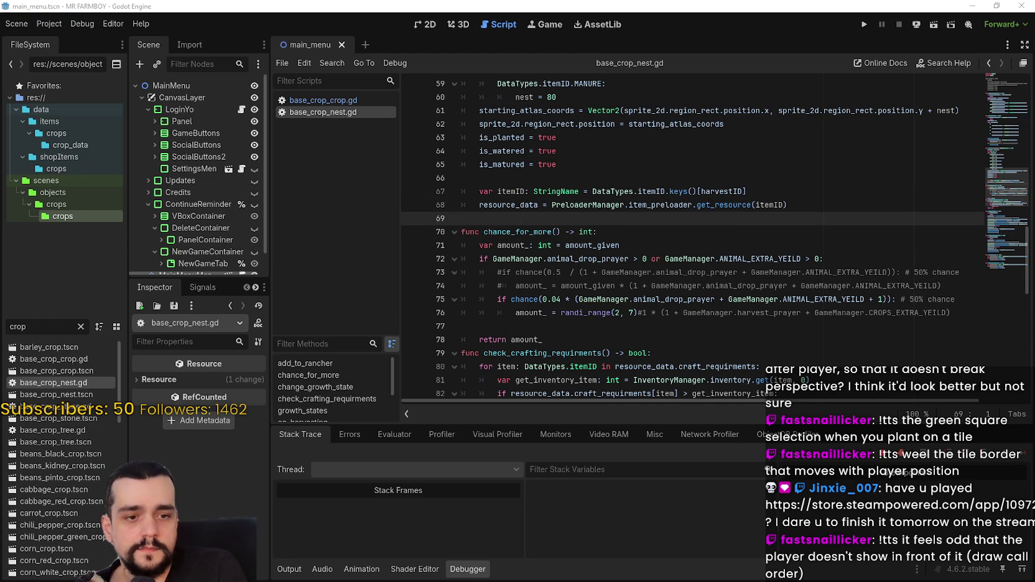
{"action": "key", "text": "alt+Tab"}
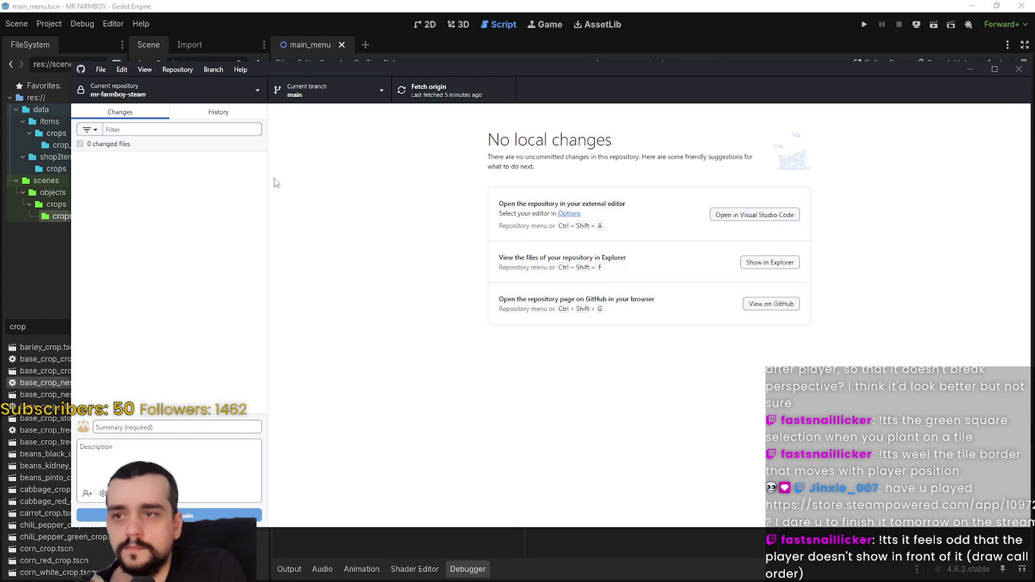
Commit the four changed files to main as 'v1.0.9-Live4-Fixed Harvest Chance'
{"action": "left_click", "coordinate": [202, 115]}
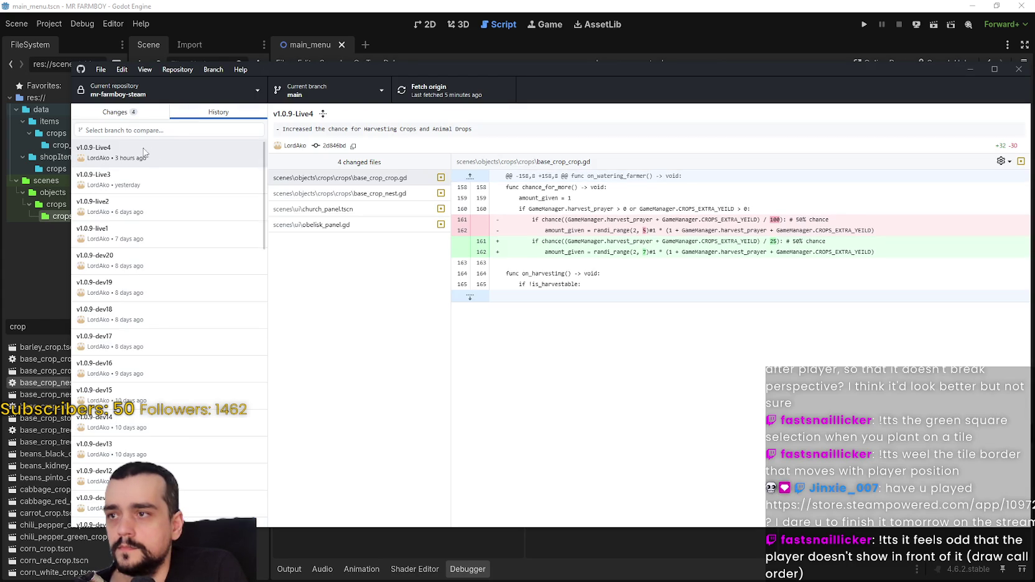
{"action": "left_click", "coordinate": [116, 116]}
{"action": "left_click", "coordinate": [156, 427]}
{"action": "type", "text": "v1.0.9-Live4-Fixed harve"}
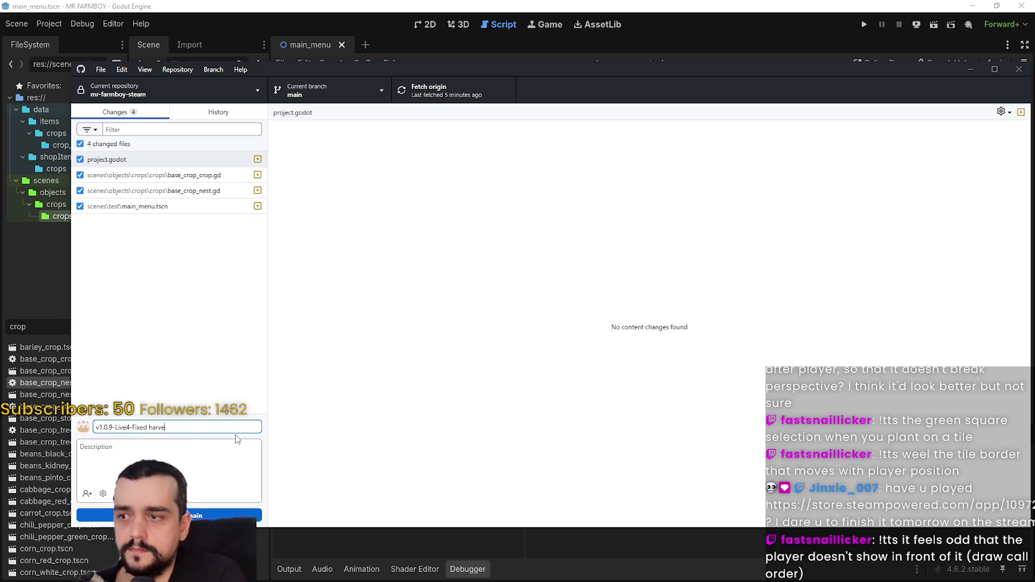
{"action": "type", "text": "ce"}
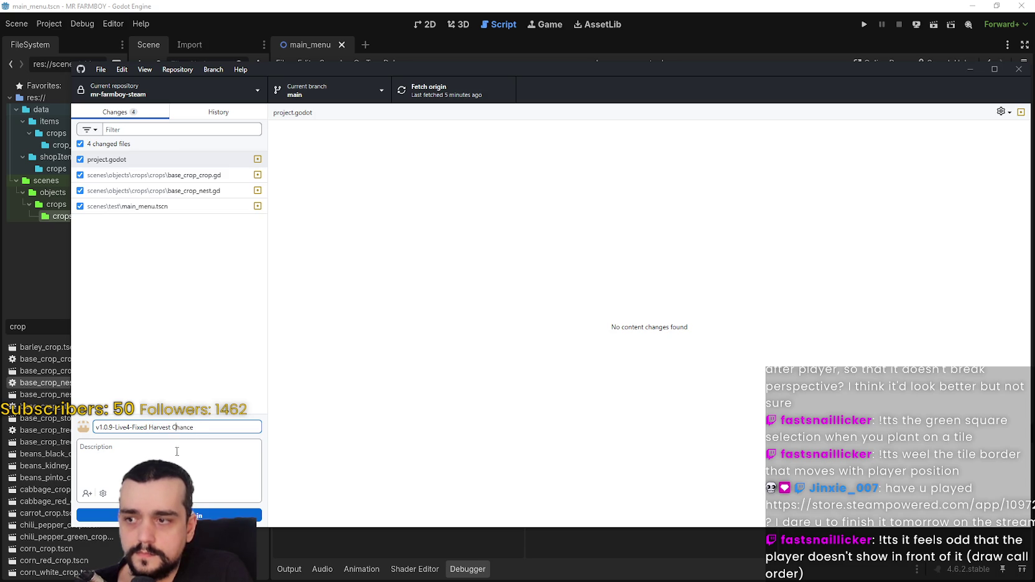
{"action": "left_click", "coordinate": [246, 515]}
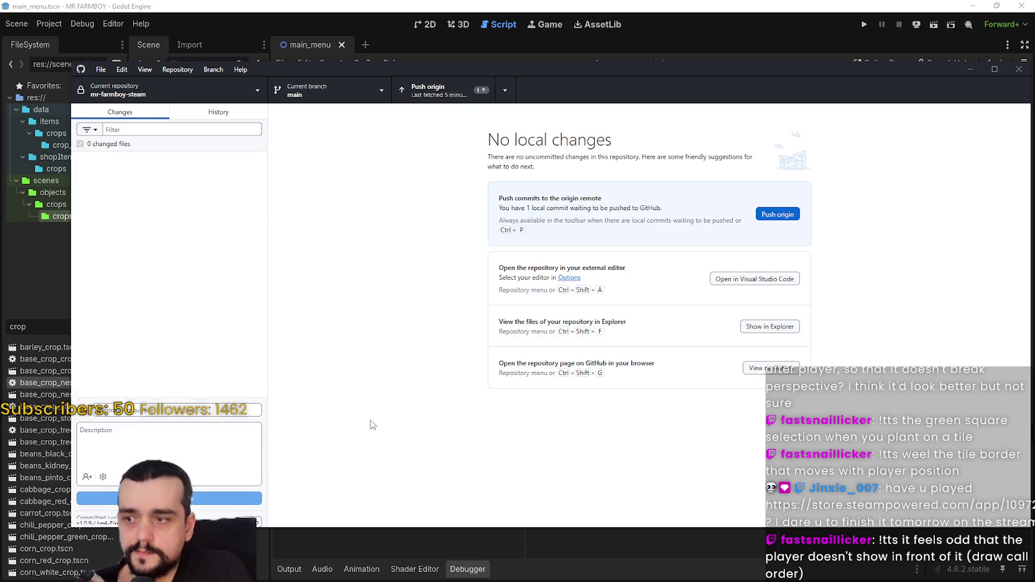
Push the commit to origin and close GitHub Desktop
{"action": "key", "text": "ctrl+p"}
{"action": "left_click_drag", "start_coordinate": [879, 76], "coordinate": [855, 74]}
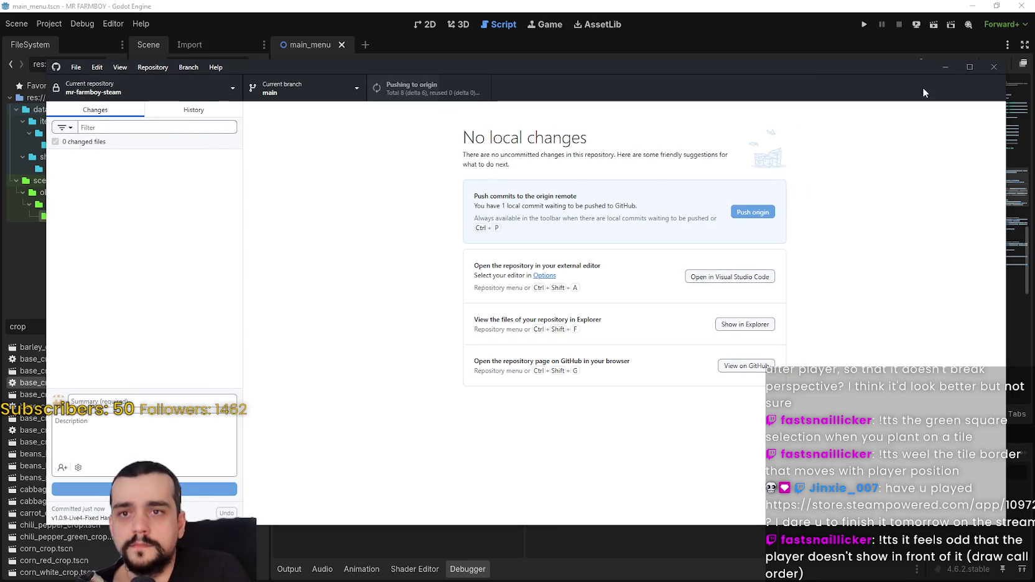
{"action": "left_click", "coordinate": [993, 68]}
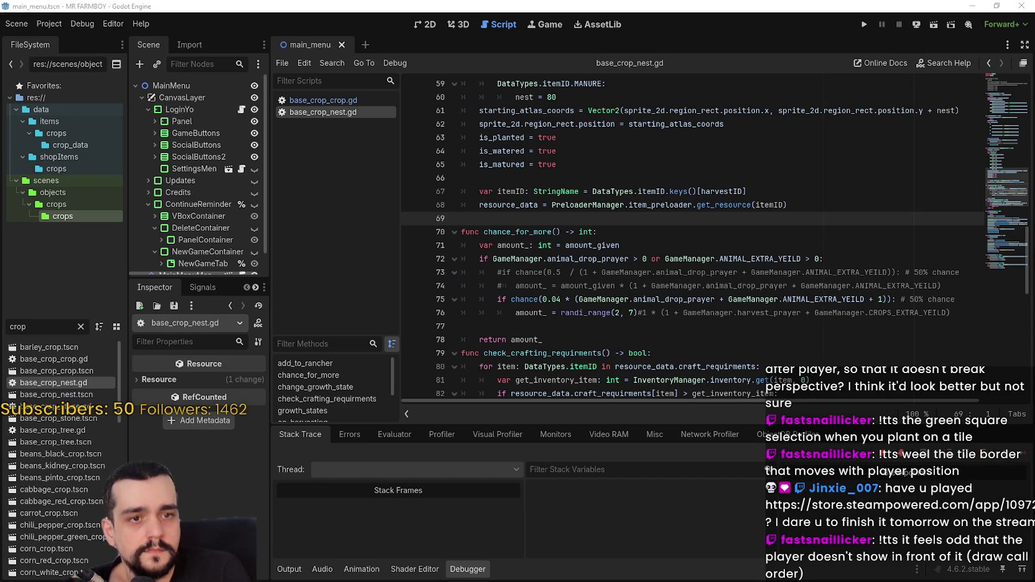
Run the game to the v1.0.9 main menu and exit it
{"action": "left_click", "coordinate": [35, 27]}
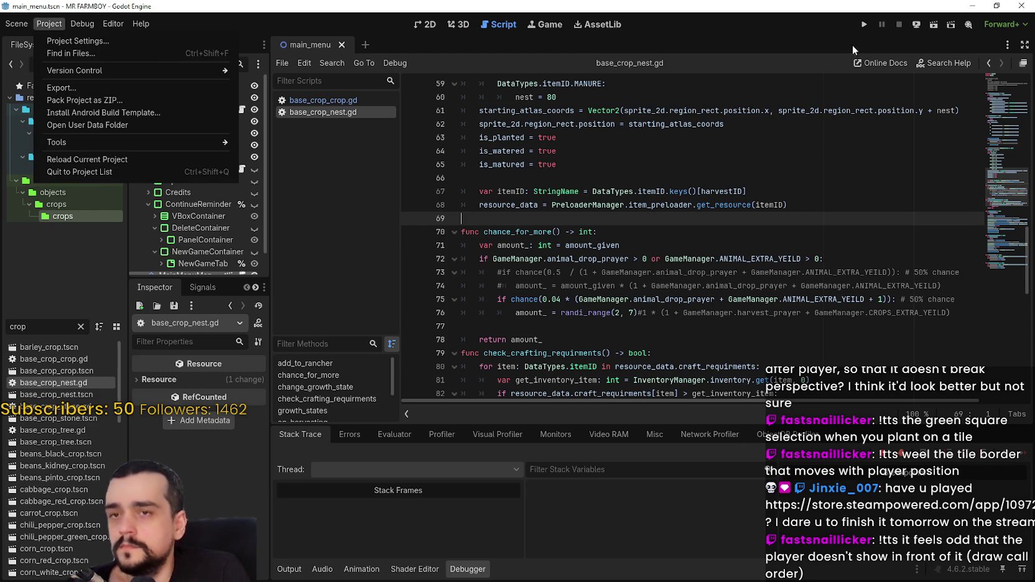
{"action": "left_click", "coordinate": [865, 28]}
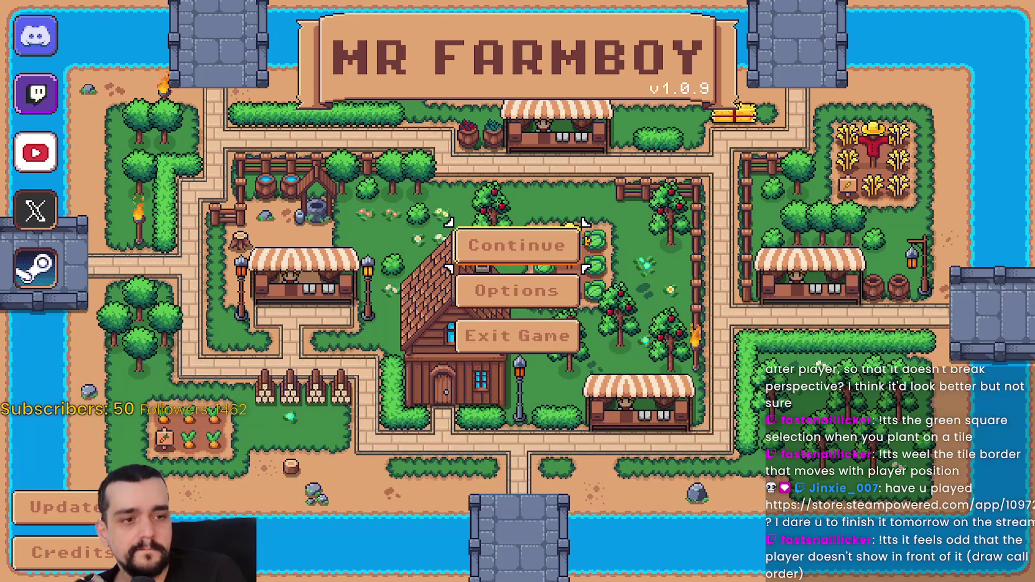
{"action": "left_click", "coordinate": [492, 345]}
Move the caret through lines 74, 66 and 69 of the script
{"action": "left_click", "coordinate": [677, 283]}
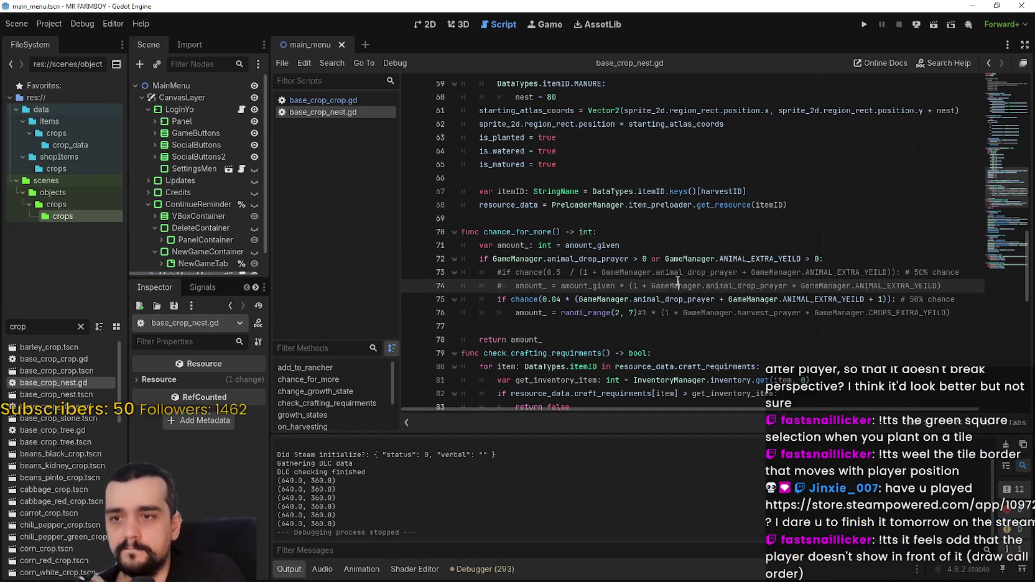
{"action": "left_click", "coordinate": [656, 176]}
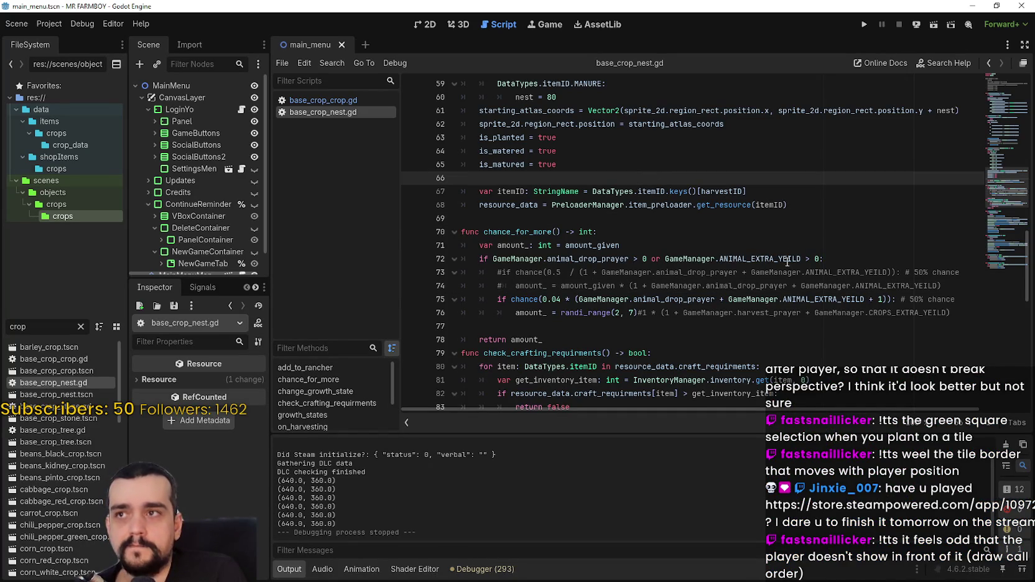
{"action": "left_click", "coordinate": [659, 218]}
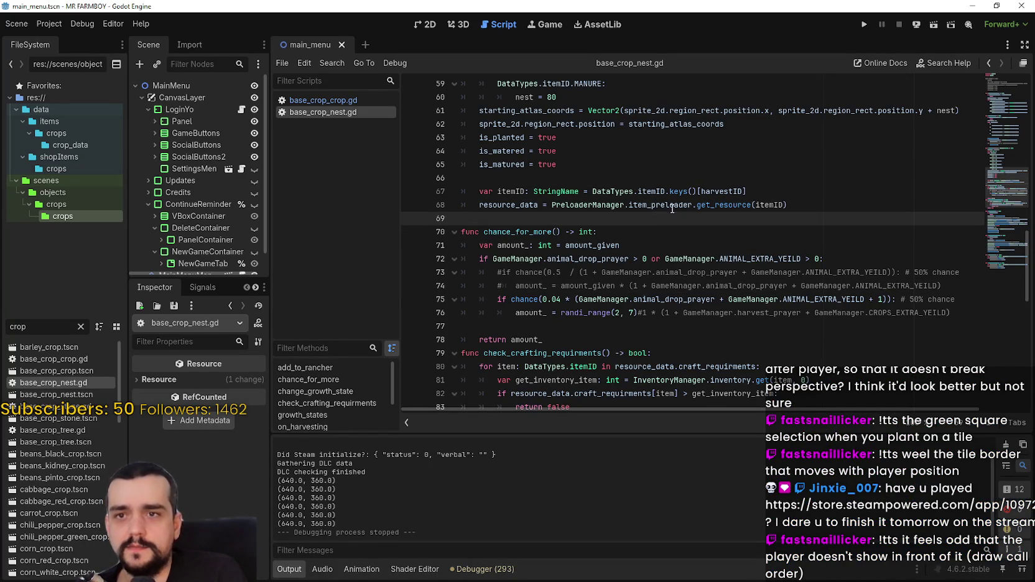
{"action": "left_click", "coordinate": [49, 23]}
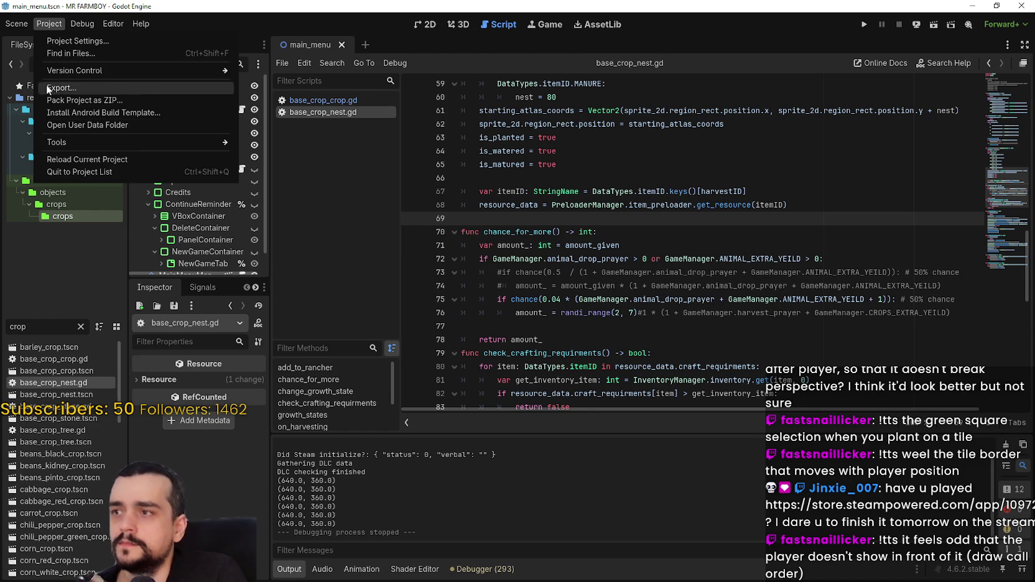
Export the Windows Desktop build as MrFarmBoy.zip
{"action": "left_click", "coordinate": [49, 24]}
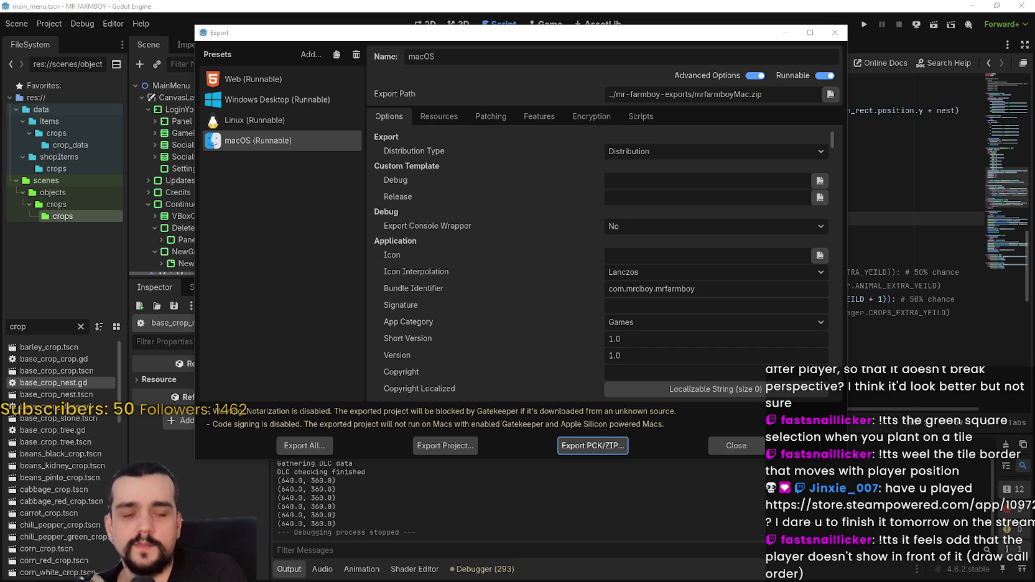
{"action": "left_click", "coordinate": [254, 122]}
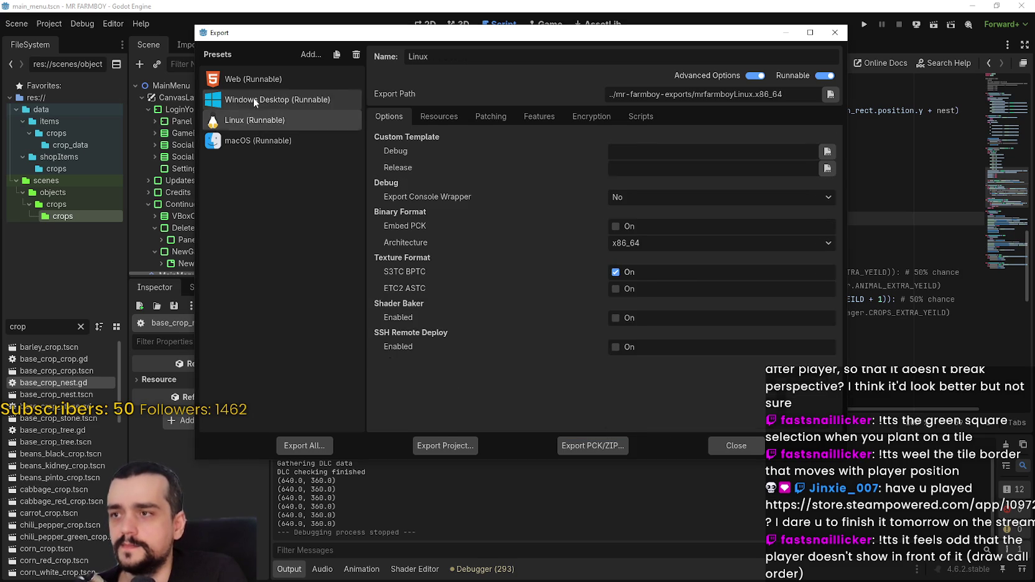
{"action": "left_click", "coordinate": [253, 99]}
{"action": "left_click", "coordinate": [457, 443]}
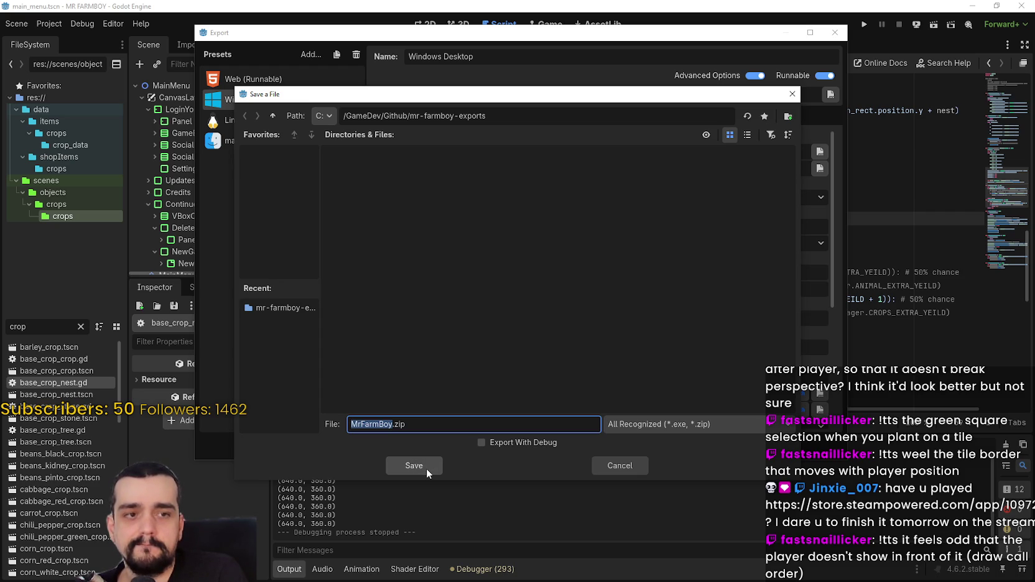
{"action": "left_click", "coordinate": [426, 468]}
{"action": "left_click", "coordinate": [426, 468]}
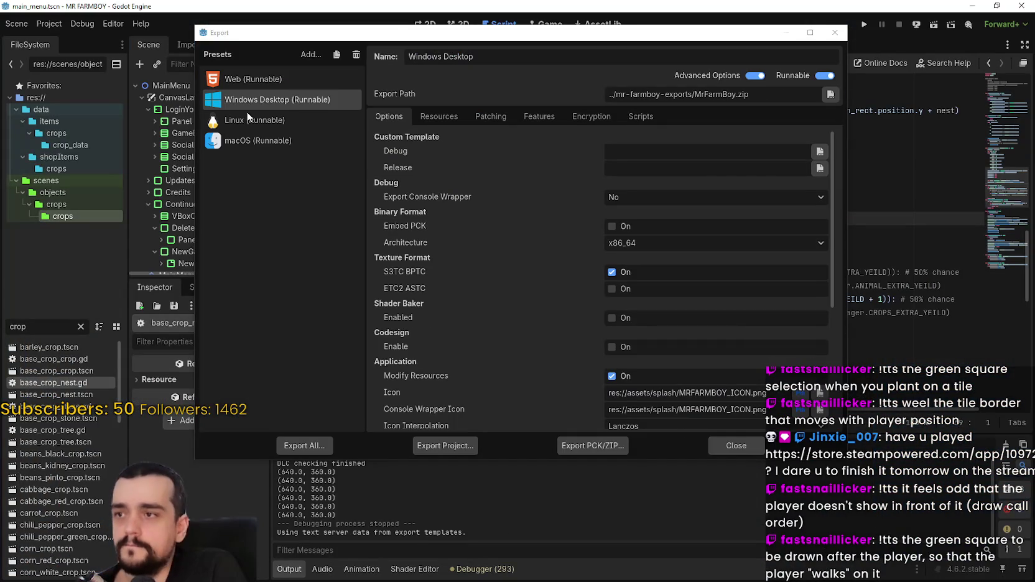
Export the Linux build as mrfarmboyLinux.x86_64
{"action": "left_click", "coordinate": [249, 119]}
{"action": "left_click", "coordinate": [443, 445]}
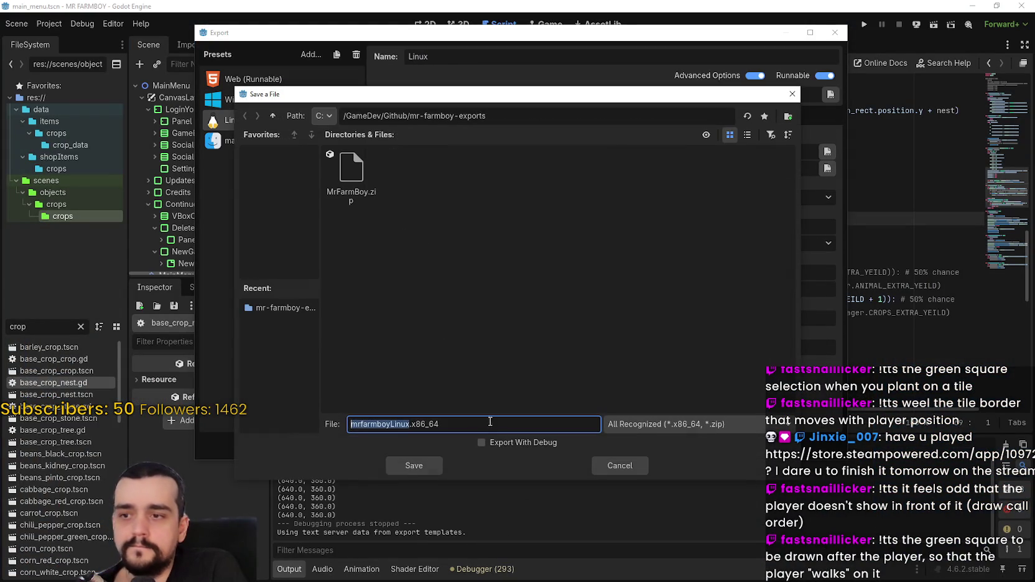
{"action": "left_click", "coordinate": [408, 471]}
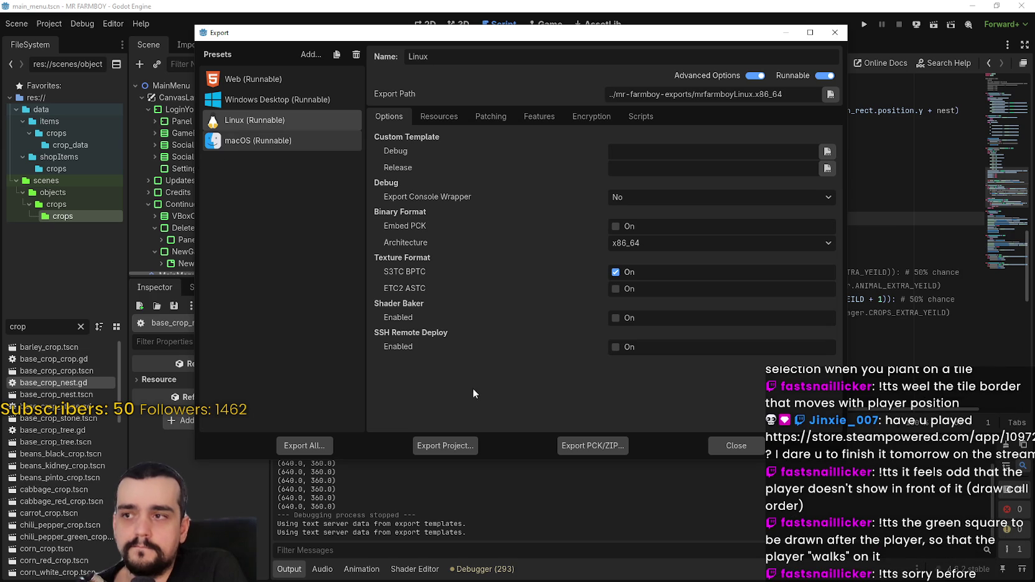
Export the macOS build as mrfarmboyMac.zip
{"action": "key", "text": "Down"}
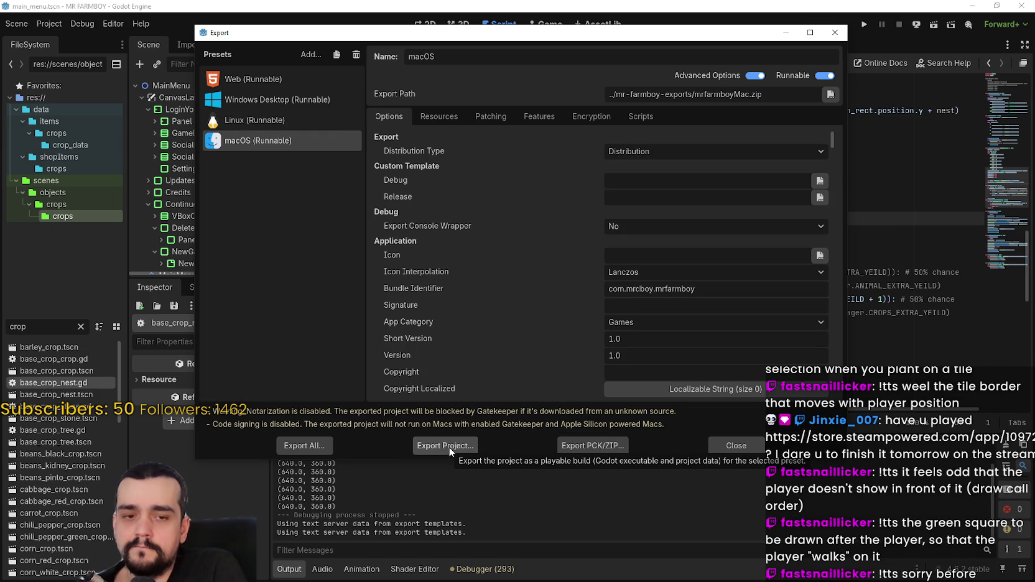
{"action": "left_click", "coordinate": [449, 446]}
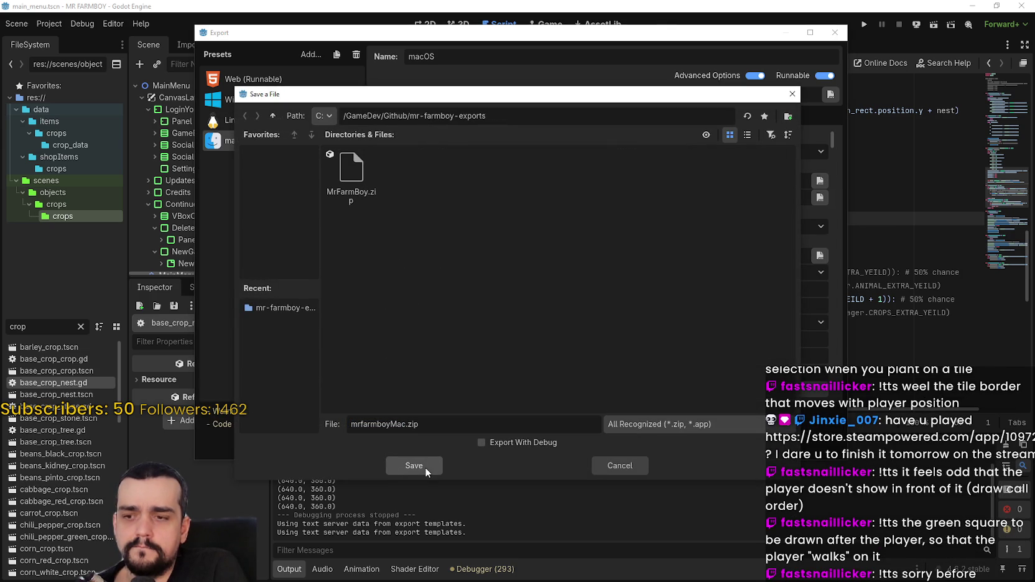
{"action": "left_click", "coordinate": [425, 470]}
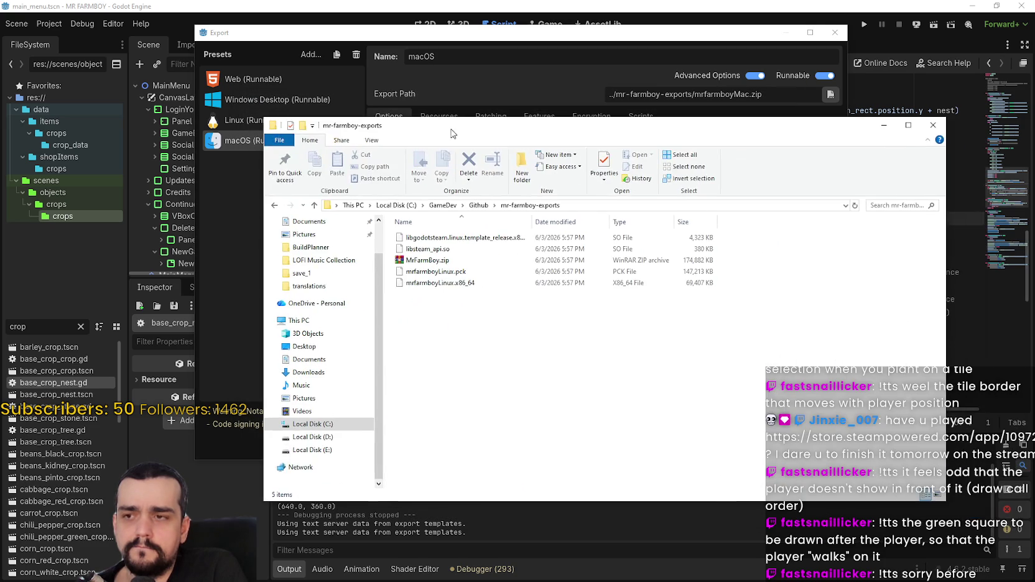
Open MrFarmBoy.zip in WinRAR to inspect the Windows build's contents
{"action": "left_click", "coordinate": [436, 271]}
{"action": "double_click", "coordinate": [420, 260]}
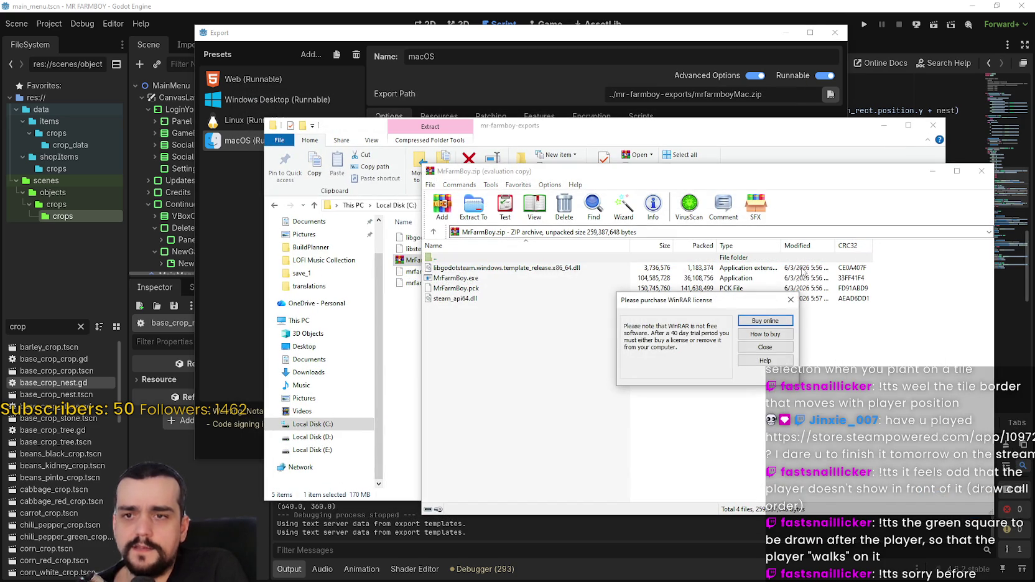
{"action": "key", "text": "Escape"}
Pack the four Linux export files into mr-farmboy-exports.zip and minimize WinRAR
{"action": "key", "text": "BackSpace"}
{"action": "left_click_drag", "start_coordinate": [672, 358], "coordinate": [515, 275]}
{"action": "left_click", "coordinate": [442, 197]}
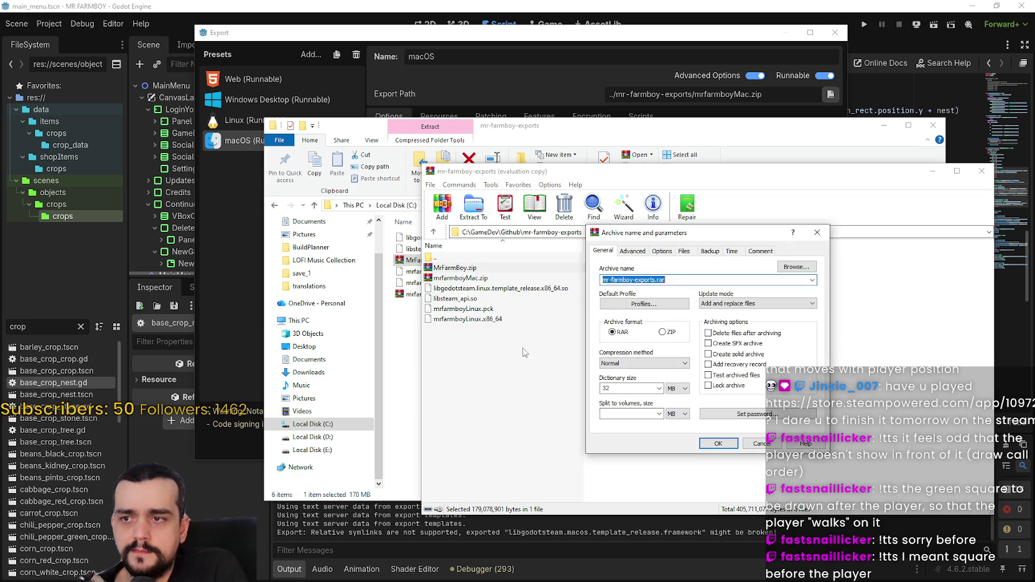
{"action": "left_click", "coordinate": [718, 443]}
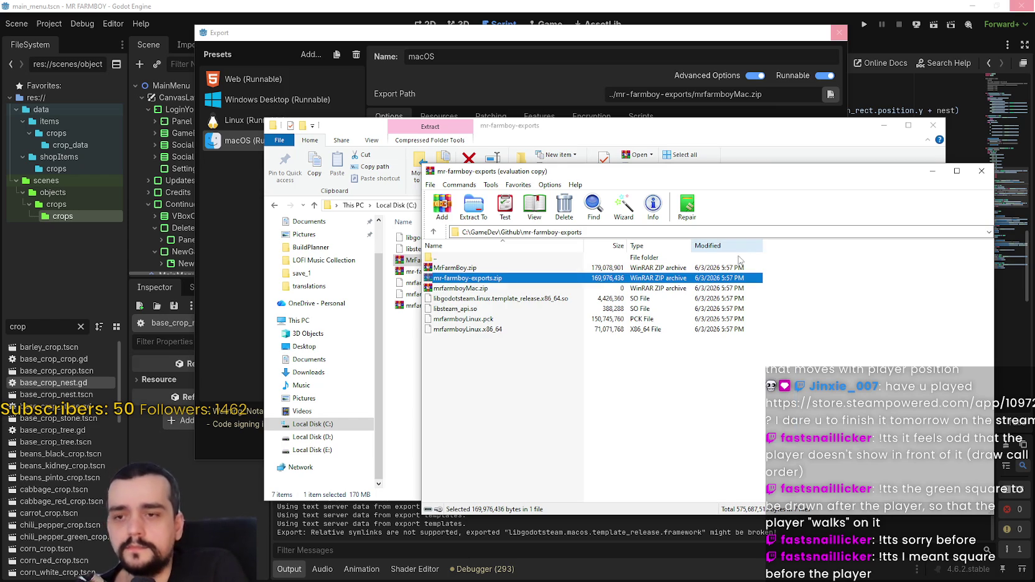
{"action": "left_click", "coordinate": [940, 171]}
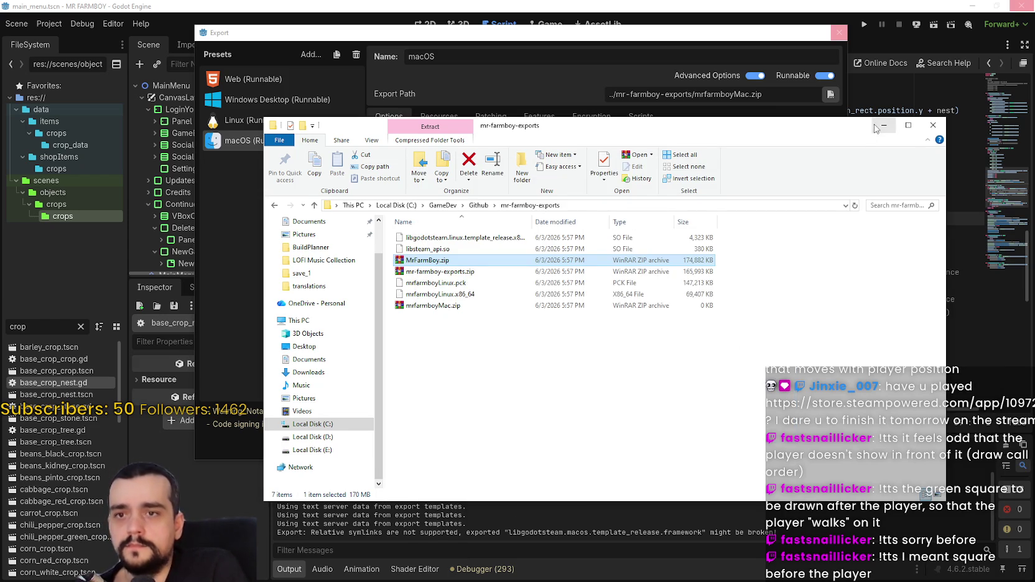
{"action": "mouse_move", "coordinate": [867, 125]}
{"action": "left_mouse_down"}
{"action": "mouse_move", "coordinate": [815, 146]}
{"action": "mouse_move", "coordinate": [738, 272]}
{"action": "mouse_move", "coordinate": [655, 143]}
{"action": "left_mouse_up"}
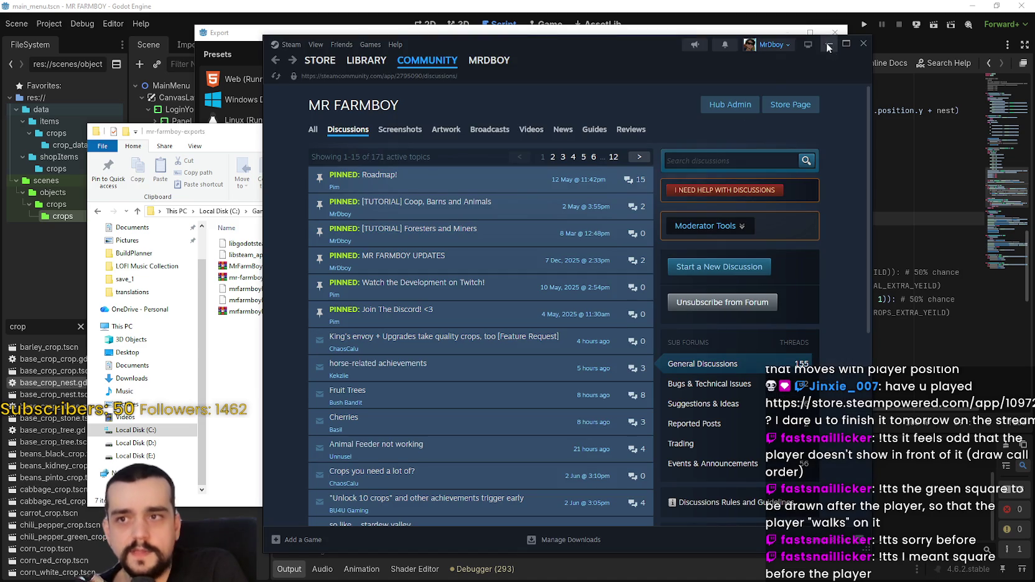
{"action": "left_click", "coordinate": [821, 44]}
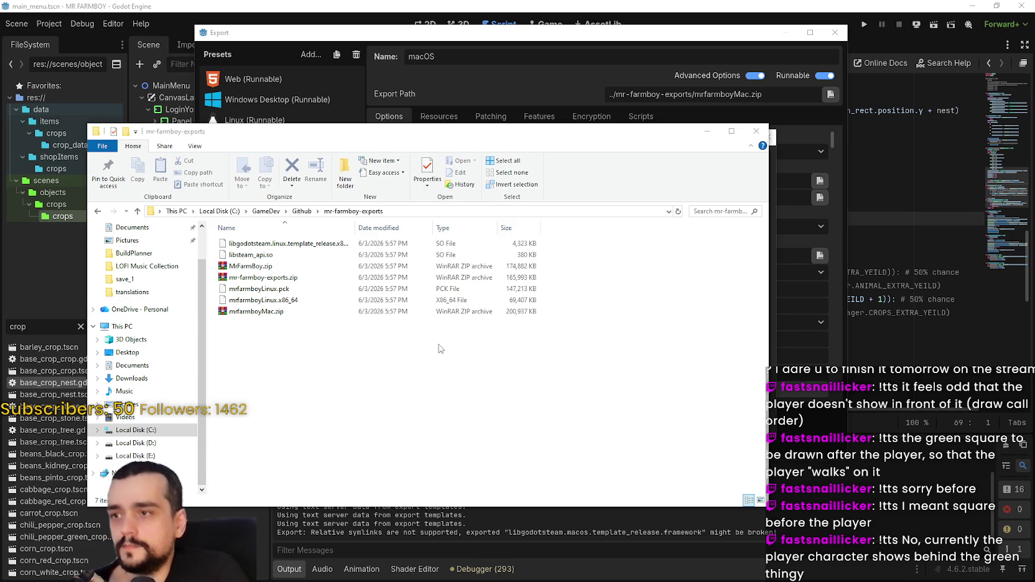
Review the exported archives: MrFarmBoy.zip, the Linux files, mr-farmboy-exports.zip and mrfarmboyMac.zip
{"action": "left_click", "coordinate": [224, 266]}
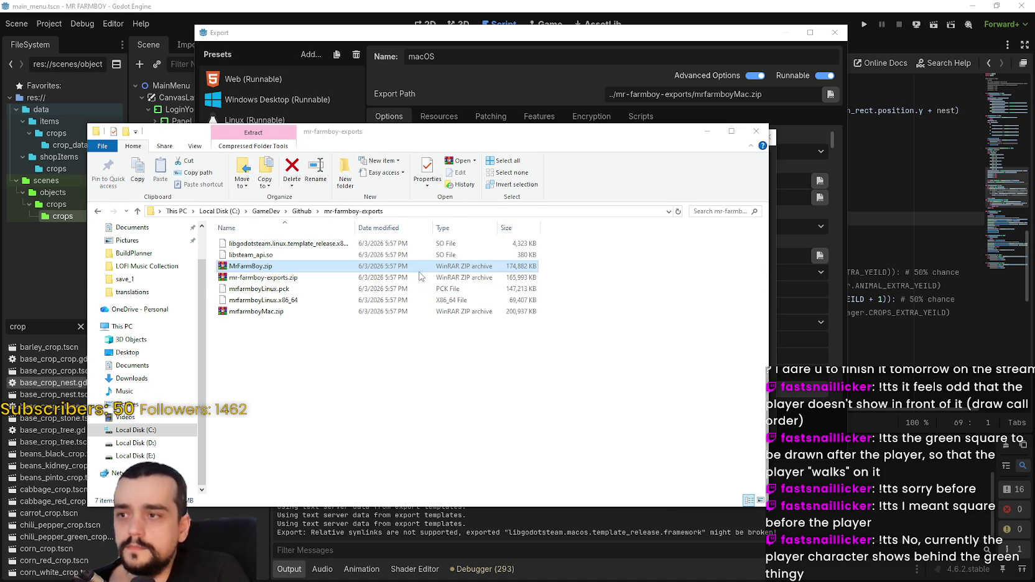
{"action": "left_click_drag", "start_coordinate": [418, 275], "coordinate": [769, 329]}
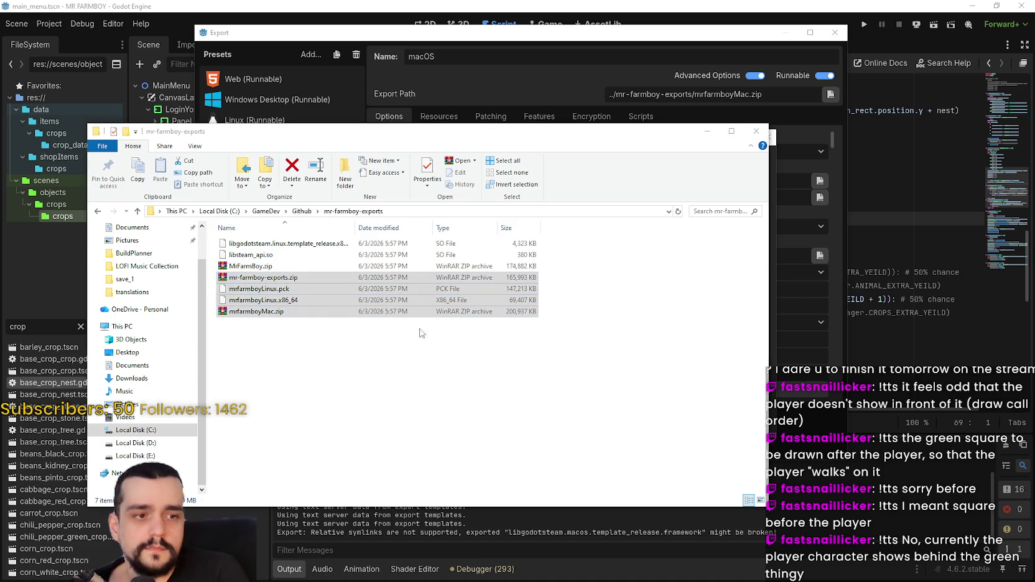
{"action": "left_click", "coordinate": [346, 345]}
{"action": "left_click", "coordinate": [266, 279]}
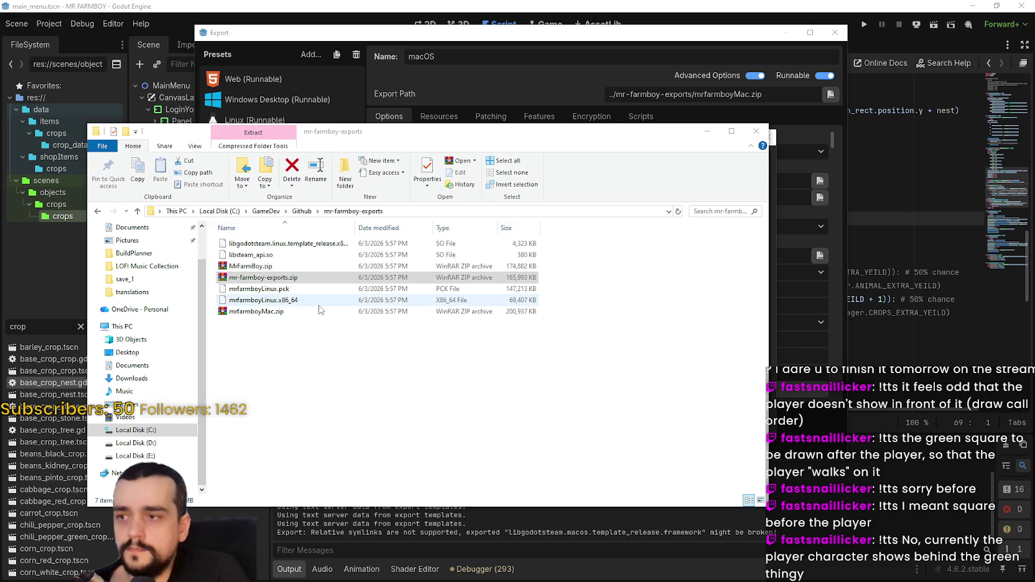
{"action": "left_click", "coordinate": [256, 313]}
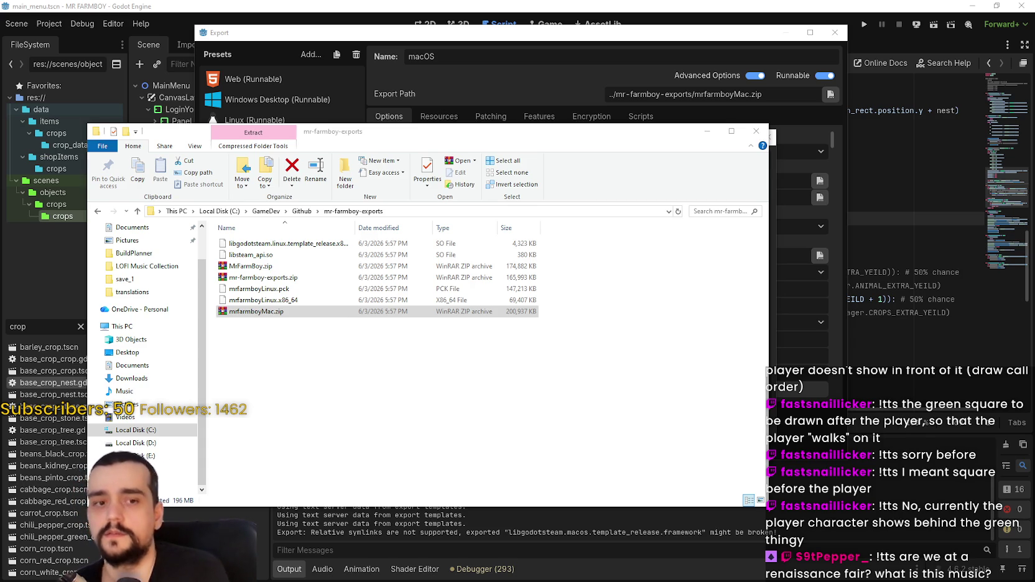
Close the exports folder window, the export-completed message and the Export dialog
{"action": "left_click", "coordinate": [757, 132]}
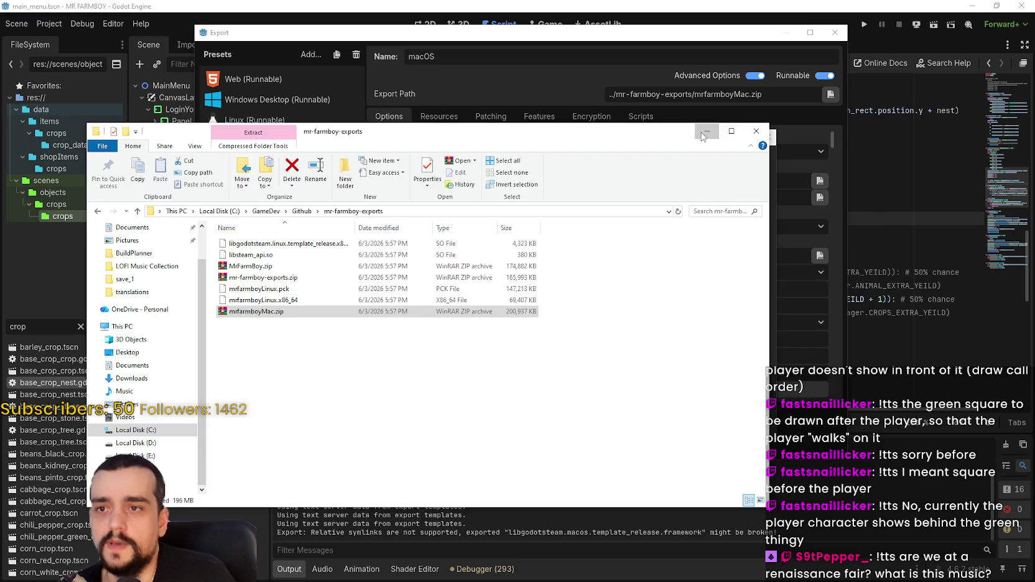
{"action": "left_click", "coordinate": [532, 423]}
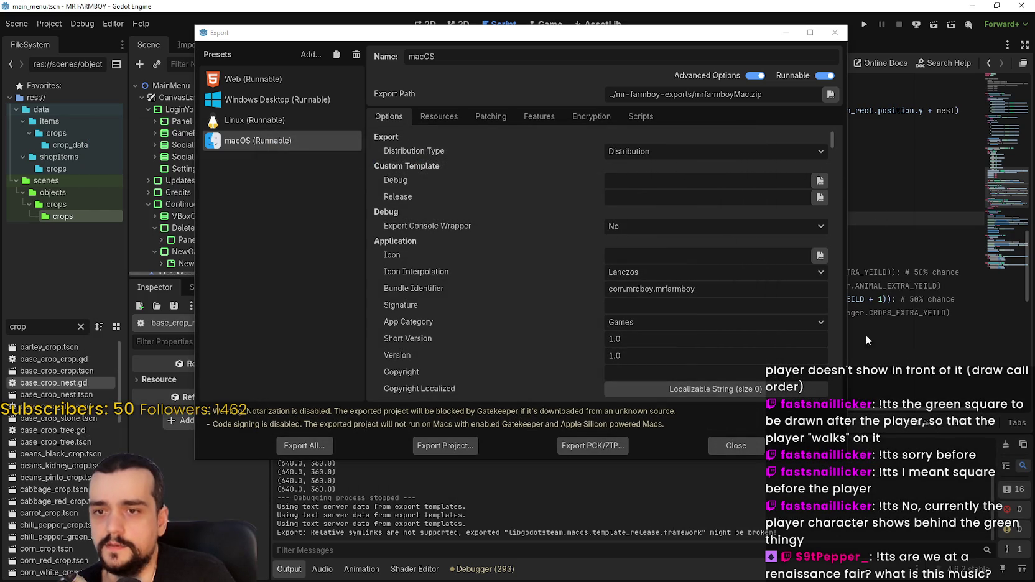
{"action": "left_click", "coordinate": [731, 446]}
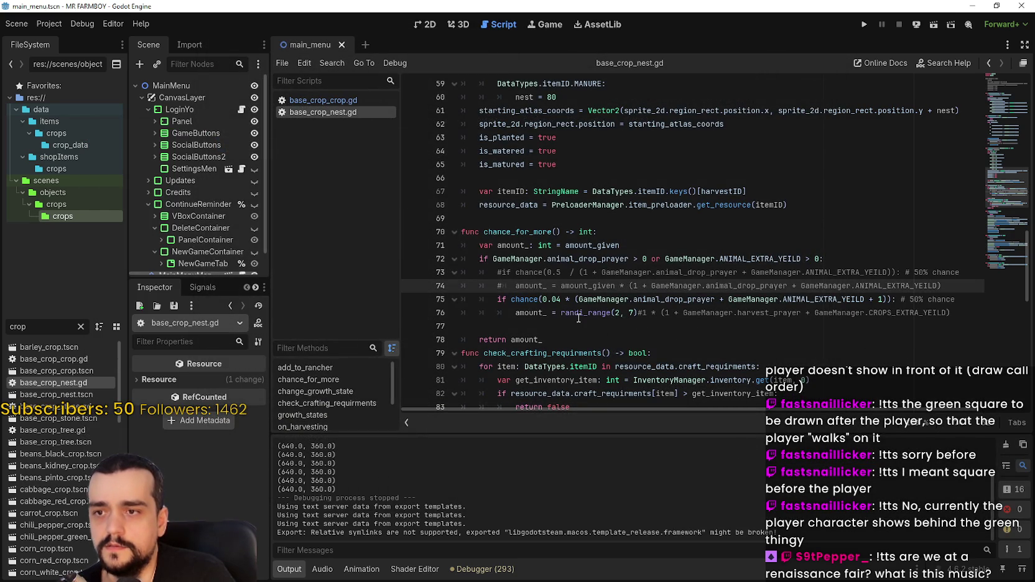
Search all project scripts for 'chance' from line 75 and scroll through the matches
{"action": "left_click", "coordinate": [519, 300]}
{"action": "double_click", "coordinate": [519, 299]}
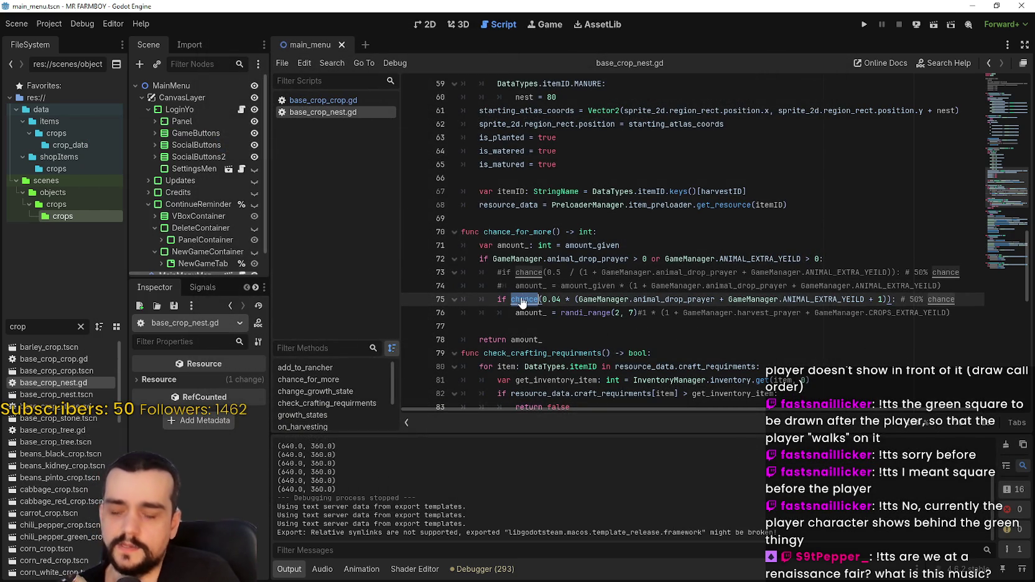
{"action": "key", "text": "ctrl+shift+f"}
{"action": "left_click", "coordinate": [516, 345]}
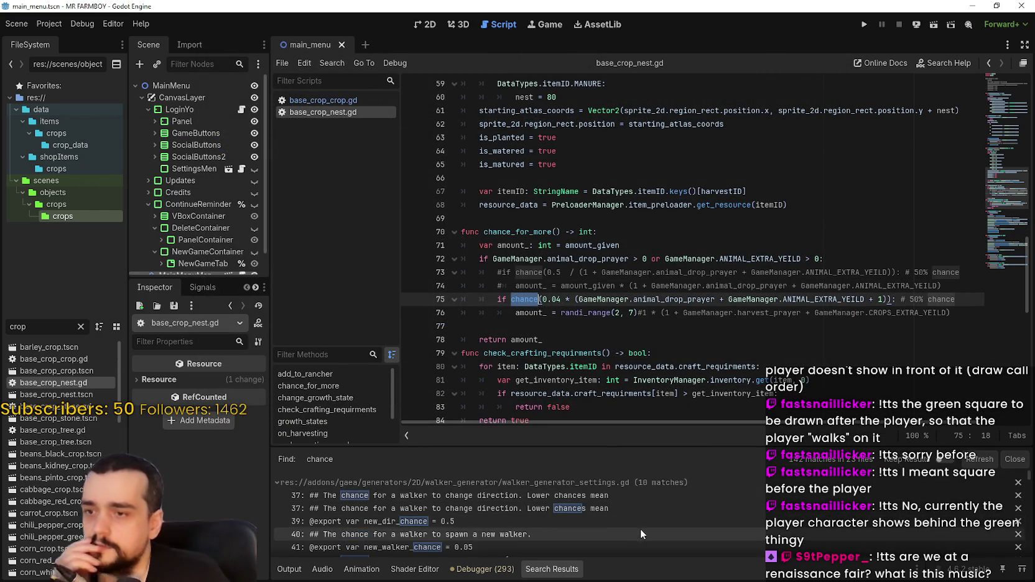
{"action": "scroll", "coordinate": [641, 529], "scroll_direction": "down", "scroll_amount": 2}
{"action": "scroll", "coordinate": [640, 529], "scroll_direction": "down", "scroll_amount": 2}
{"action": "scroll", "coordinate": [644, 528], "scroll_direction": "down", "scroll_amount": 3}
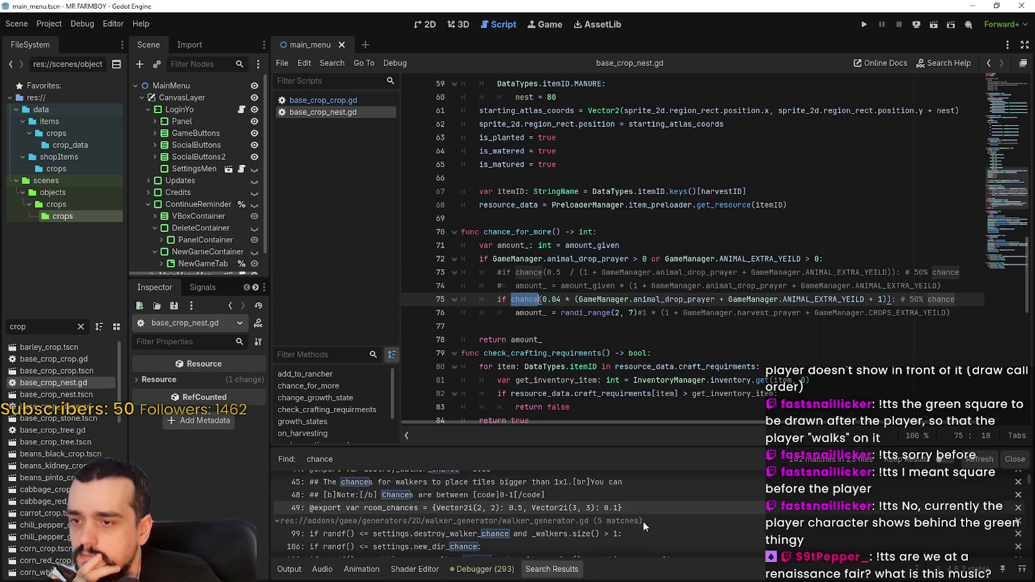
{"action": "scroll", "coordinate": [1030, 501], "scroll_direction": "down", "scroll_amount": 5}
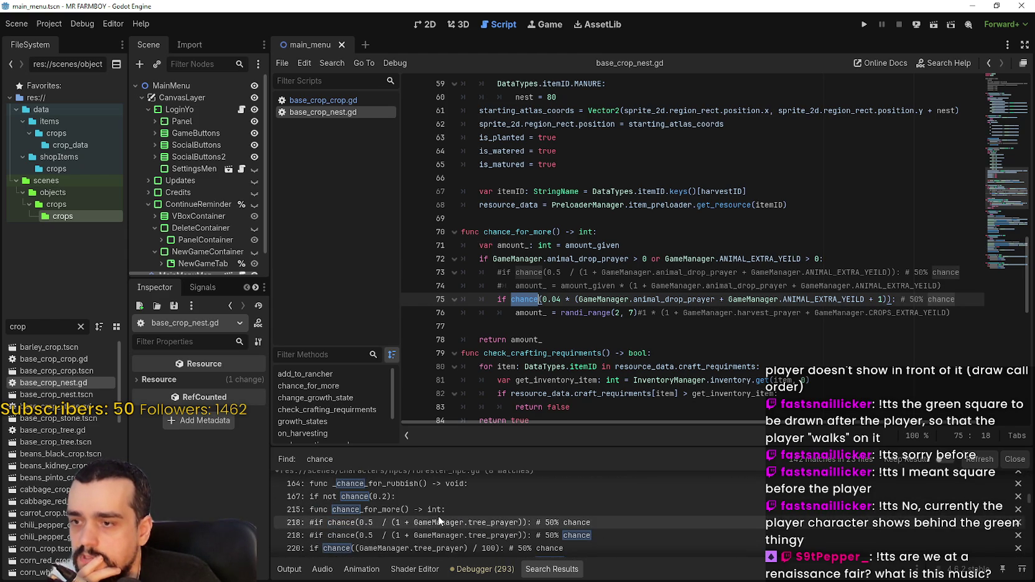
{"action": "left_click", "coordinate": [376, 529]}
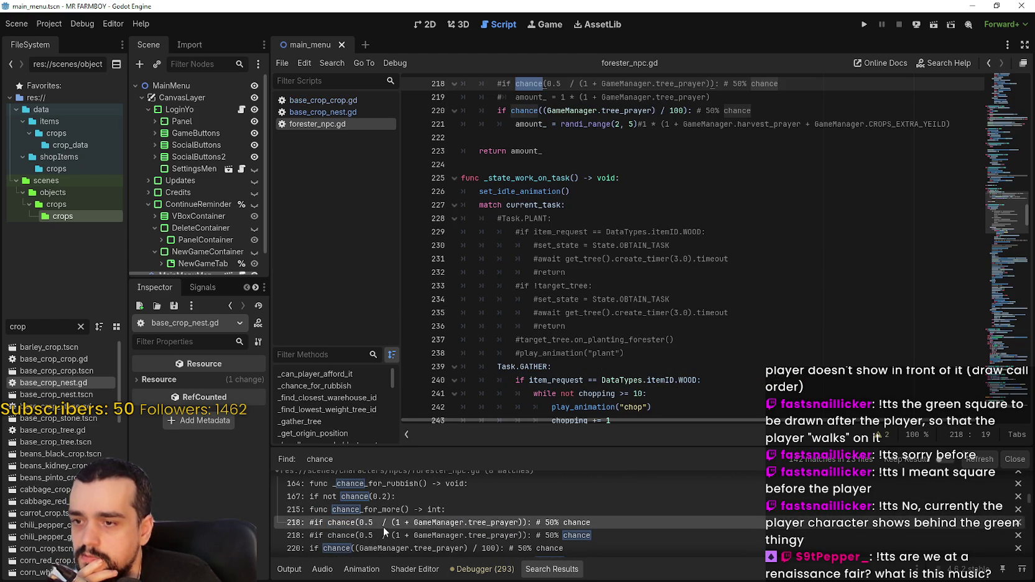
{"action": "left_click_drag", "start_coordinate": [683, 192], "coordinate": [547, 192]}
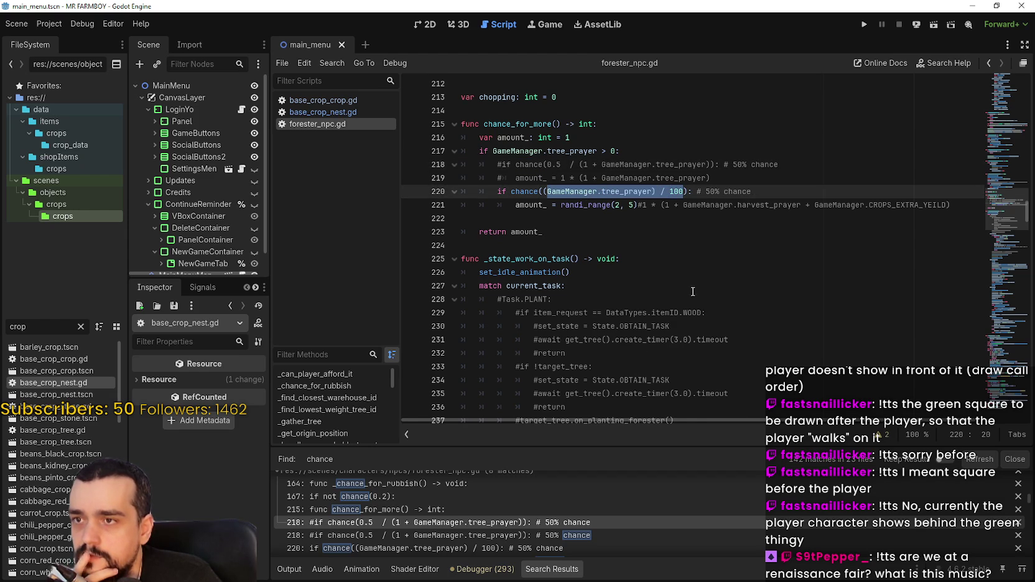
{"action": "scroll", "coordinate": [691, 288], "scroll_direction": "up", "scroll_amount": 2}
{"action": "scroll", "coordinate": [807, 201], "scroll_direction": "up", "scroll_amount": 3}
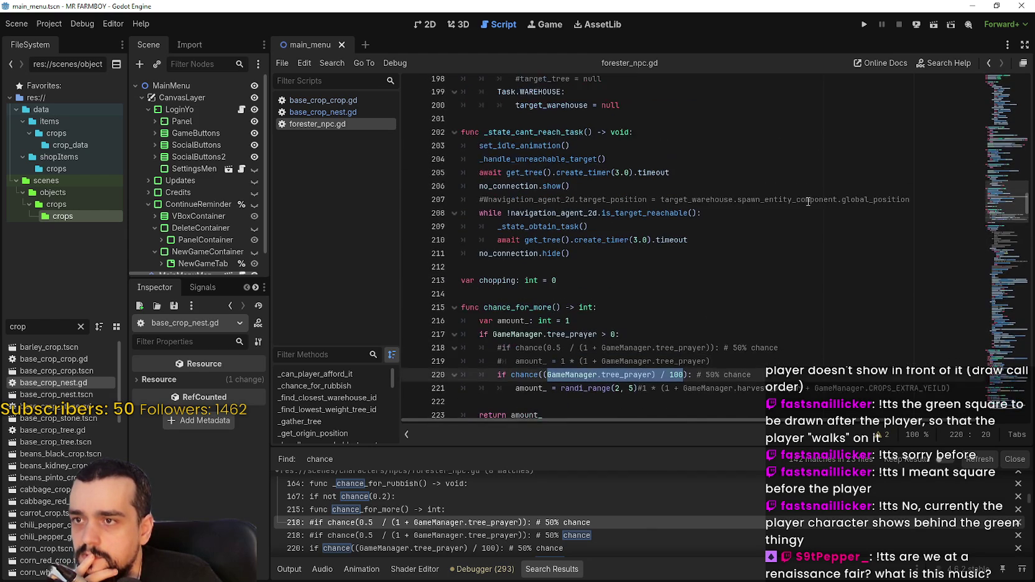
{"action": "mouse_move", "coordinate": [1007, 202]}
{"action": "left_mouse_down"}
{"action": "mouse_move", "coordinate": [1021, 64]}
{"action": "mouse_move", "coordinate": [1004, 211]}
{"action": "left_mouse_up"}
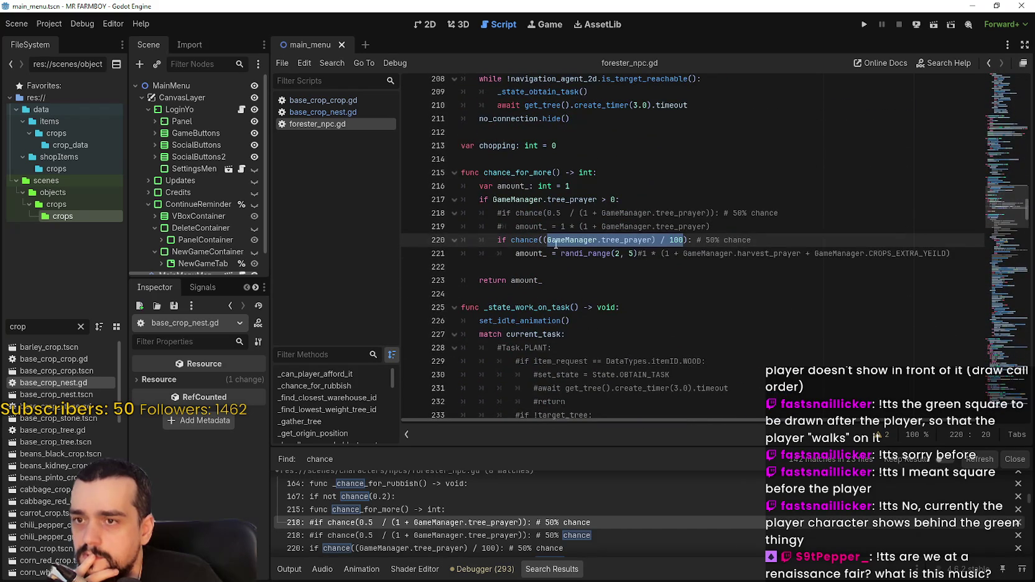
{"action": "left_click", "coordinate": [603, 270]}
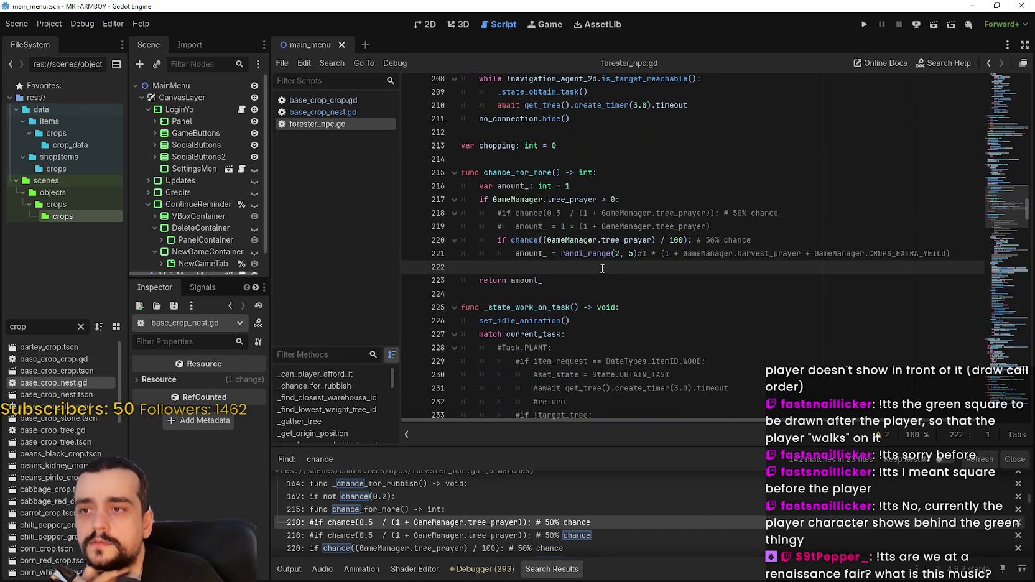
{"action": "left_click_drag", "start_coordinate": [547, 241], "coordinate": [678, 242]}
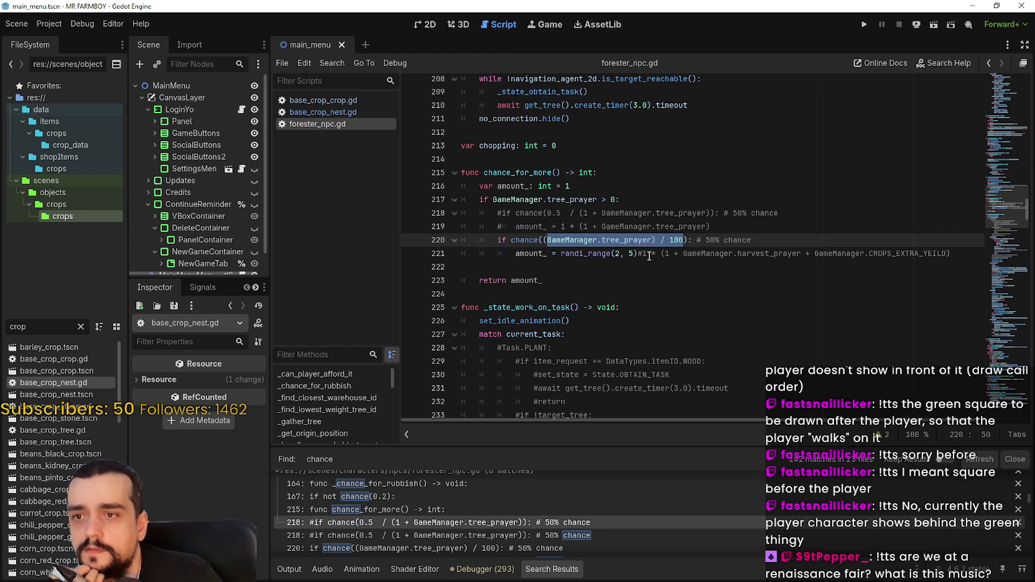
{"action": "left_click", "coordinate": [631, 277]}
{"action": "left_click", "coordinate": [616, 268]}
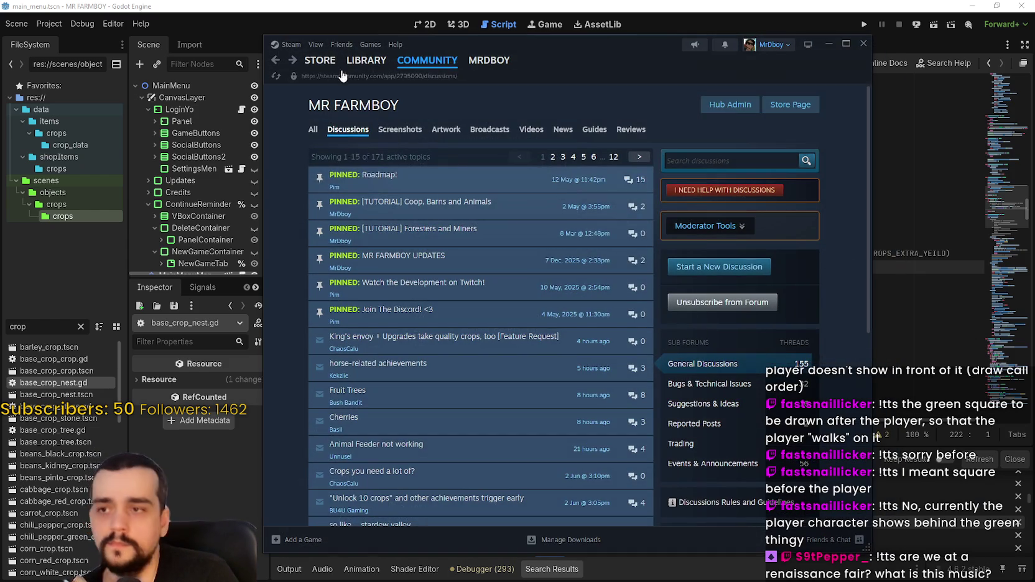
{"action": "left_click", "coordinate": [359, 62]}
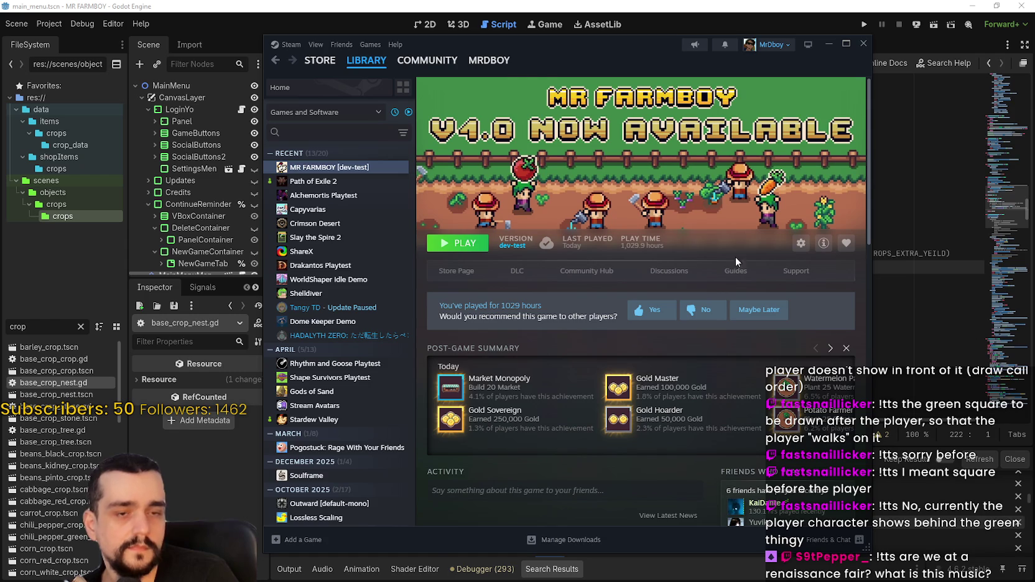
{"action": "key", "text": "alt+Tab"}
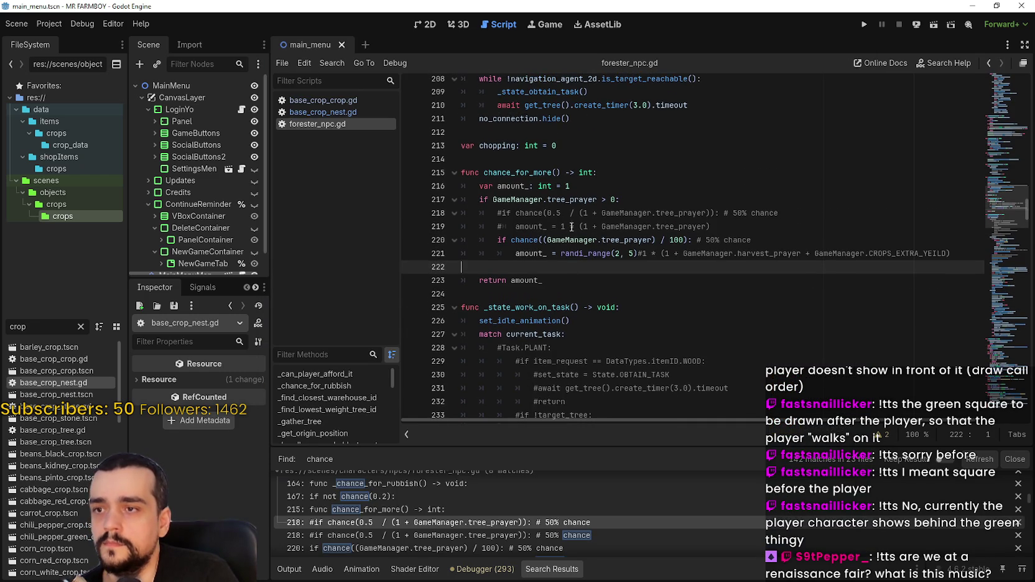
Inspect forester_npc.gd's chance lines 218–220, then scroll the results toward mining_state.gd
{"action": "left_click", "coordinate": [563, 537]}
{"action": "scroll", "coordinate": [522, 533], "scroll_direction": "down", "scroll_amount": 1}
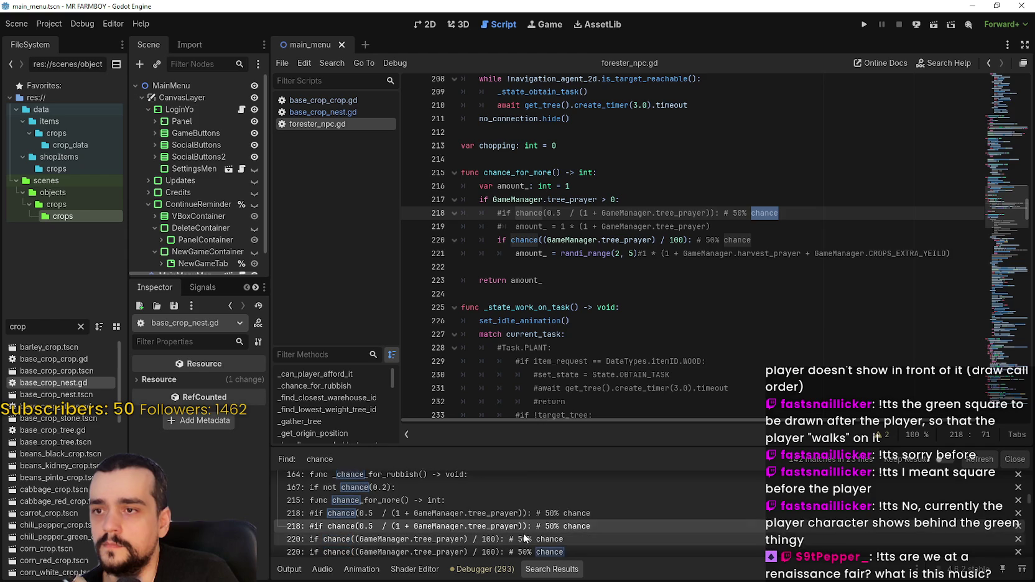
{"action": "scroll", "coordinate": [523, 533], "scroll_direction": "down", "scroll_amount": 1}
{"action": "left_click", "coordinate": [624, 242]}
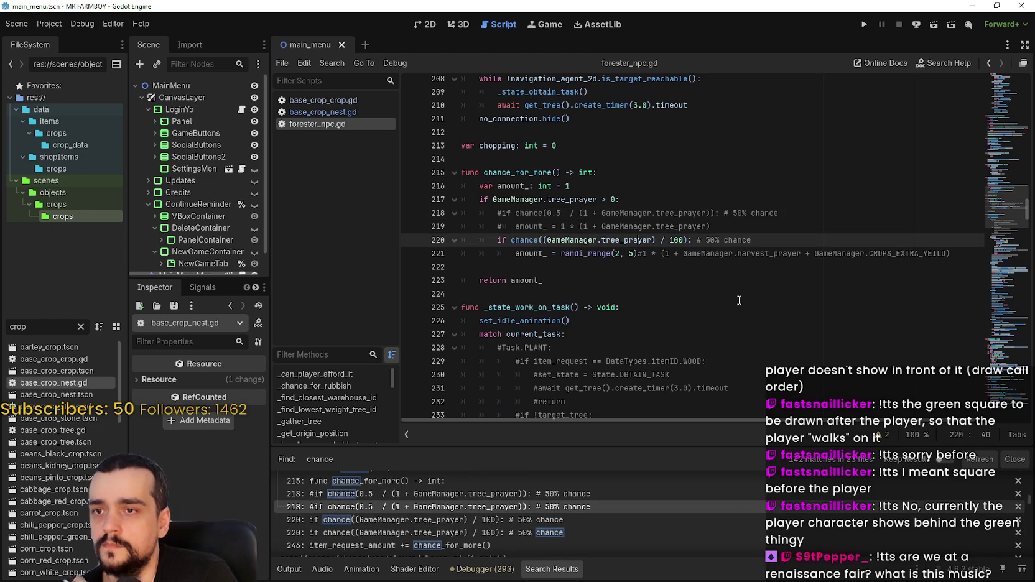
{"action": "left_click", "coordinate": [560, 266]}
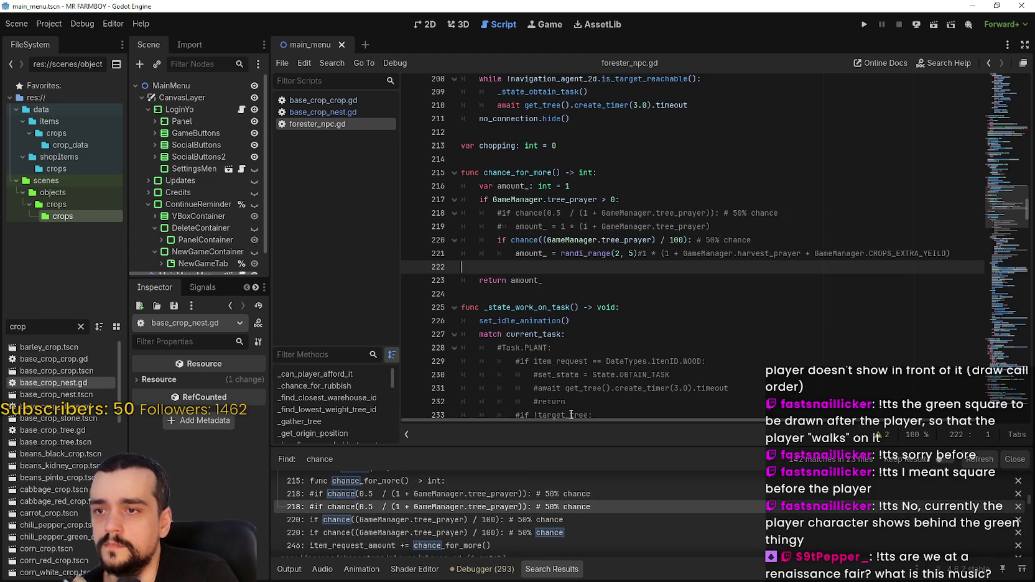
{"action": "scroll", "coordinate": [536, 541], "scroll_direction": "down", "scroll_amount": 4}
{"action": "scroll", "coordinate": [537, 534], "scroll_direction": "down", "scroll_amount": 4}
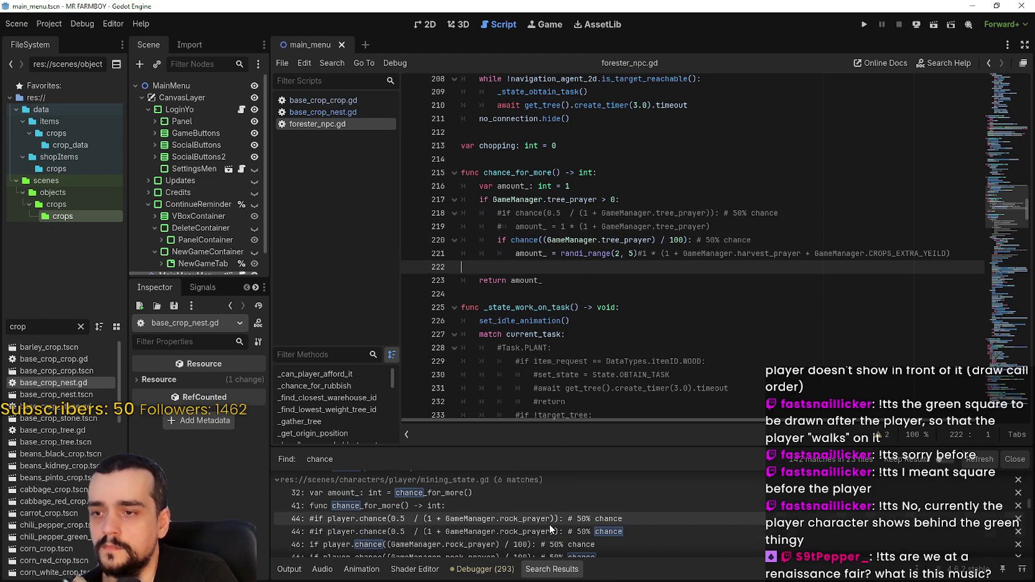
{"action": "scroll", "coordinate": [691, 525], "scroll_direction": "down", "scroll_amount": 2}
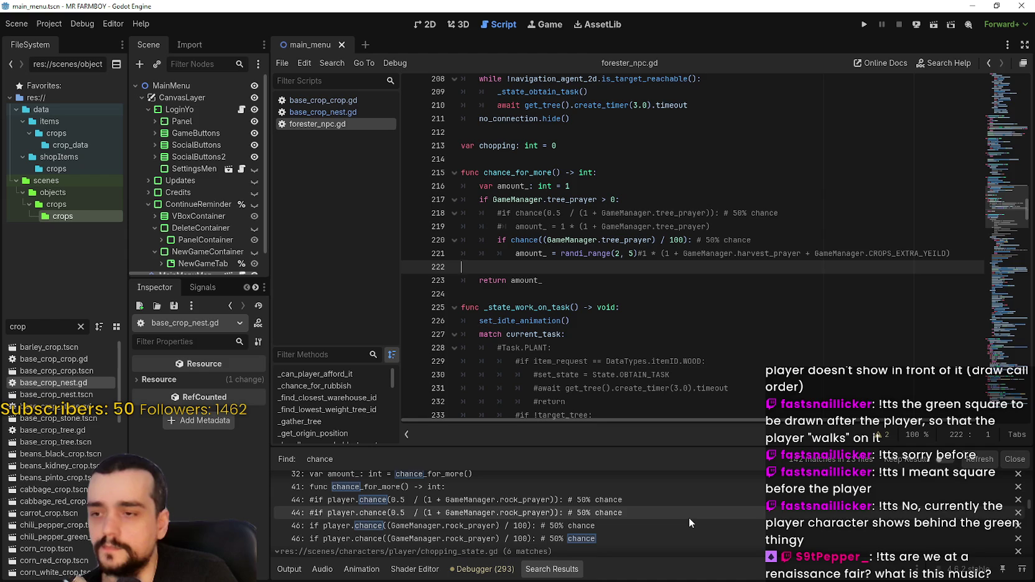
{"action": "scroll", "coordinate": [687, 512], "scroll_direction": "down", "scroll_amount": 2}
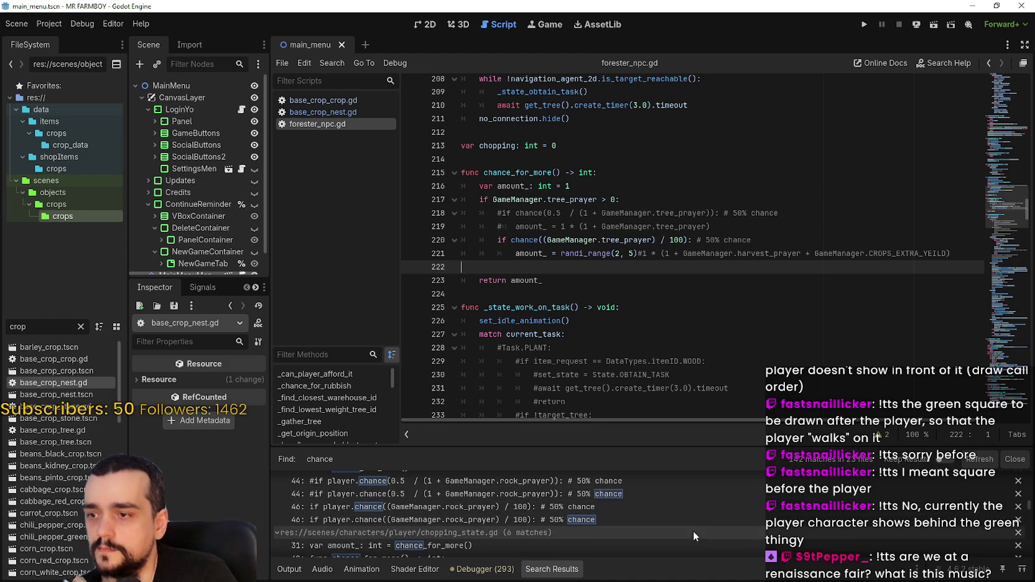
Open mining_state.gd at line 46 and scroll through the whole chance_for_more function
{"action": "left_click", "coordinate": [692, 515]}
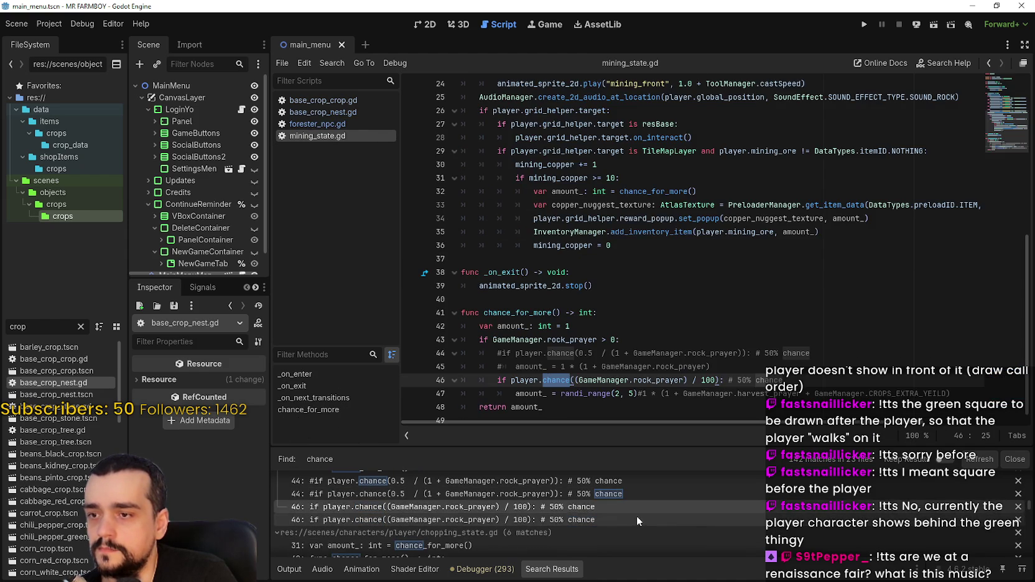
{"action": "scroll", "coordinate": [565, 250], "scroll_direction": "up", "scroll_amount": 2}
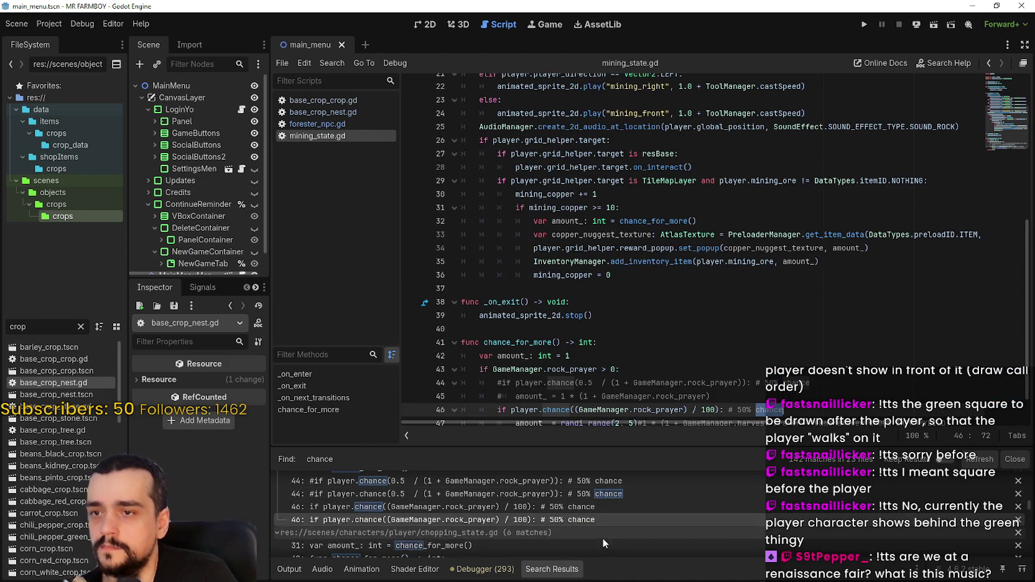
{"action": "scroll", "coordinate": [602, 537], "scroll_direction": "down", "scroll_amount": 6}
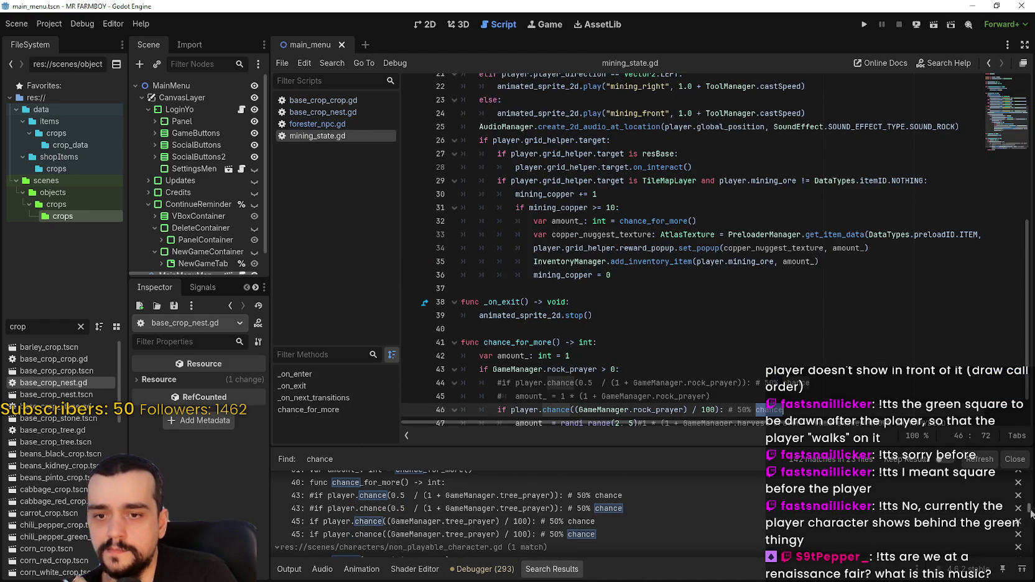
{"action": "scroll", "coordinate": [1030, 524], "scroll_direction": "down", "scroll_amount": 5}
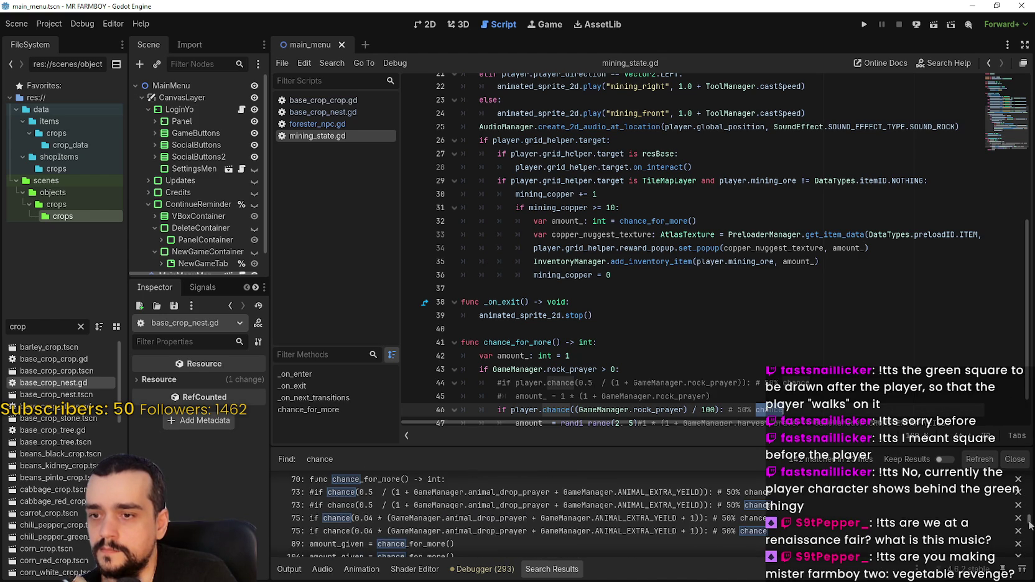
{"action": "scroll", "coordinate": [1030, 524], "scroll_direction": "up", "scroll_amount": 1}
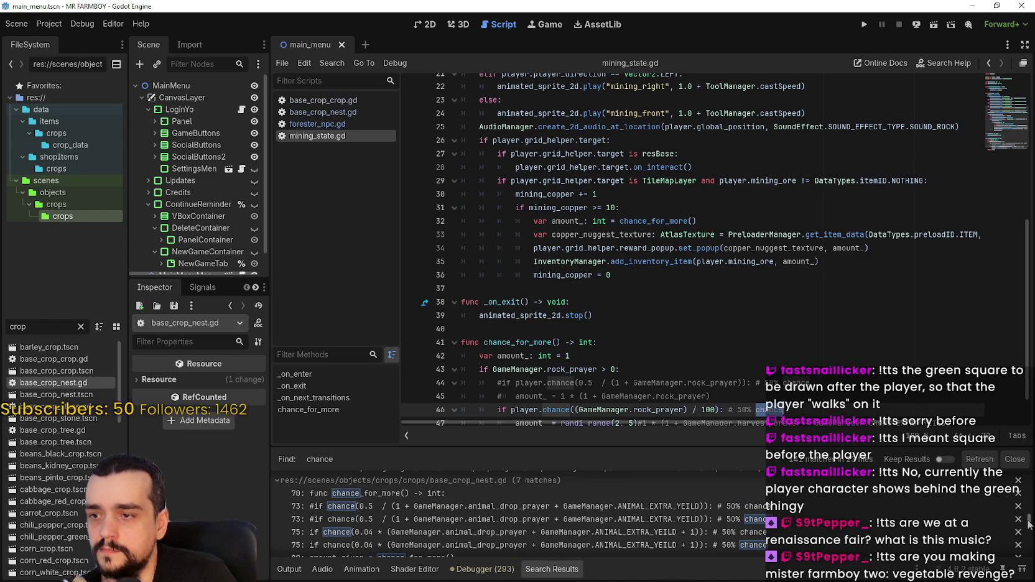
{"action": "scroll", "coordinate": [615, 504], "scroll_direction": "down", "scroll_amount": 1}
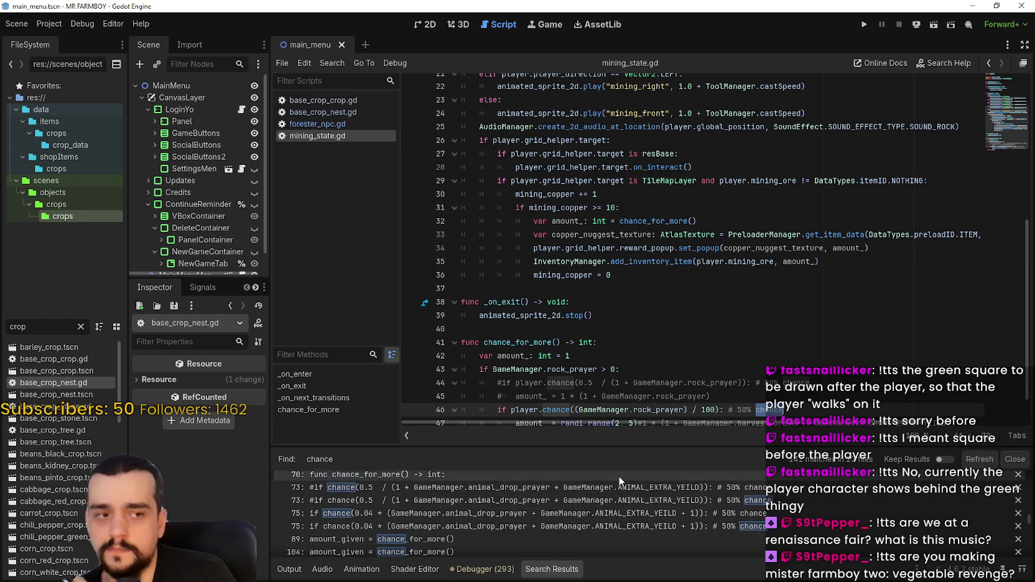
{"action": "scroll", "coordinate": [619, 480], "scroll_direction": "down", "scroll_amount": 10}
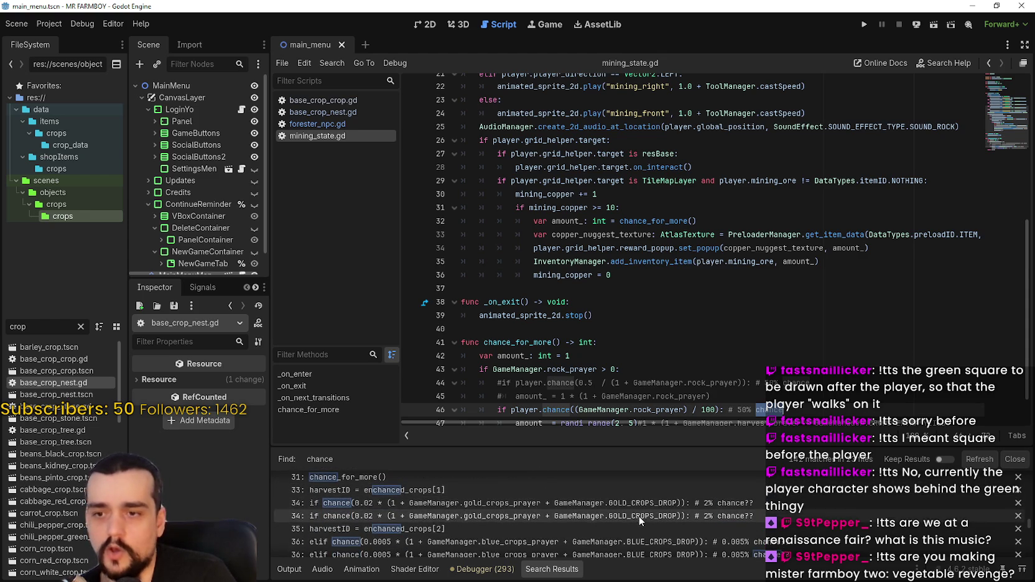
{"action": "scroll", "coordinate": [641, 522], "scroll_direction": "down", "scroll_amount": 4}
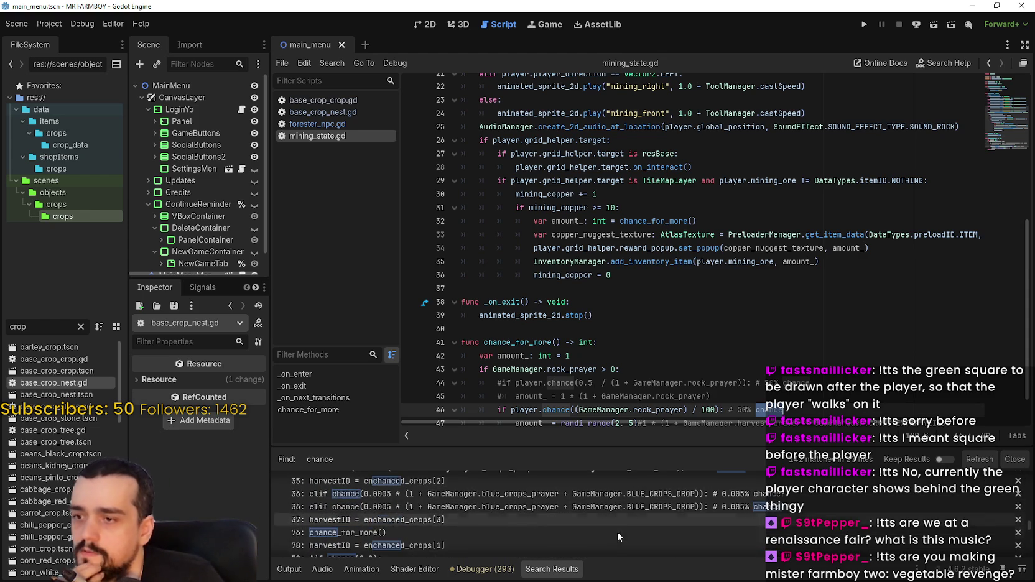
{"action": "scroll", "coordinate": [618, 533], "scroll_direction": "down", "scroll_amount": 5}
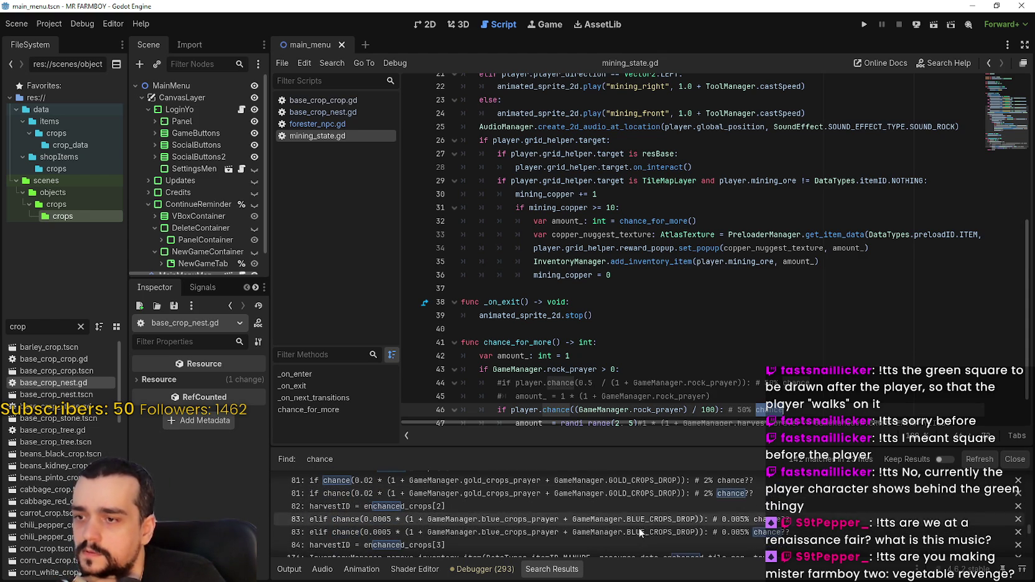
{"action": "scroll", "coordinate": [678, 361], "scroll_direction": "down", "scroll_amount": 1}
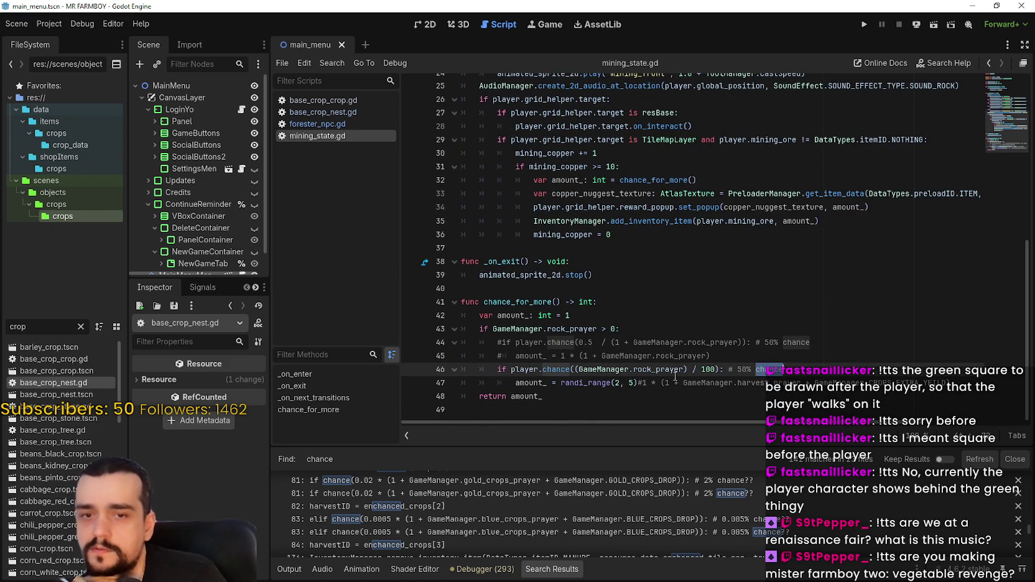
Select the rock_prayer / 100 expression and its 100 divisor on line 46
{"action": "left_click", "coordinate": [660, 370]}
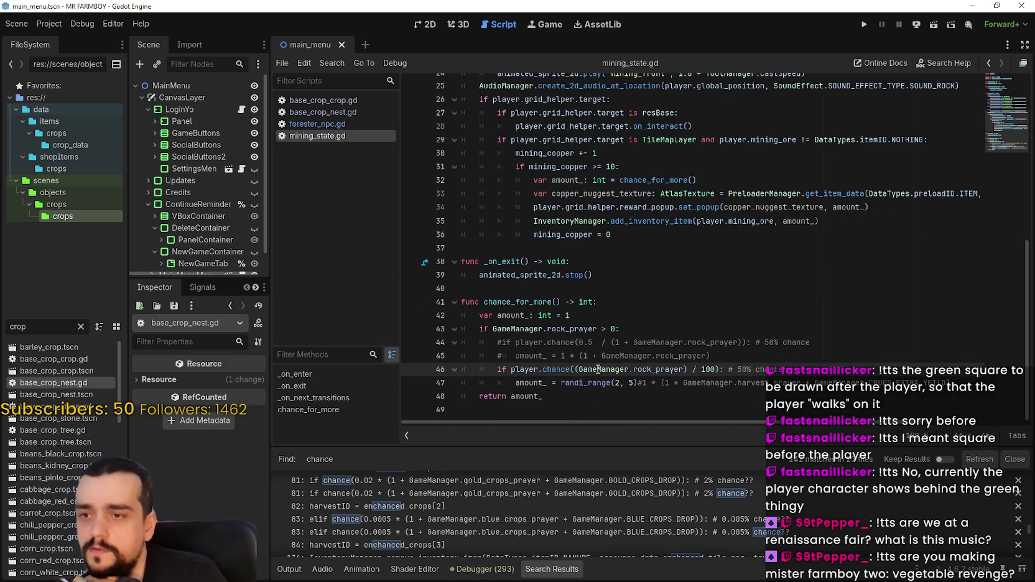
{"action": "mouse_move", "coordinate": [577, 370]}
{"action": "left_mouse_down"}
{"action": "mouse_move", "coordinate": [715, 369]}
{"action": "mouse_move", "coordinate": [573, 370]}
{"action": "left_mouse_up"}
{"action": "double_click", "coordinate": [709, 370]}
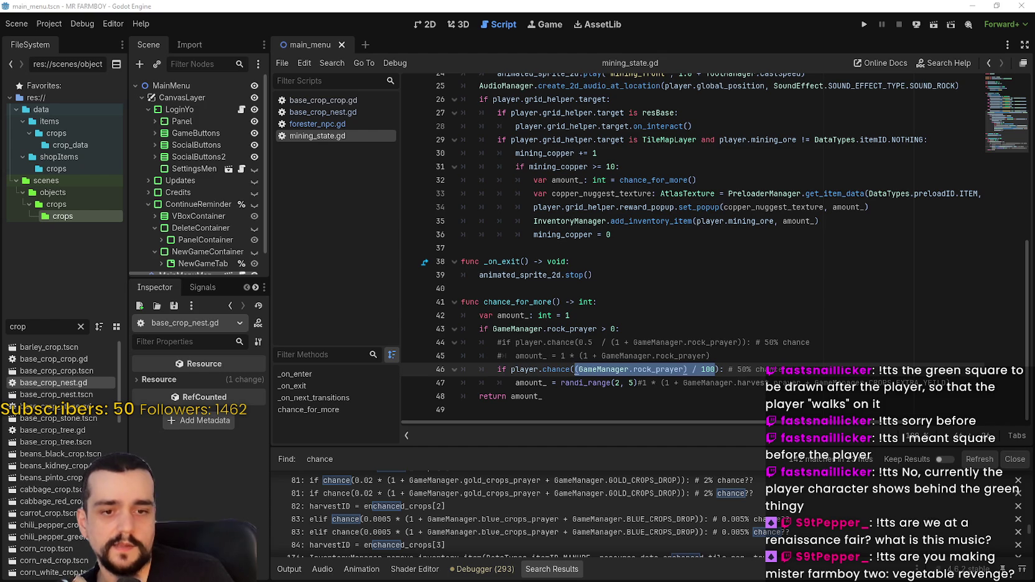
Put the caret on the chance call on line 46 of mining_state.gd
{"action": "key", "text": "XF86Calculator"}
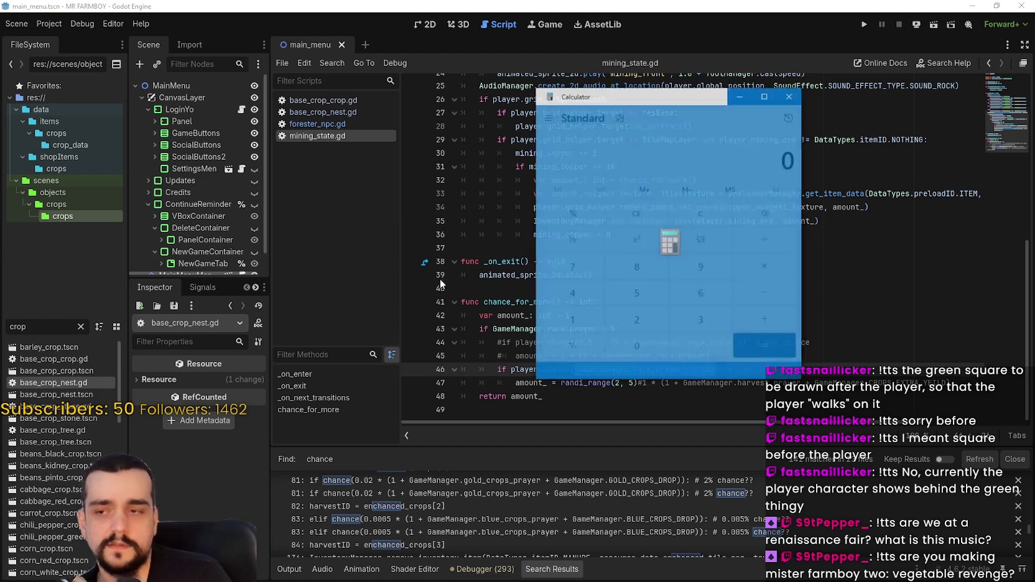
{"action": "left_click", "coordinate": [570, 356]}
{"action": "left_click", "coordinate": [560, 369]}
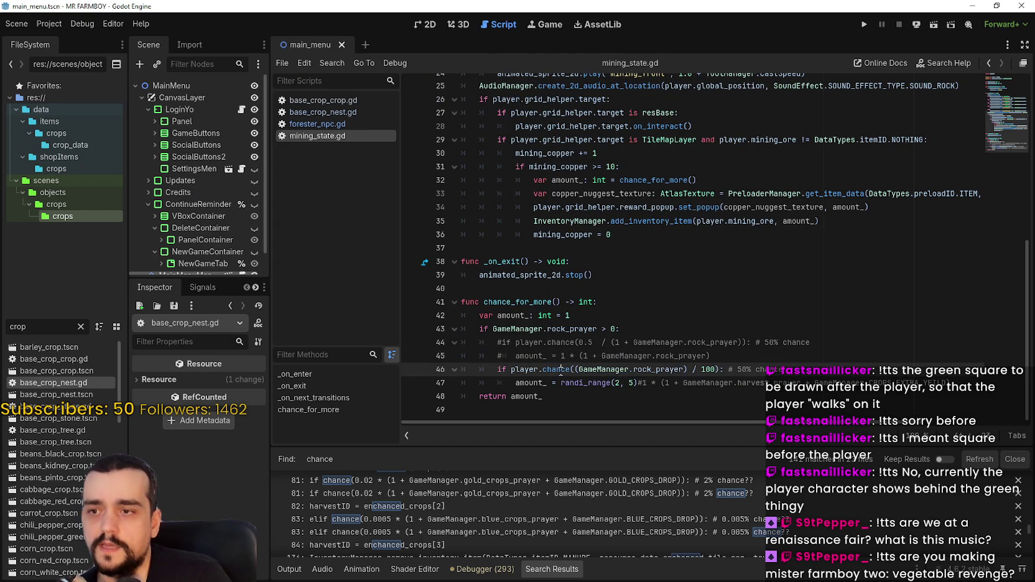
{"action": "mouse_move", "coordinate": [561, 371]}
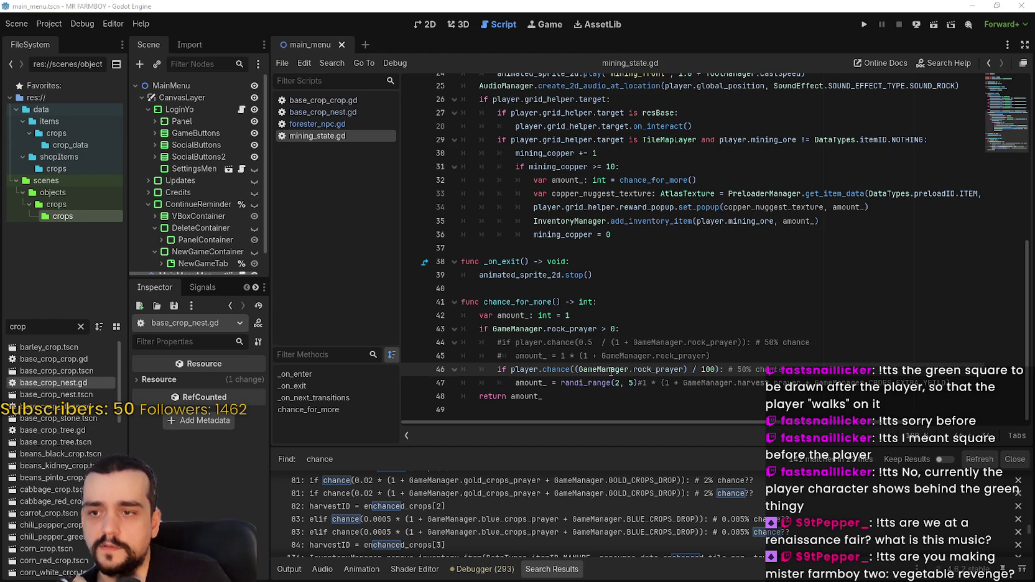
In Calculator, compute 5 ÷ 100 = 0.05 and 7 ÷ 20 = 0.35
{"action": "key", "text": "XF86Calculator"}
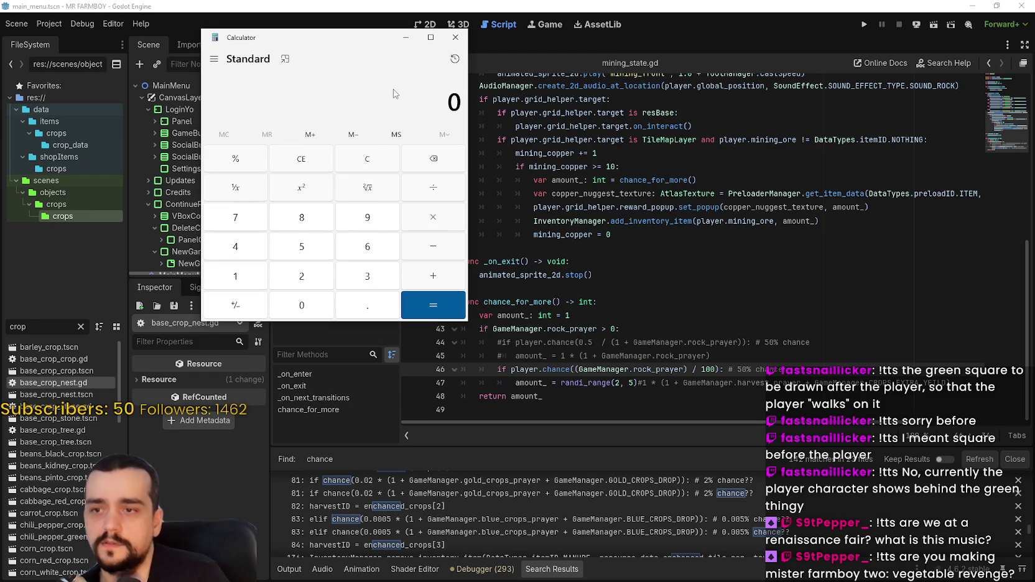
{"action": "type", "text": "5/100"}
{"action": "key", "text": "Return"}
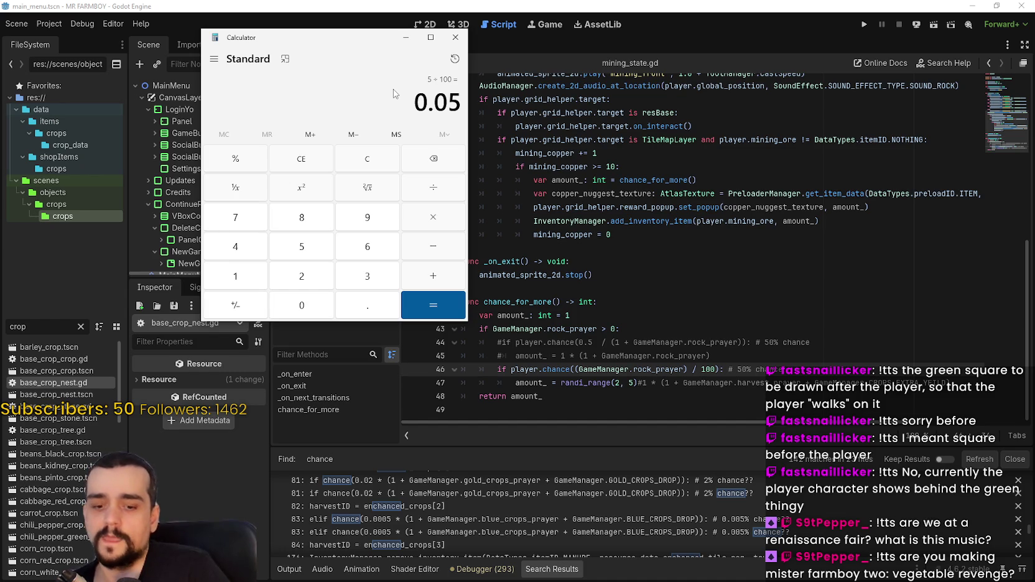
{"action": "type", "text": "7 ÷ "}
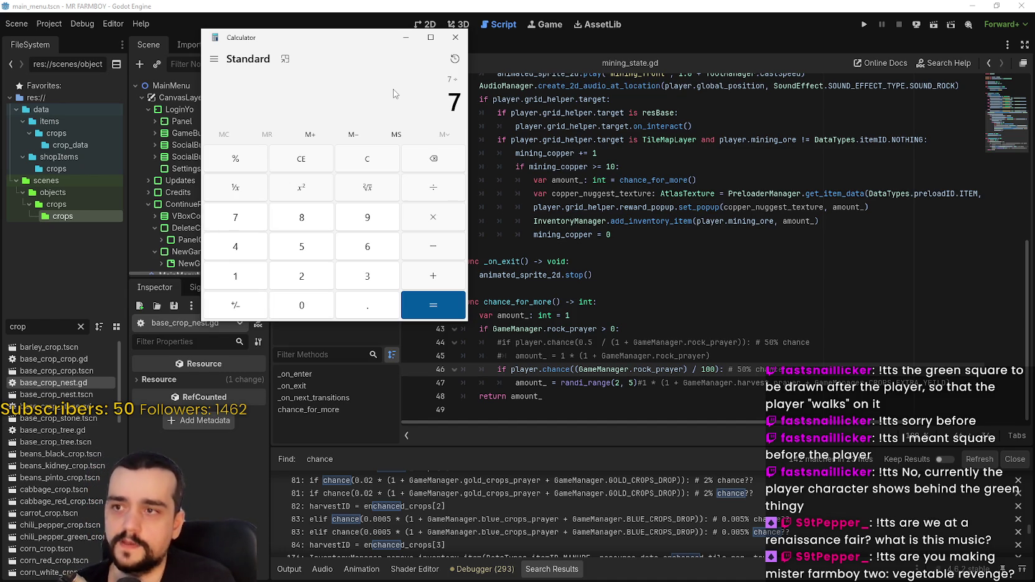
{"action": "type", "text": "20"}
{"action": "key", "text": "Return"}
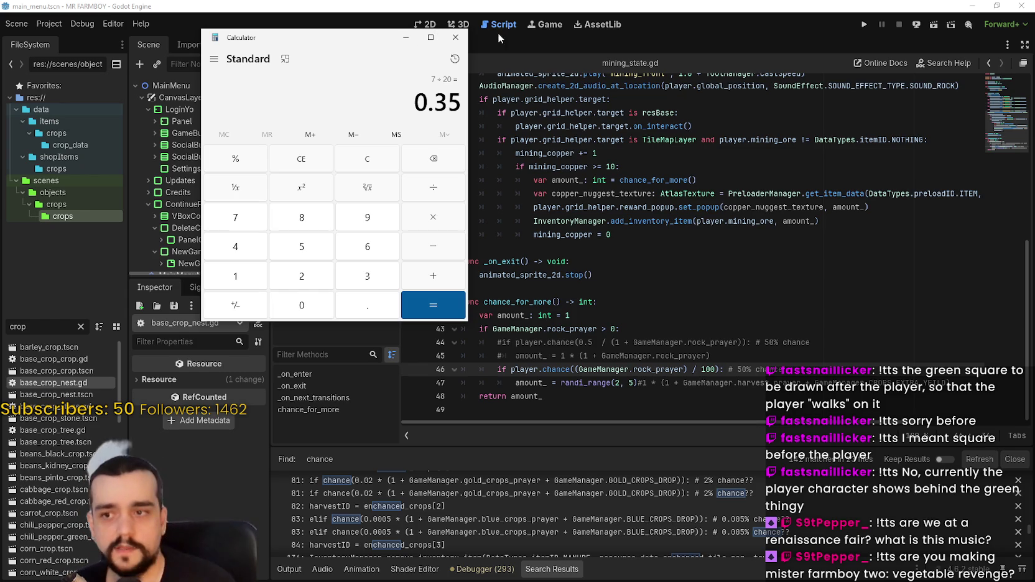
Compare the rock_prayer / 100 expression on line 46 with the formulas above it
{"action": "left_click", "coordinate": [578, 369]}
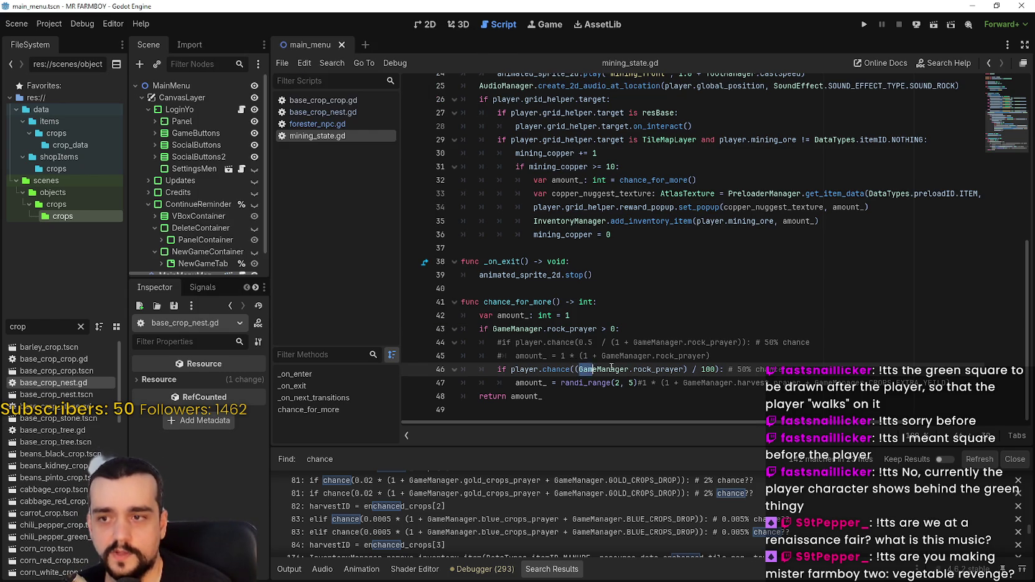
{"action": "mouse_move", "coordinate": [578, 369]}
{"action": "left_mouse_down"}
{"action": "mouse_move", "coordinate": [715, 369]}
{"action": "mouse_move", "coordinate": [584, 358]}
{"action": "mouse_move", "coordinate": [579, 368]}
{"action": "left_mouse_up"}
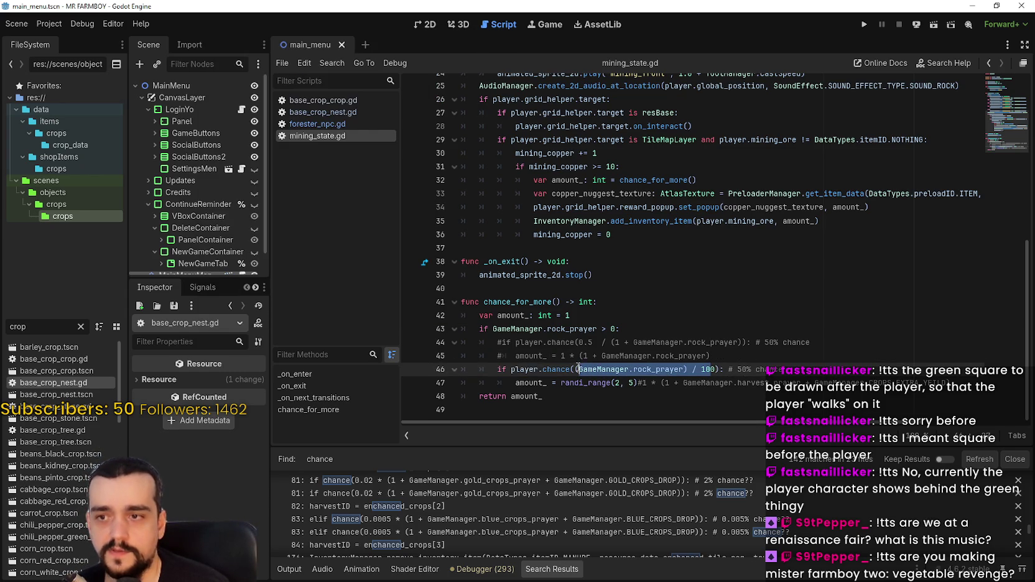
{"action": "left_click_drag", "start_coordinate": [715, 370], "coordinate": [579, 370]}
{"action": "type", "text": "("}
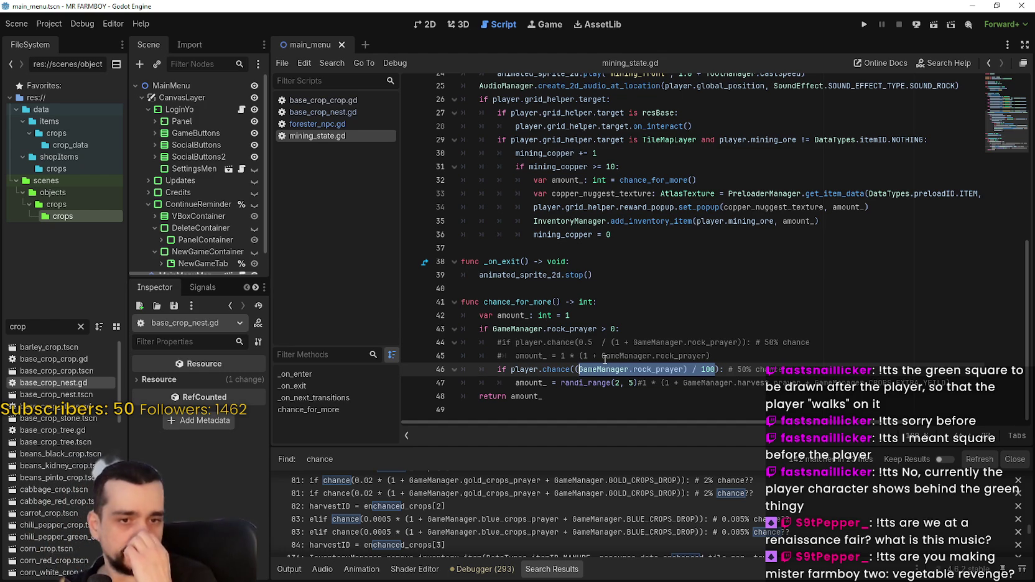
{"action": "left_click", "coordinate": [678, 342]}
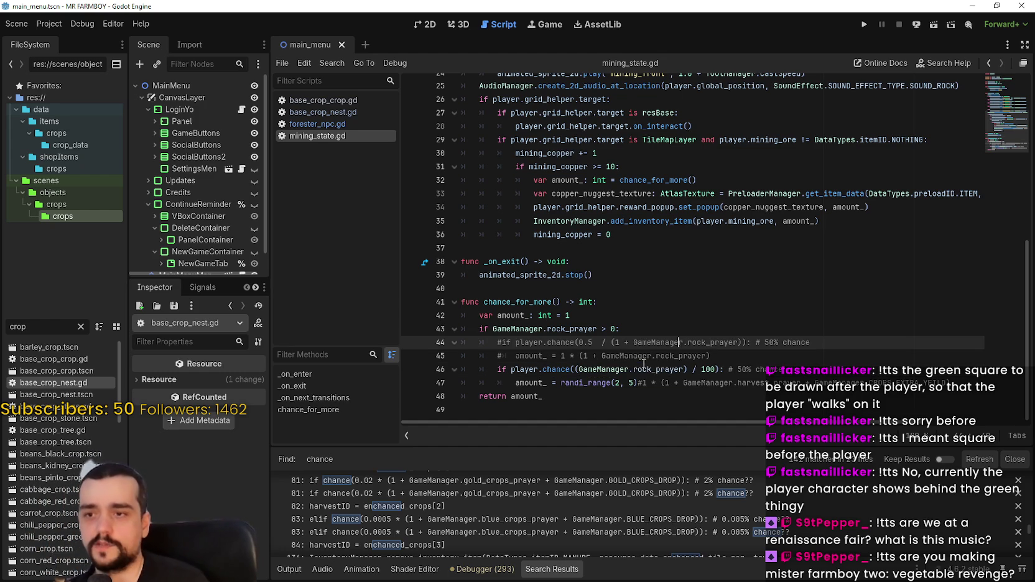
{"action": "left_click", "coordinate": [643, 368]}
{"action": "scroll", "coordinate": [489, 535], "scroll_direction": "down", "scroll_amount": 5}
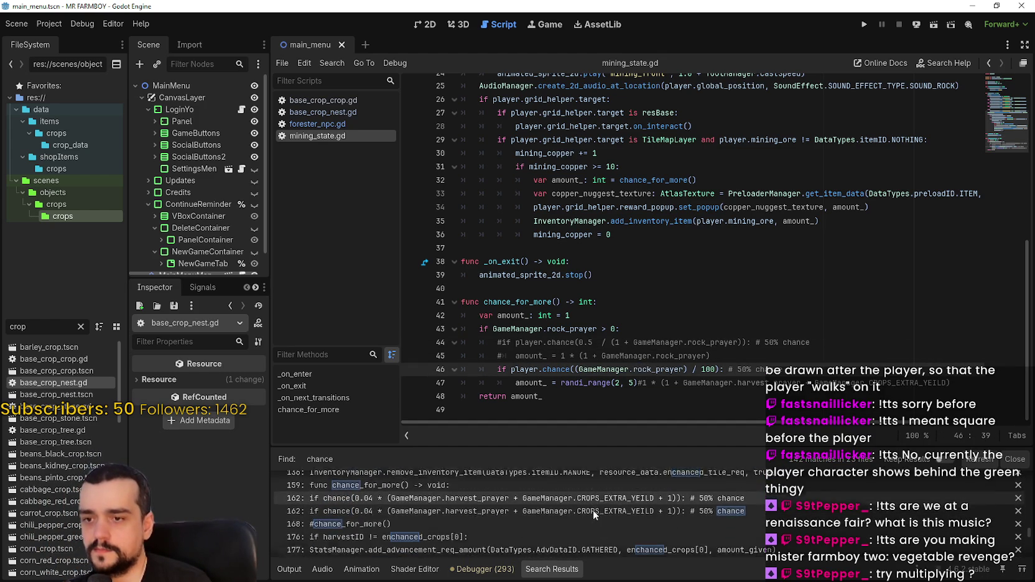
{"action": "left_click", "coordinate": [707, 369]}
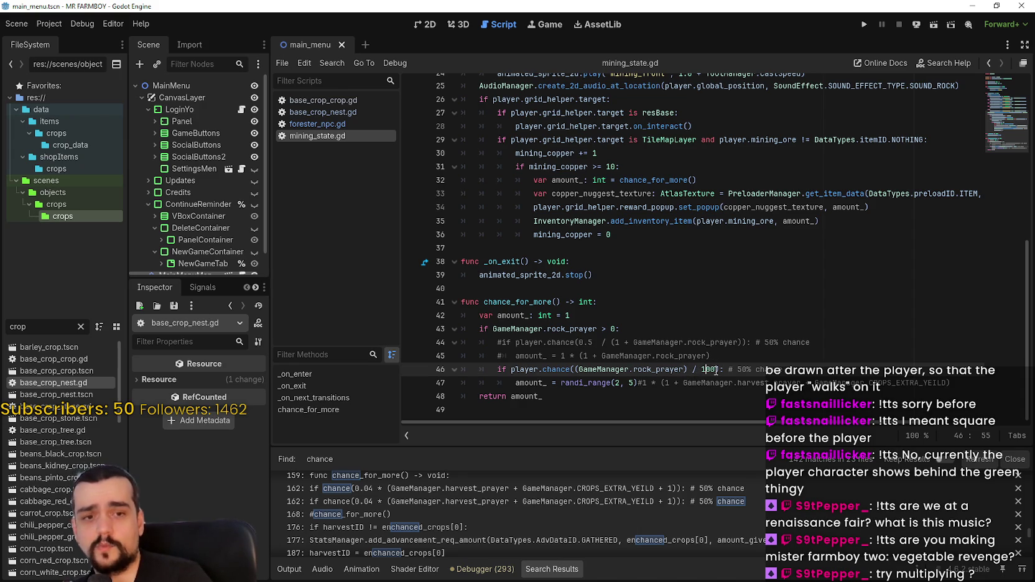
{"action": "left_click_drag", "start_coordinate": [708, 369], "coordinate": [634, 369]}
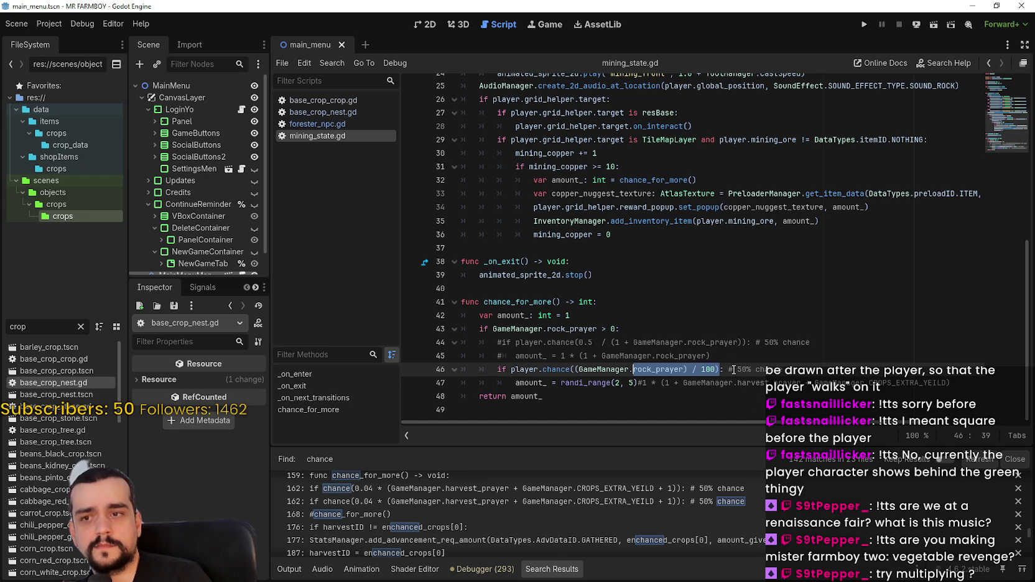
{"action": "left_click_drag", "start_coordinate": [716, 369], "coordinate": [634, 368]}
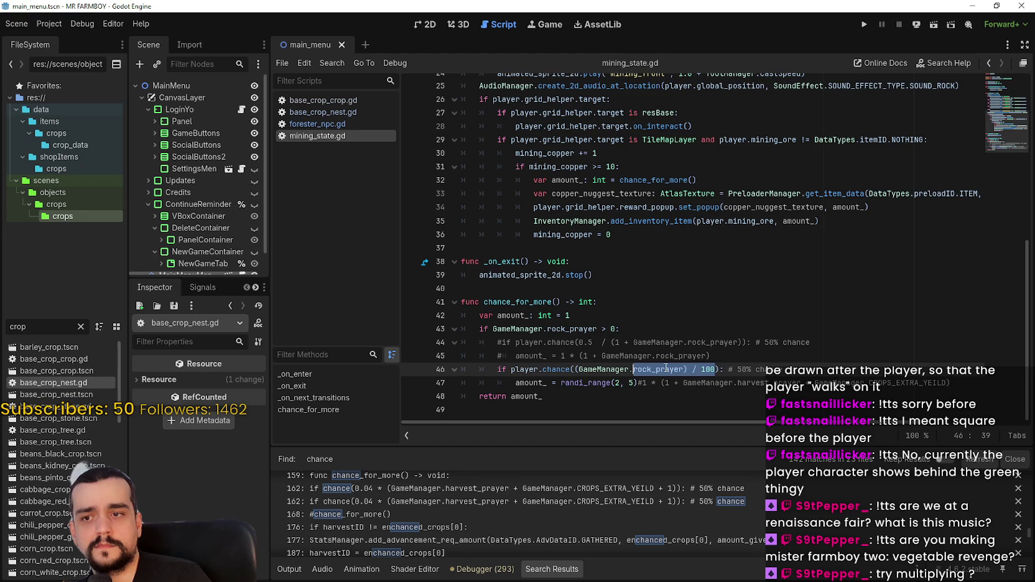
Select ' / 100' on line 46 and start a Find in Files search for it
{"action": "left_click", "coordinate": [738, 344]}
{"action": "key", "text": "Down"}
{"action": "key", "text": "Down"}
{"action": "key", "text": "Left"}
{"action": "key", "text": "Left"}
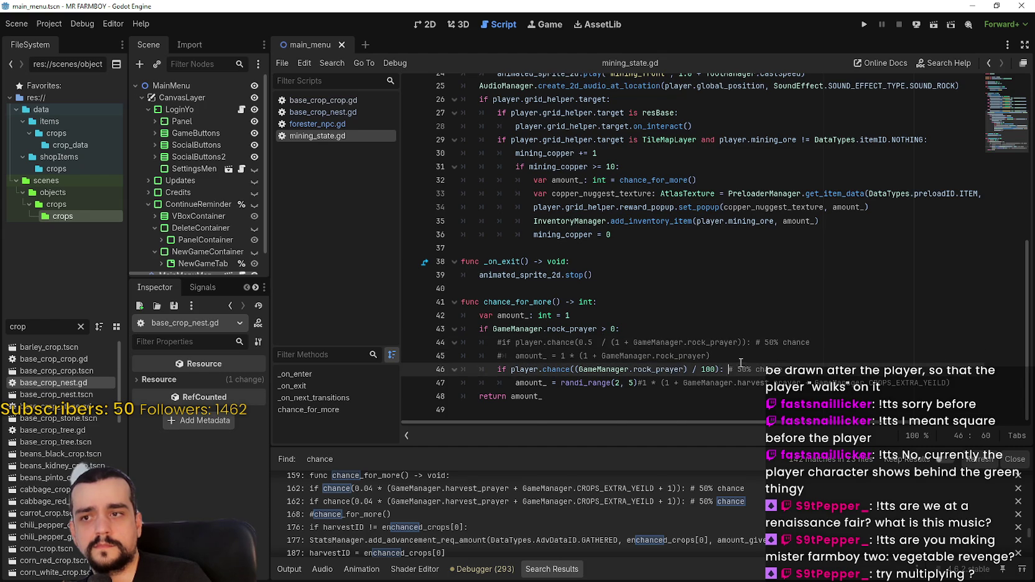
{"action": "scroll", "coordinate": [744, 367], "scroll_direction": "up", "scroll_amount": 1}
{"action": "scroll", "coordinate": [737, 364], "scroll_direction": "down", "scroll_amount": 1}
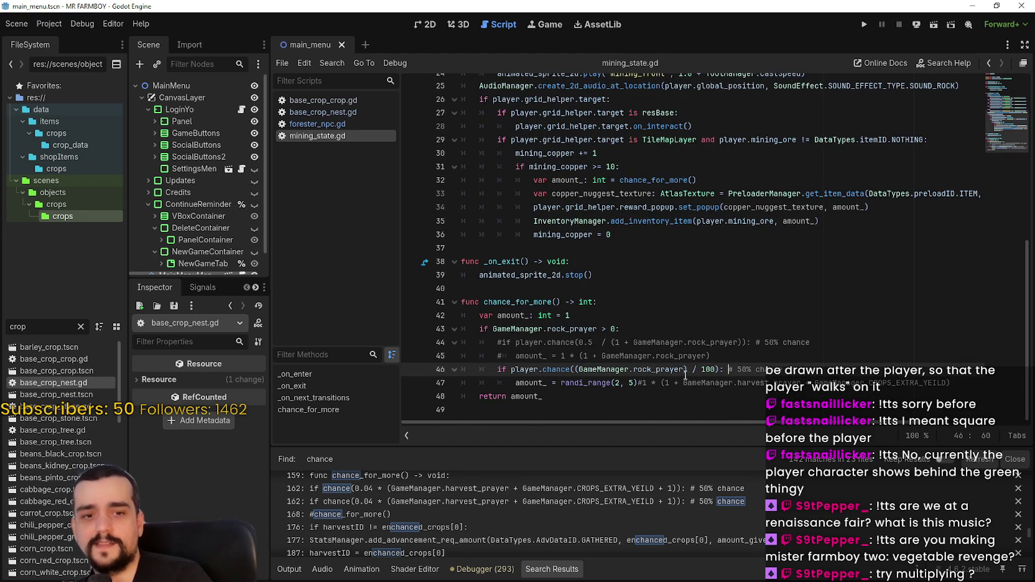
{"action": "left_click_drag", "start_coordinate": [715, 369], "coordinate": [687, 368]}
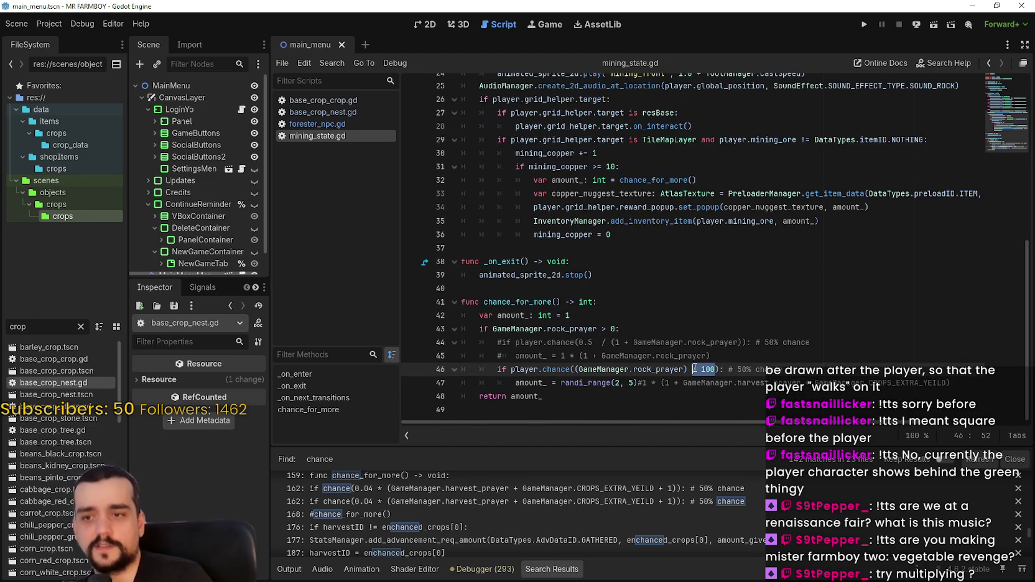
{"action": "key", "text": "ctrl+shift+f"}
Run the '/ 100' search and review matches across 12 files, including villager, miner and forester NPCs
{"action": "left_click", "coordinate": [540, 344]}
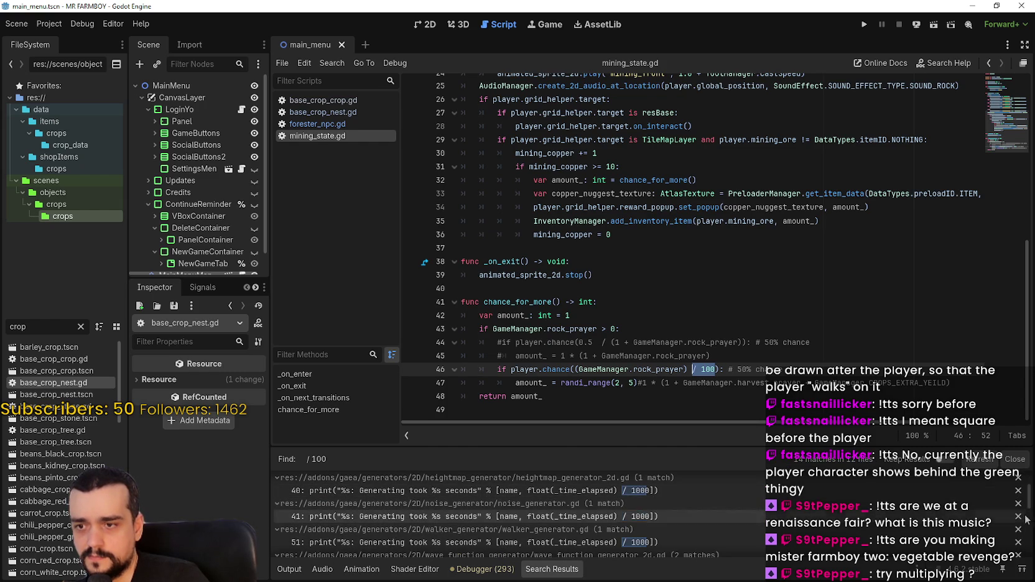
{"action": "mouse_move", "coordinate": [1030, 497]}
{"action": "left_mouse_down"}
{"action": "mouse_move", "coordinate": [1030, 487]}
{"action": "mouse_move", "coordinate": [1021, 542]}
{"action": "left_mouse_up"}
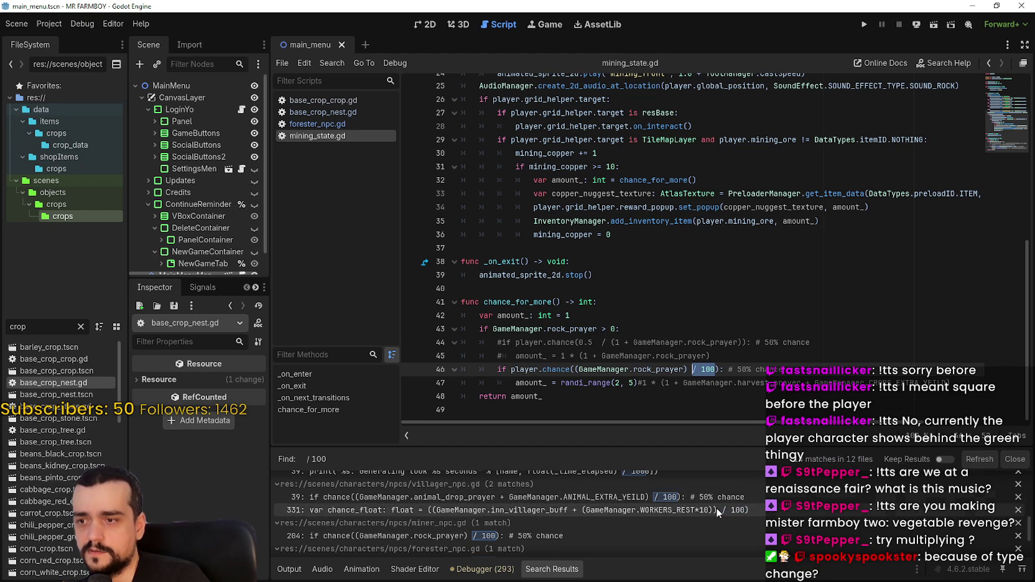
{"action": "scroll", "coordinate": [717, 505], "scroll_direction": "down", "scroll_amount": 2}
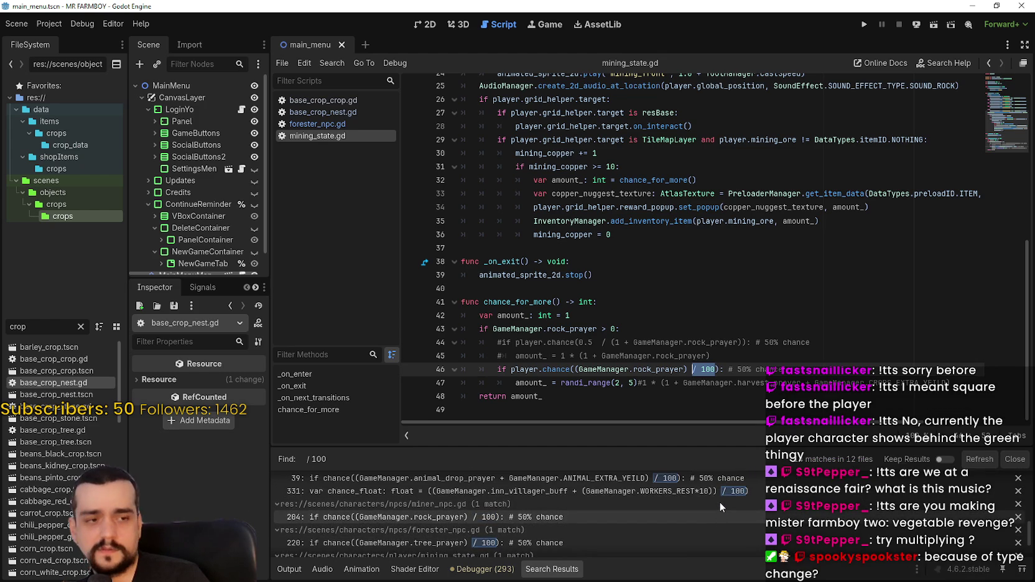